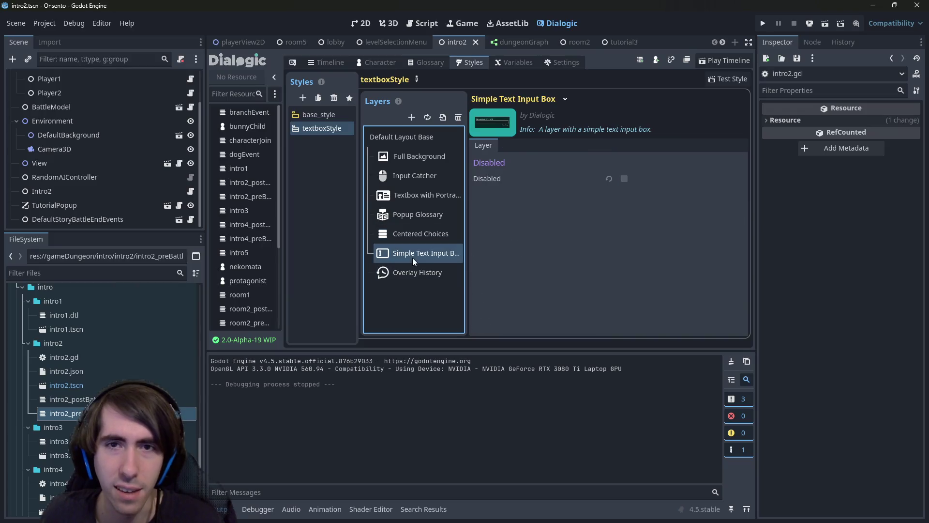
Step: Step through textboxStyle's layers, from Full Background to Textbox with Portrait
left_click(421, 214)
left_click(427, 176)
left_click(426, 156)
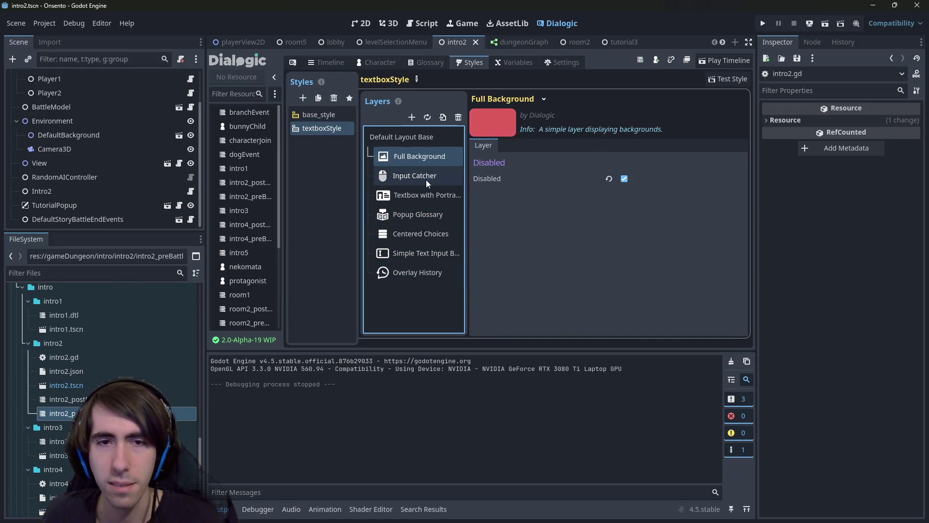
left_click(430, 196)
Step: Check the Textbox with Portrait layer's name label, box, portrait (kept Left) and general settings
left_click(530, 145)
left_click(556, 146)
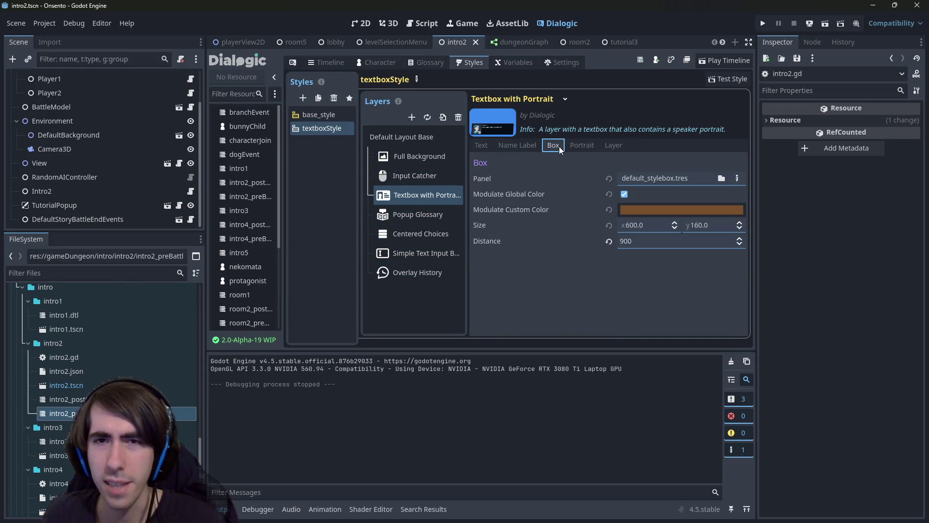
left_click(590, 146)
left_click(662, 201)
left_click(660, 199)
left_click(615, 146)
left_click(593, 145)
left_click(613, 145)
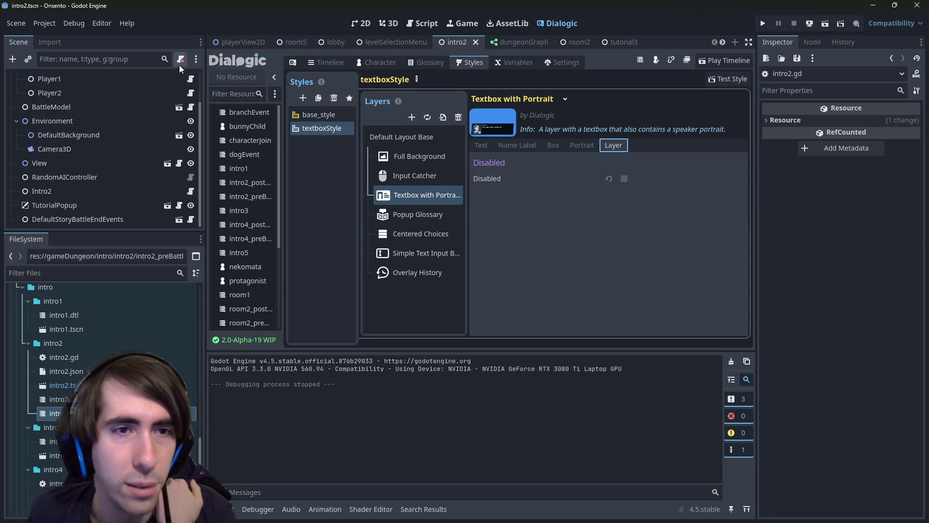
left_click(48, 26)
left_click(48, 25)
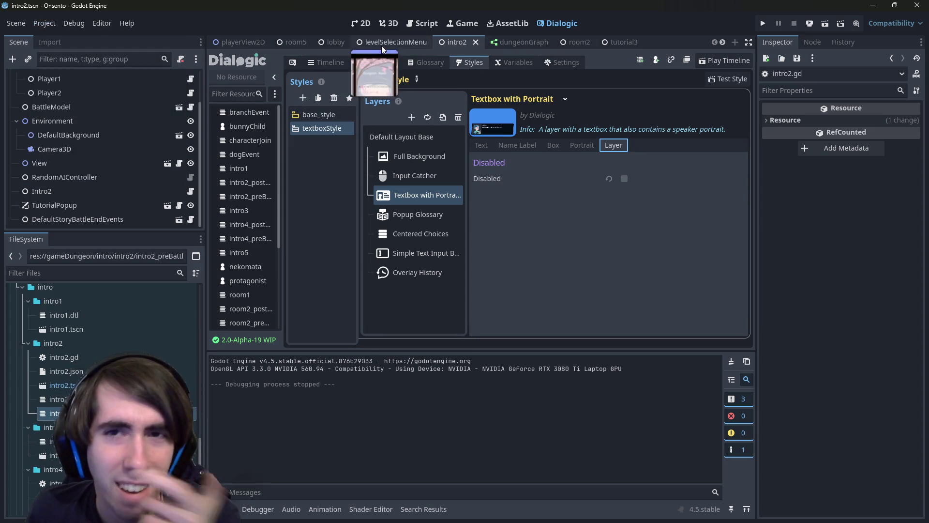
Step: Find protagonist.dch under dialogue/characters in the FileSystem dock
scroll(106, 356, "down", 10)
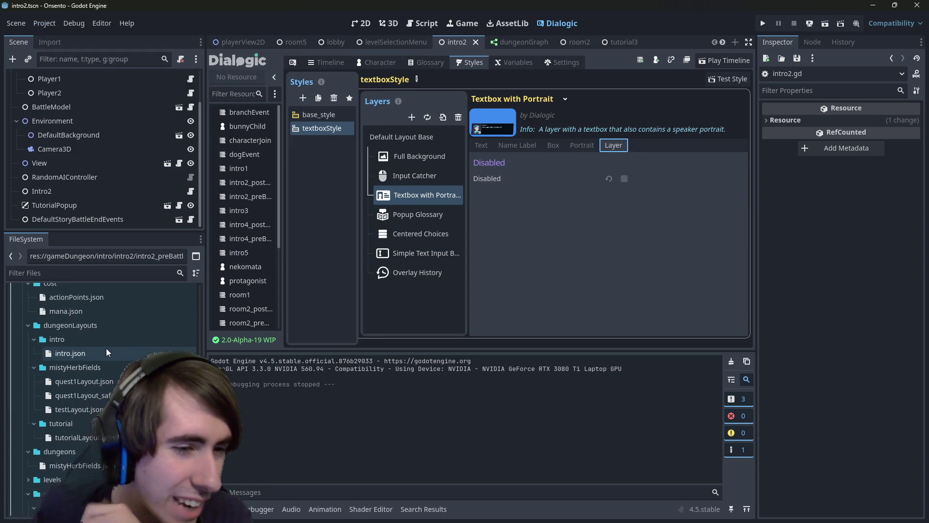
scroll(108, 342, "up", 10)
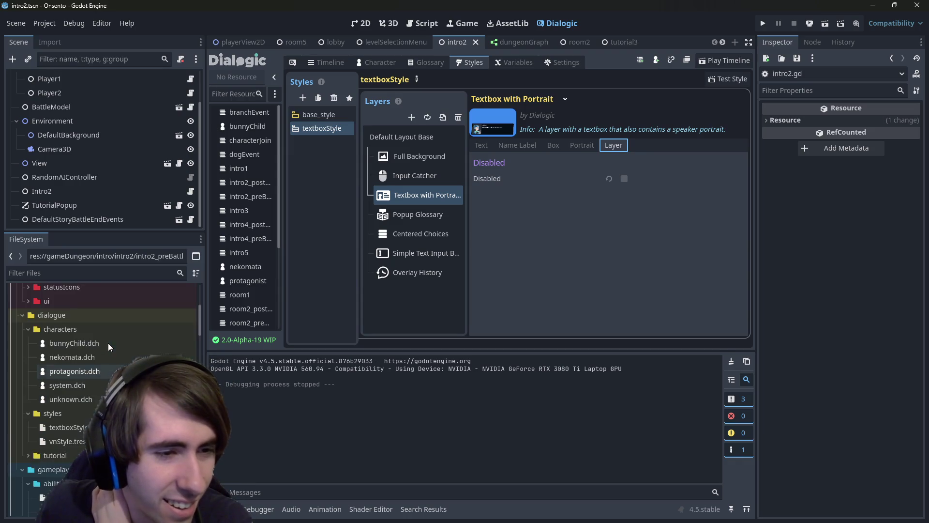
left_click(92, 344)
left_click(60, 316)
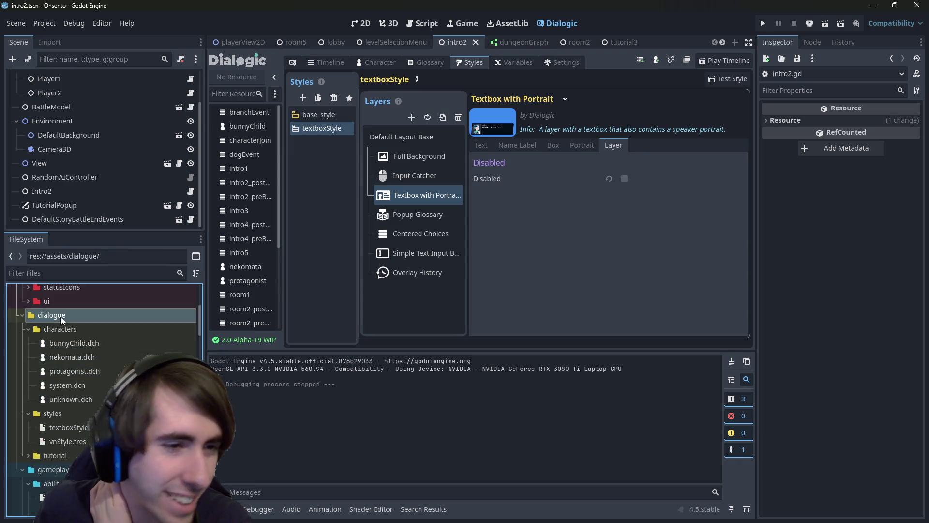
left_click(68, 329)
left_click(84, 373)
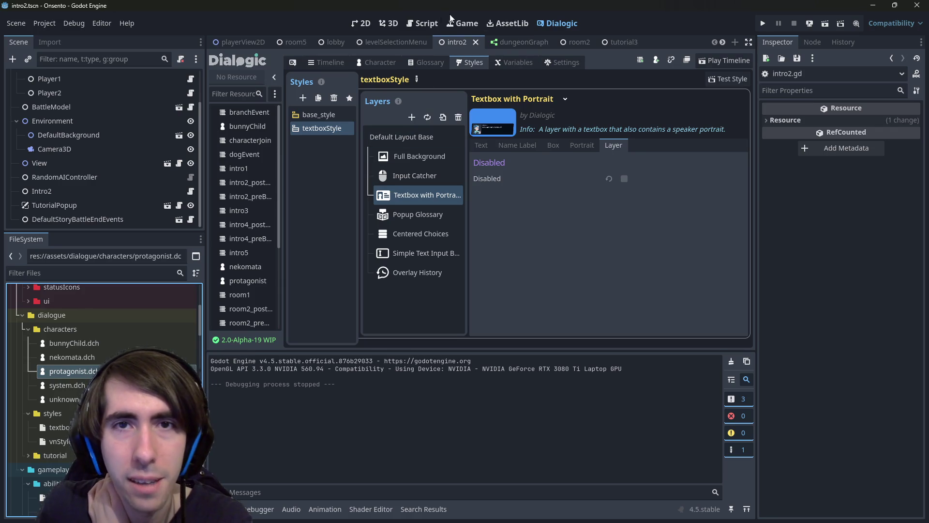
Step: Switch Dialogic to the intro2_preBattle timeline
scroll(96, 387, "down", 5)
scroll(97, 387, "down", 5)
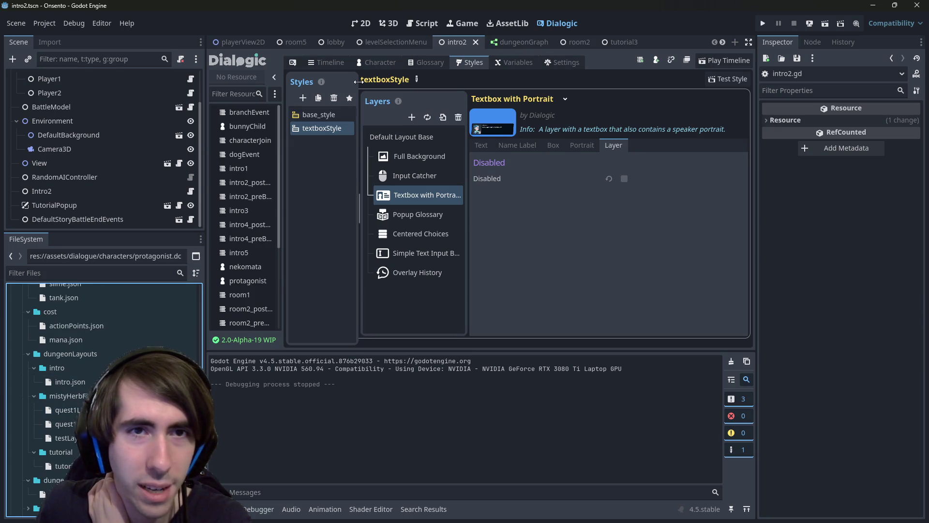
left_click(327, 62)
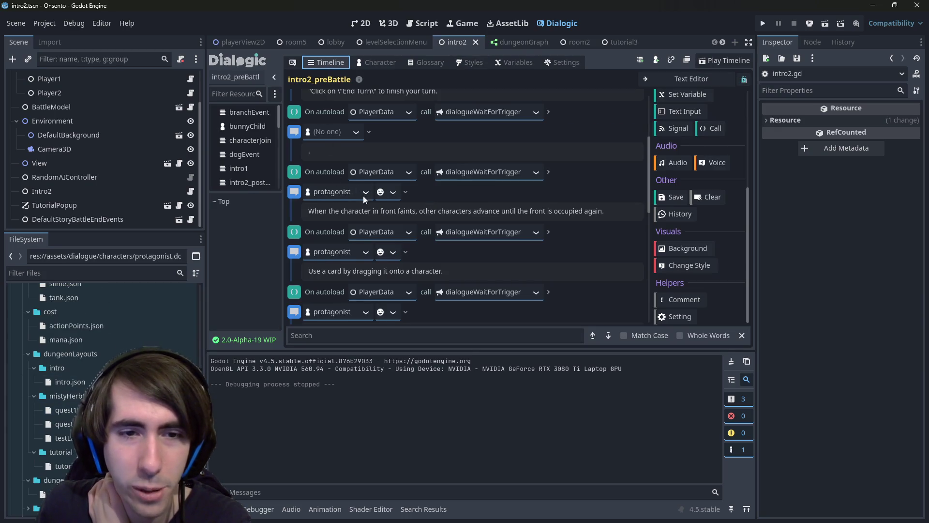
Step: Open the protagonist character in Dialogic's Character editor from the resource list
scroll(144, 342, "up", 5)
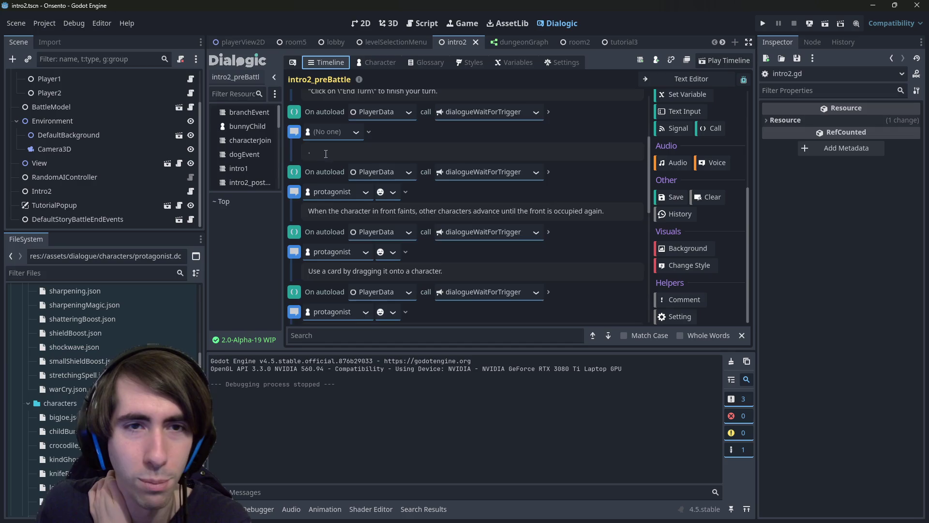
scroll(130, 341, "down", 5)
scroll(97, 411, "up", 10)
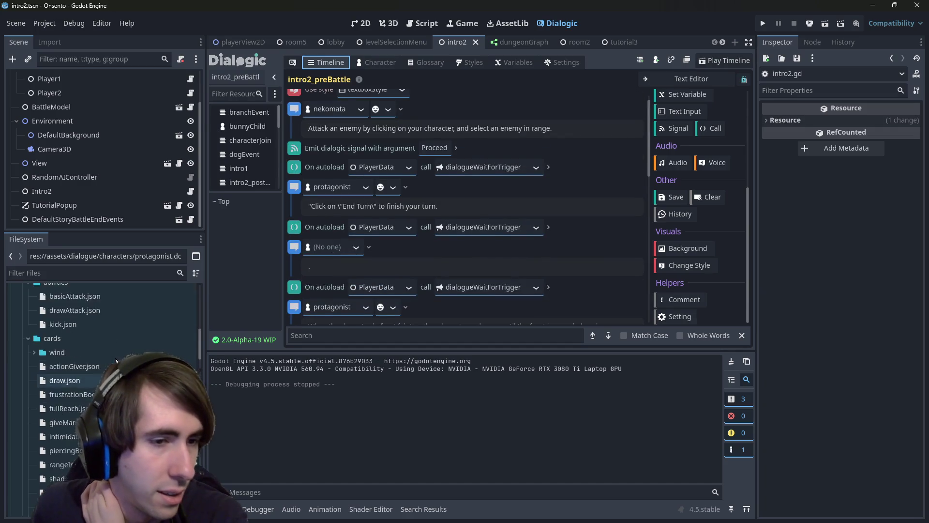
double_click(78, 458)
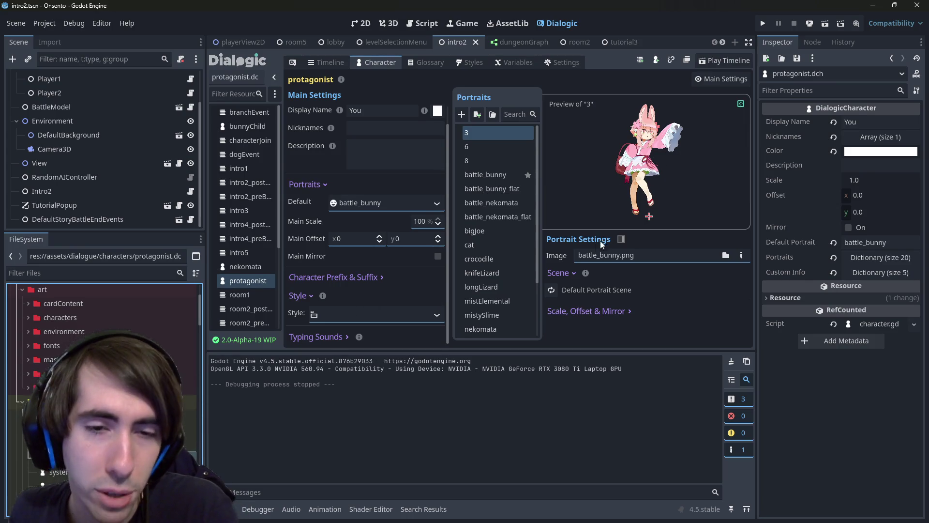
Step: Try base_style and then textboxStyle as the protagonist's dialogue style
left_click(316, 296)
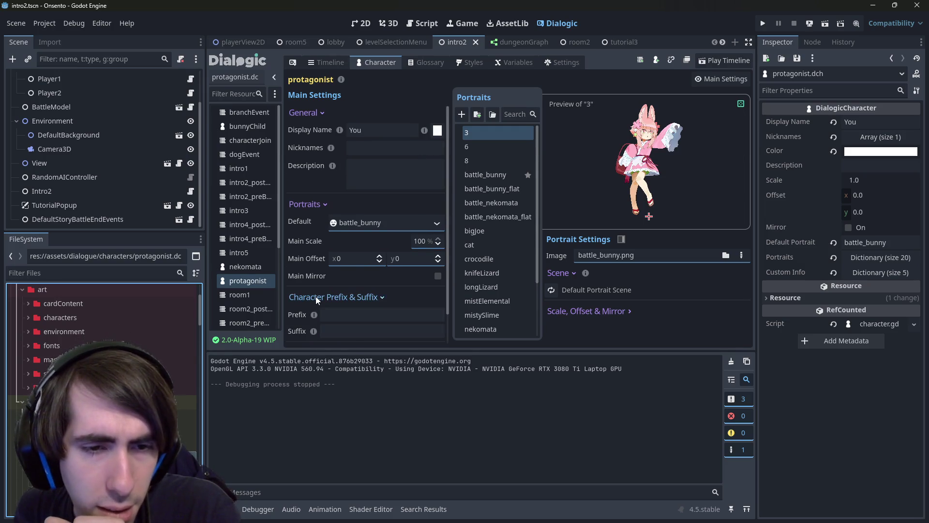
left_click(297, 317)
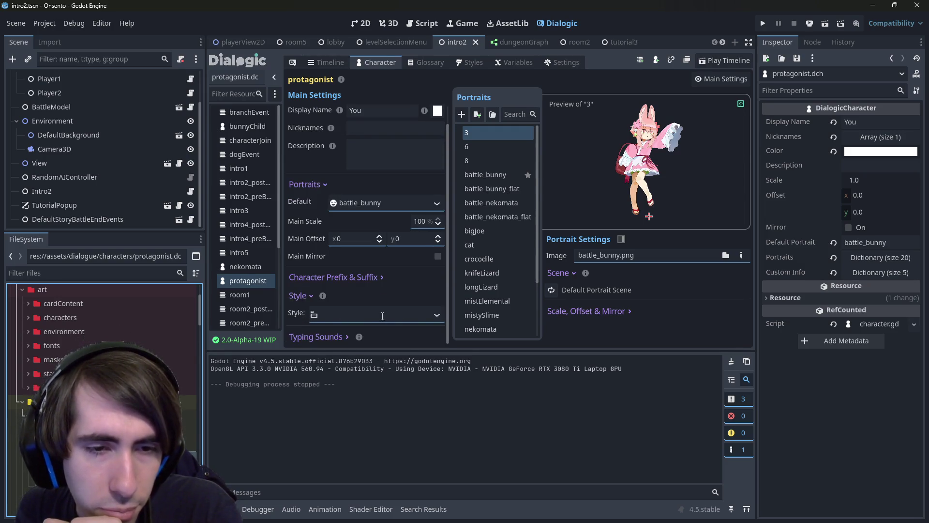
left_click(436, 315)
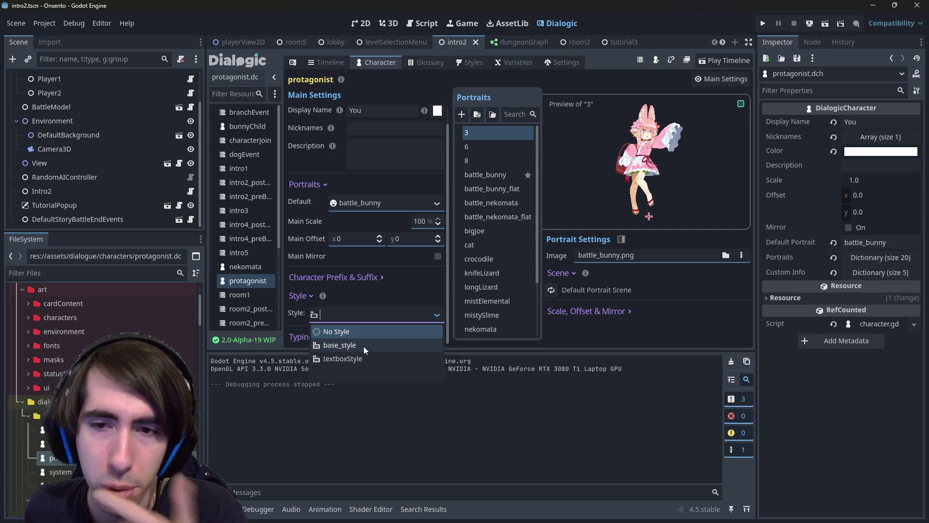
left_click(364, 346)
left_click(434, 318)
left_click(382, 355)
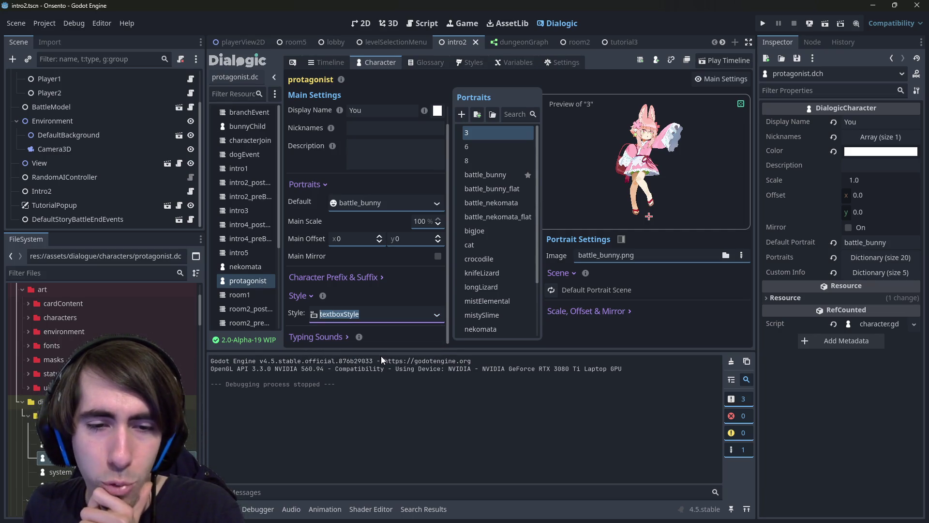
Step: Check the portrait image and default portrait, set No Style, and expand Typing Sounds
left_click(647, 255)
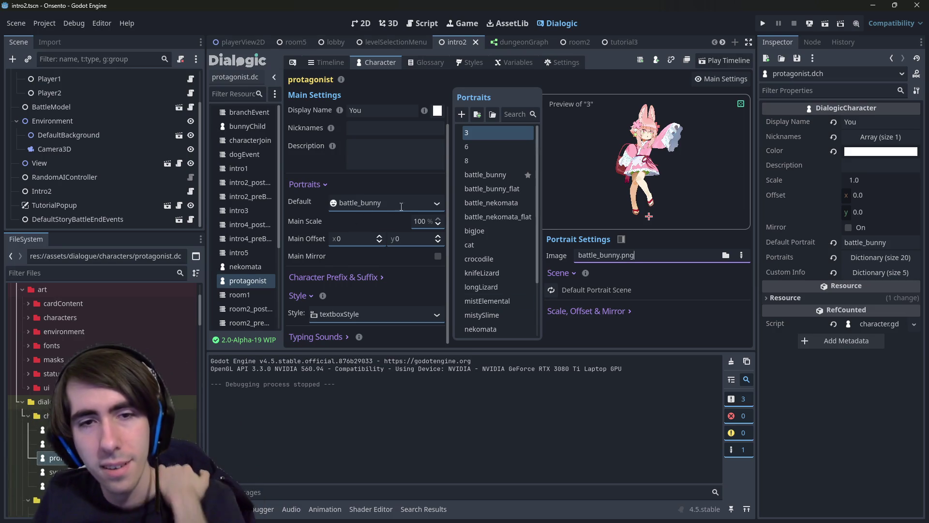
left_click(440, 207)
left_click(404, 314)
left_click(437, 316)
left_click(383, 340)
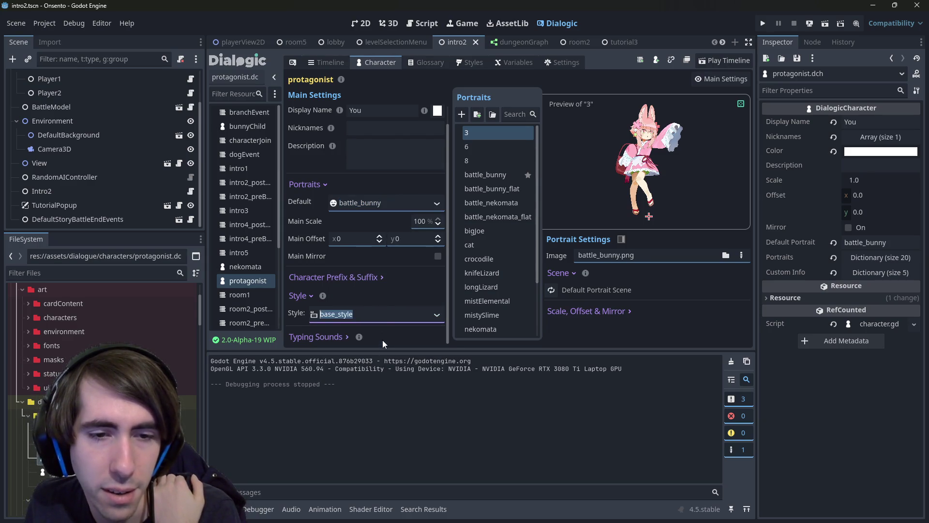
left_click(434, 318)
left_click(436, 315)
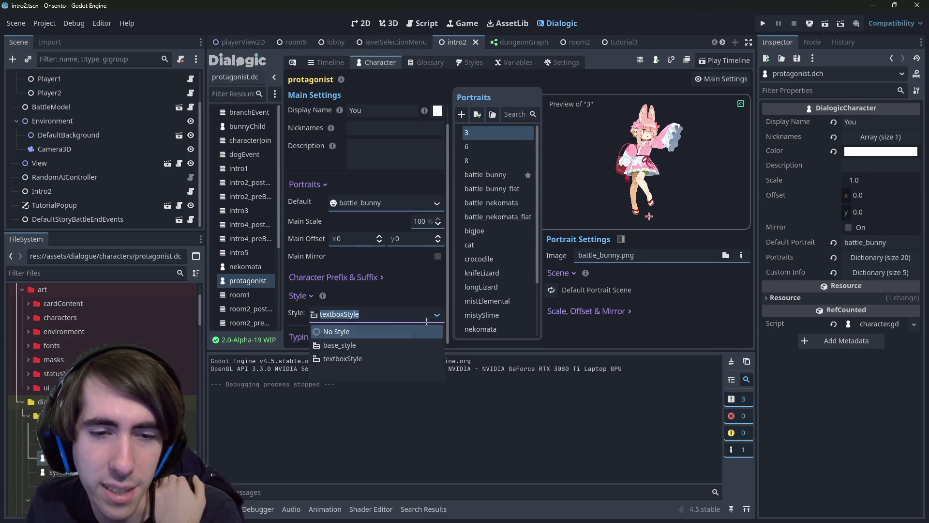
left_click(397, 331)
left_click(344, 339)
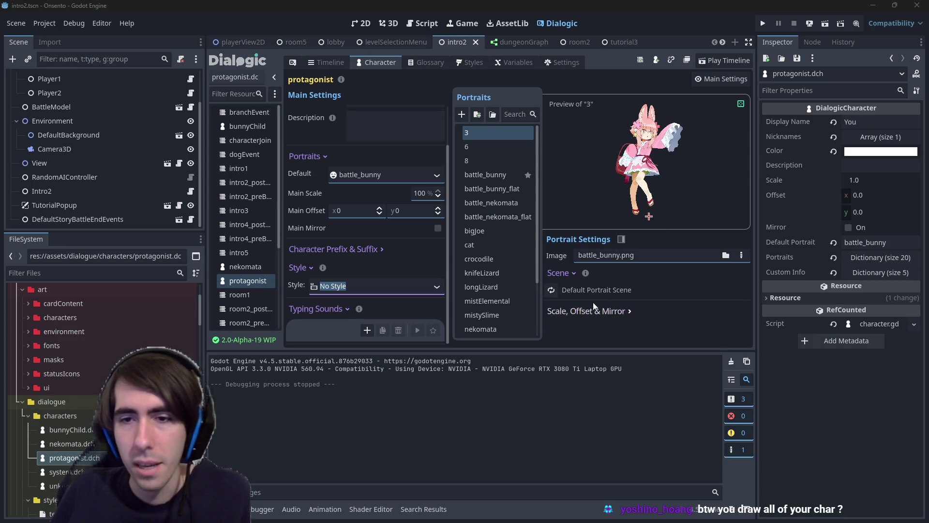
key("alt+Tab")
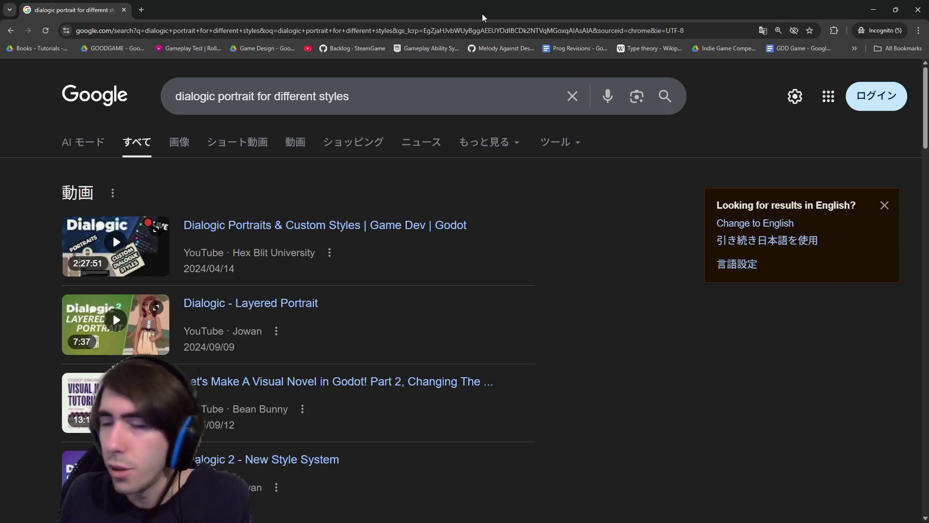
Step: Return from the Google results to Godot's Character editor
key("alt+Tab")
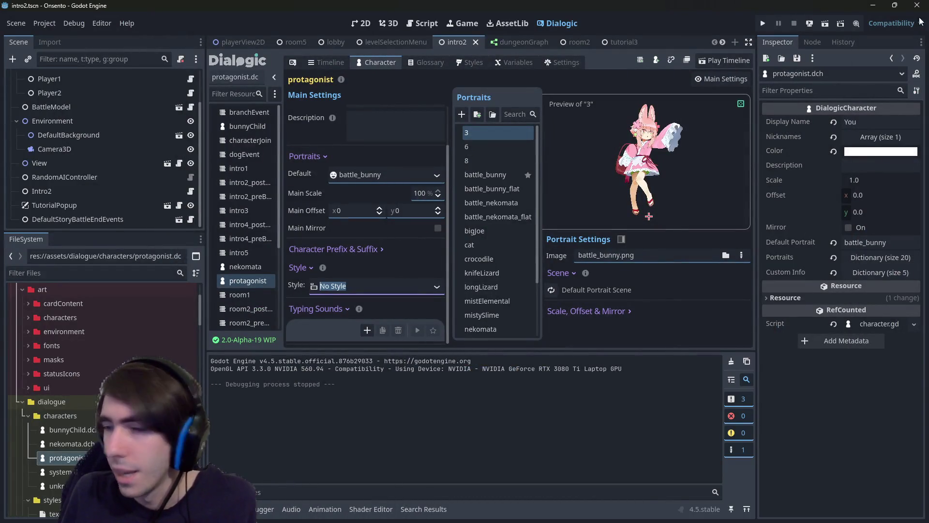
left_click(360, 24)
left_click(825, 24)
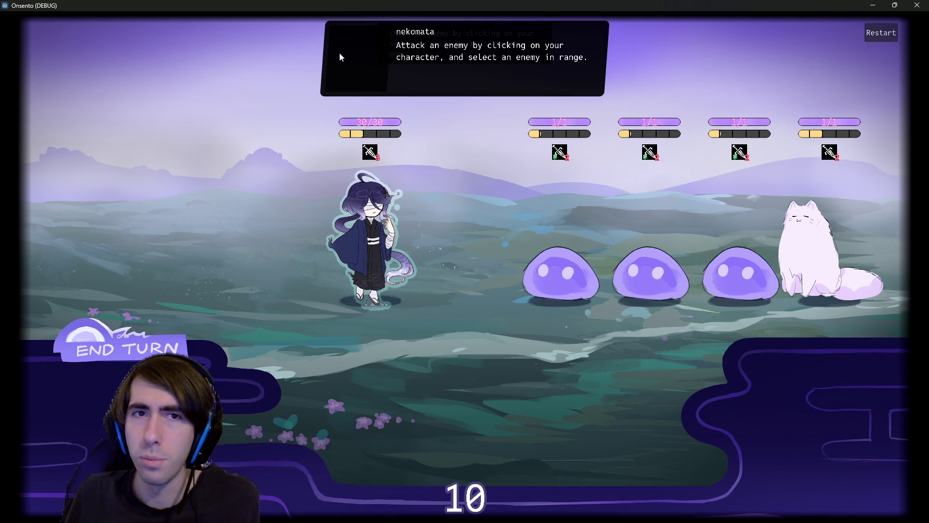
left_click(918, 4)
left_click(557, 23)
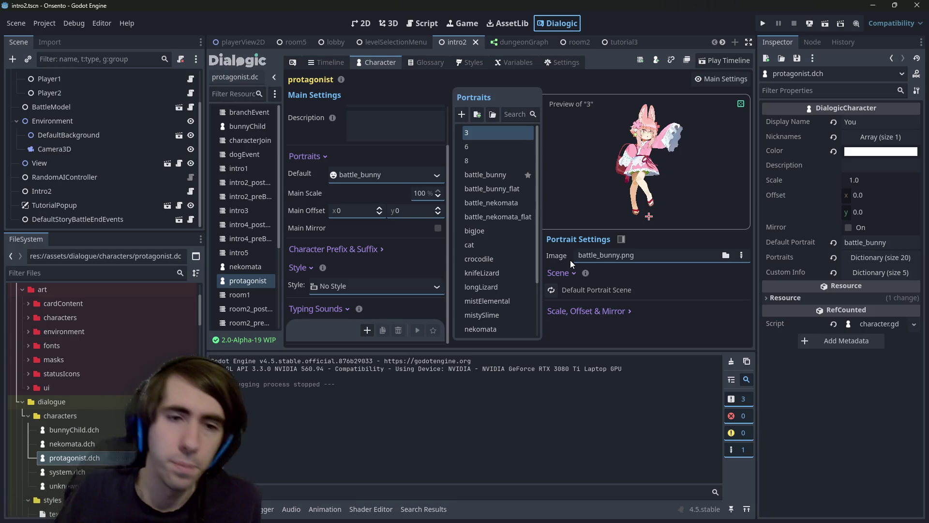
Step: Set the protagonist's style to textboxStyle and give portrait 3 the art/statusIcons/Attack.png image
left_click(434, 289)
left_click(368, 329)
left_click(740, 257)
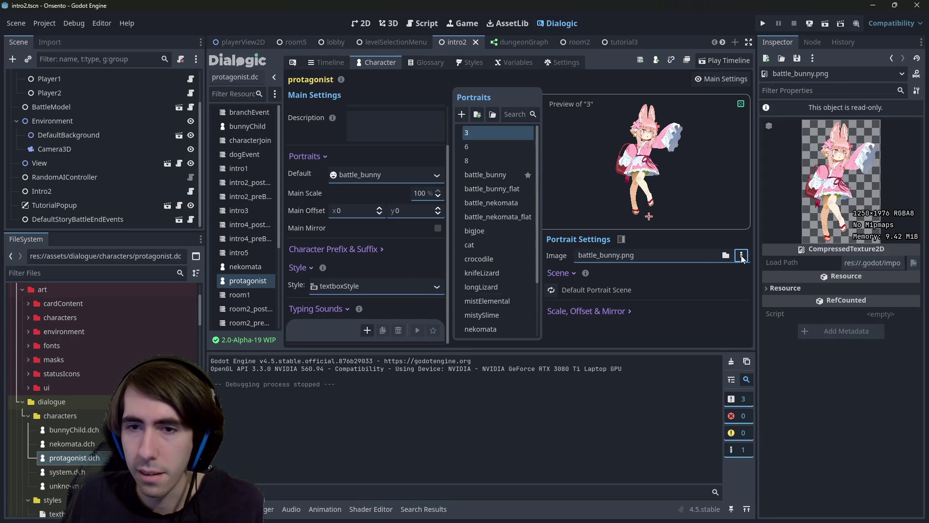
left_click(725, 255)
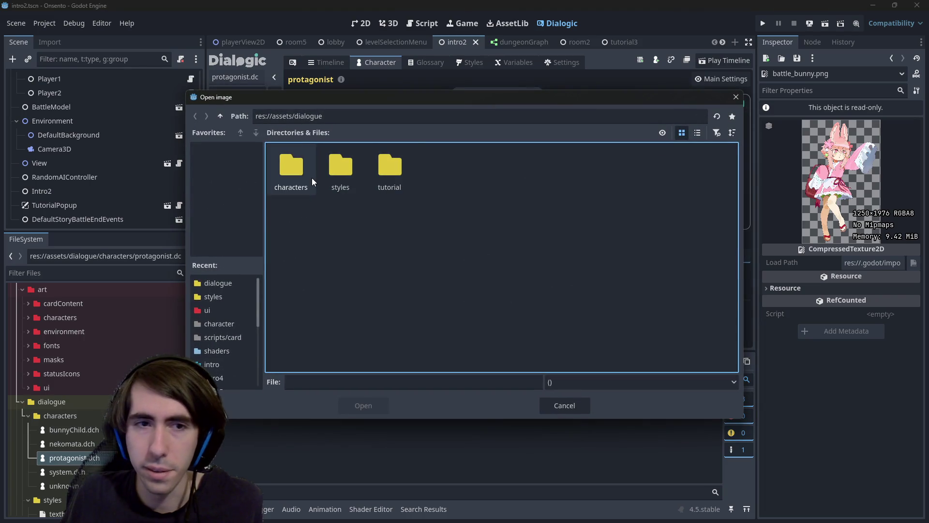
left_click(221, 116)
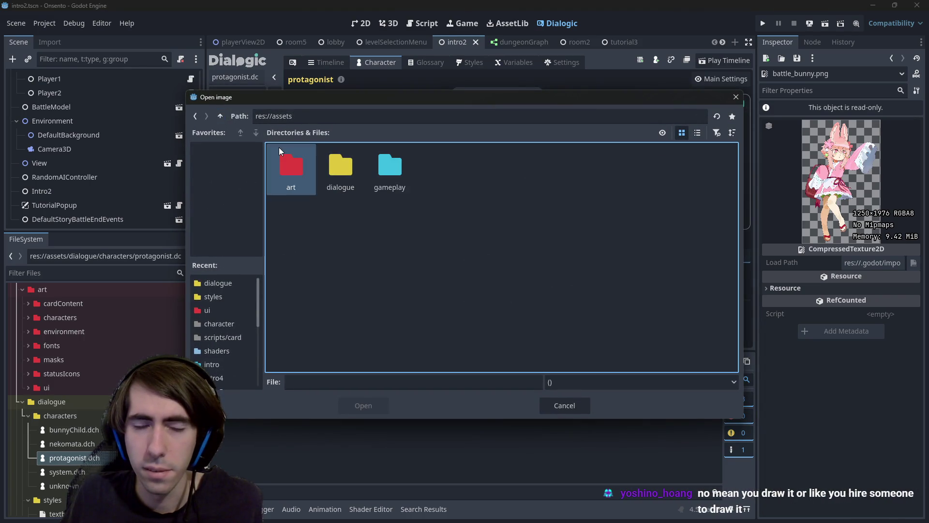
double_click(285, 149)
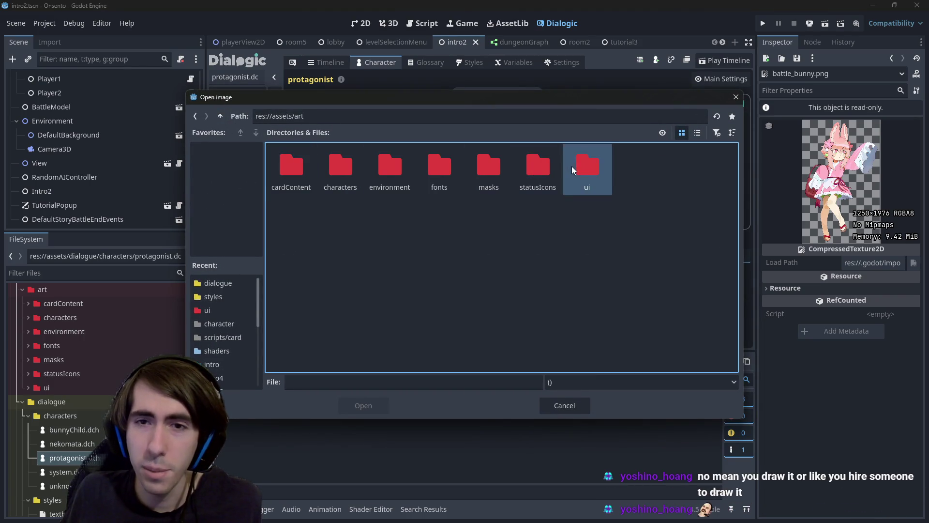
double_click(586, 165)
left_click(220, 116)
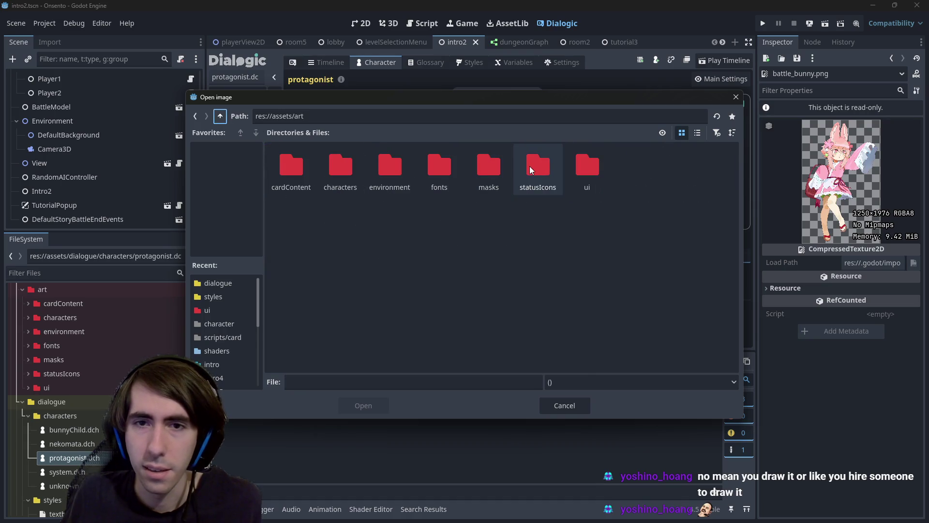
double_click(538, 166)
double_click(291, 167)
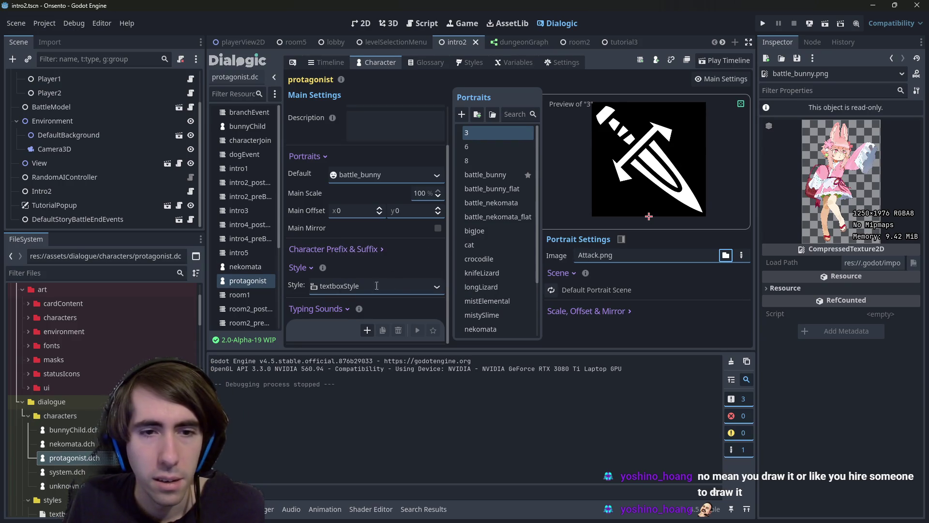
Step: Cycle the protagonist's Style dropdown through base_style and back to textboxStyle
left_click(437, 286)
left_click(368, 303)
left_click(440, 289)
left_click(387, 330)
left_click(439, 288)
left_click(387, 304)
left_click(429, 291)
left_click(400, 317)
left_click(438, 290)
left_click(394, 329)
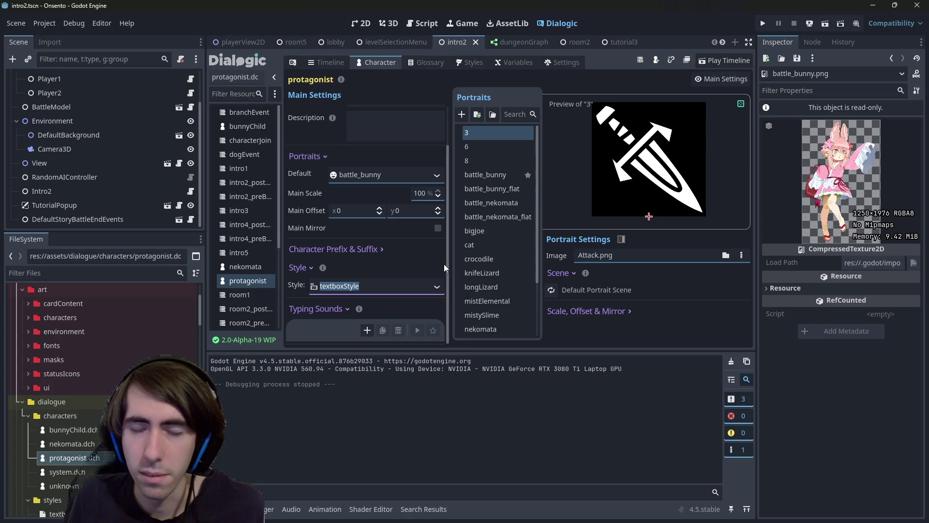
Step: Remove the Attack.png image from portrait 3 after previewing battle_bunny and portrait 8
left_click(504, 175)
left_click(497, 159)
left_click(486, 131)
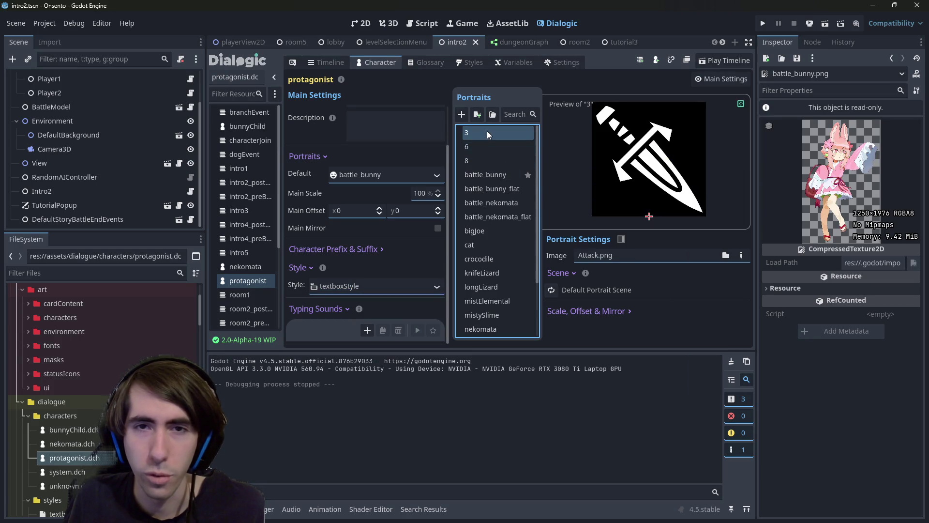
left_click(484, 174)
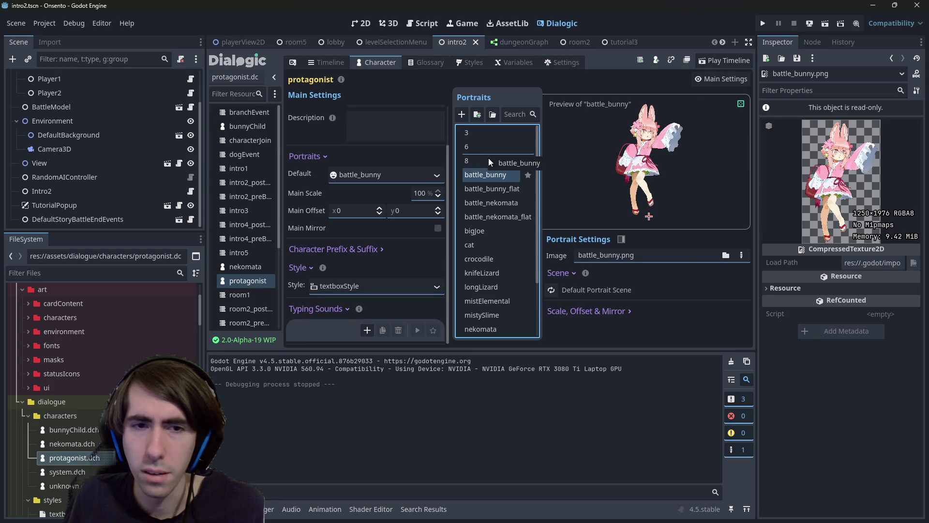
left_click(477, 134)
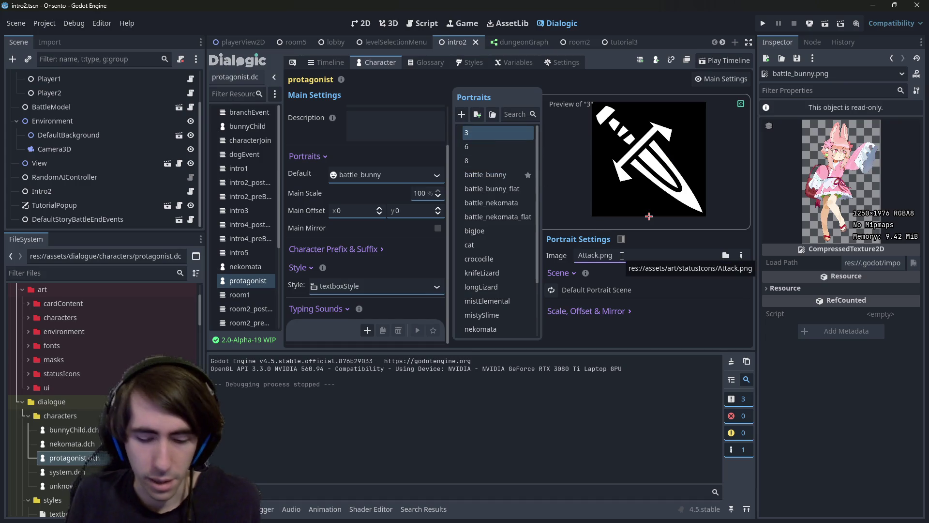
key("ctrl+a")
key("BackSpace")
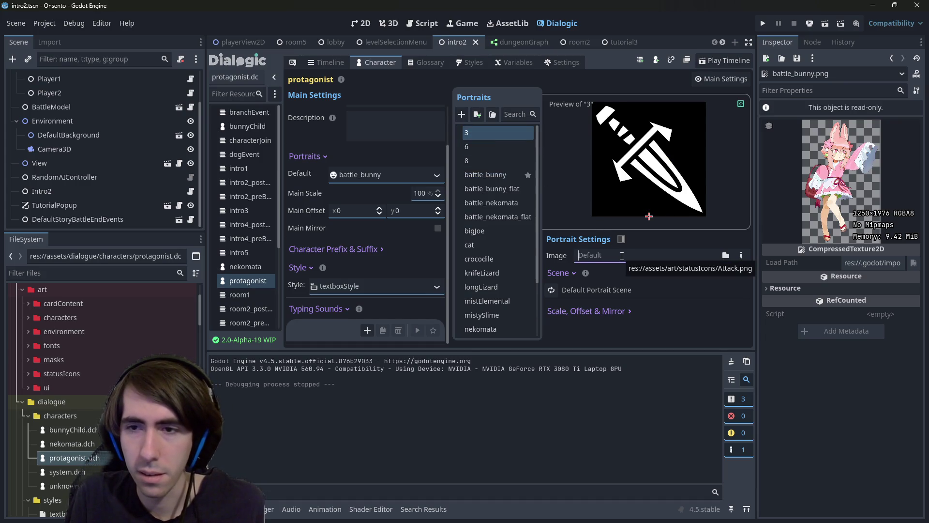
Step: Move battle_bunny to the top of the protagonist's Portraits list
left_click(493, 175)
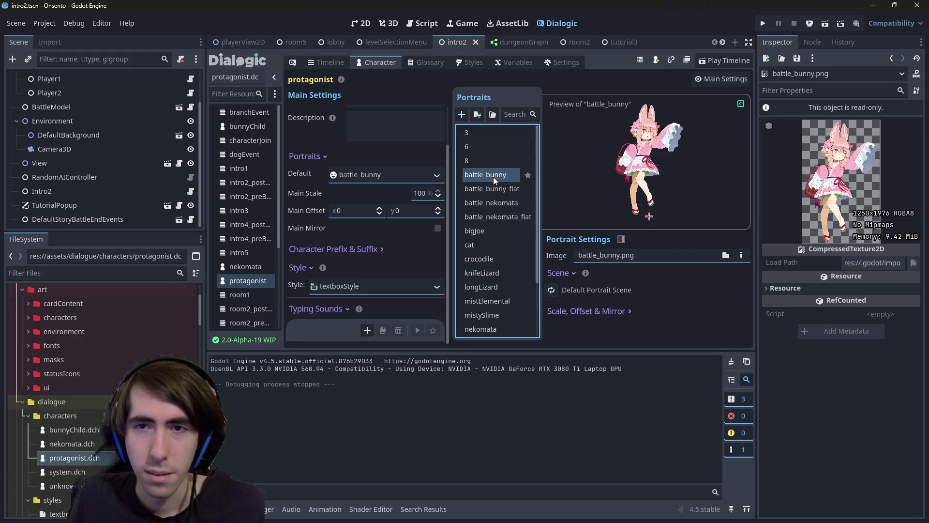
left_click_drag(497, 127, 497, 127)
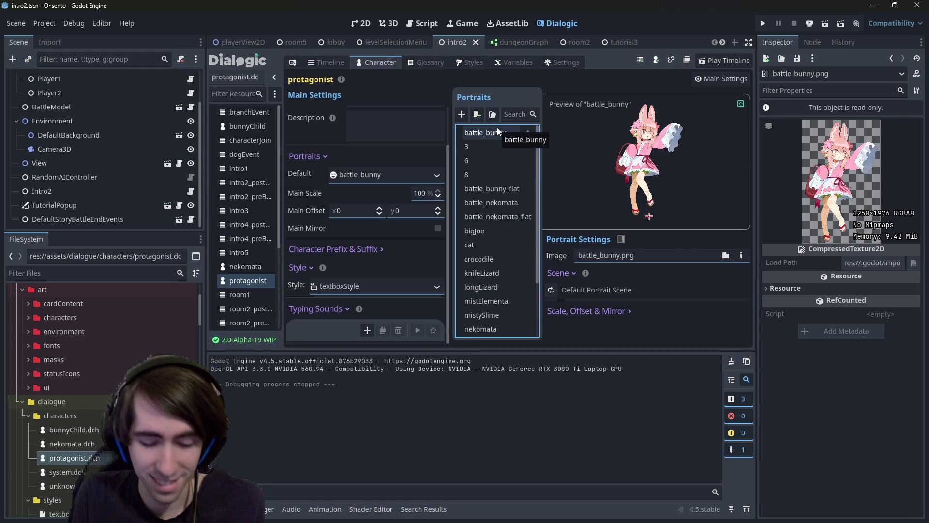
scroll(482, 256, "down", 3)
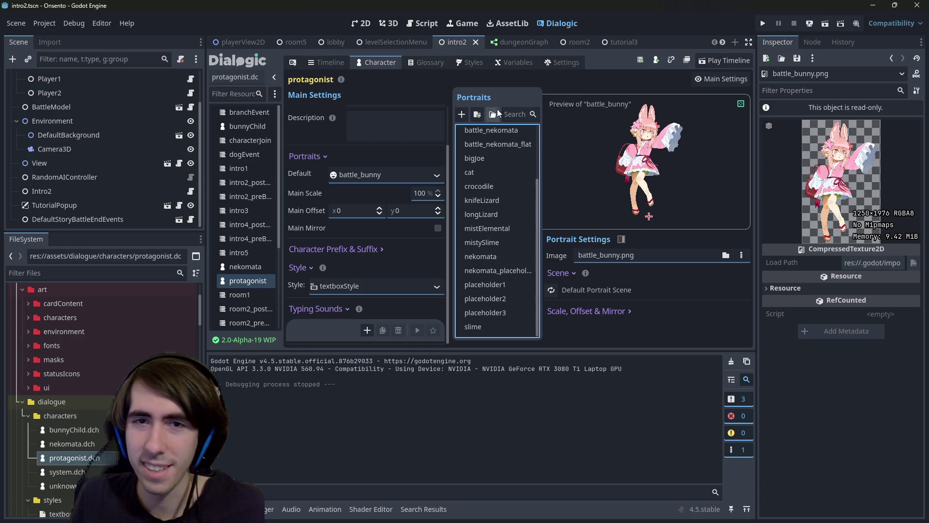
scroll(517, 195, "up", 3)
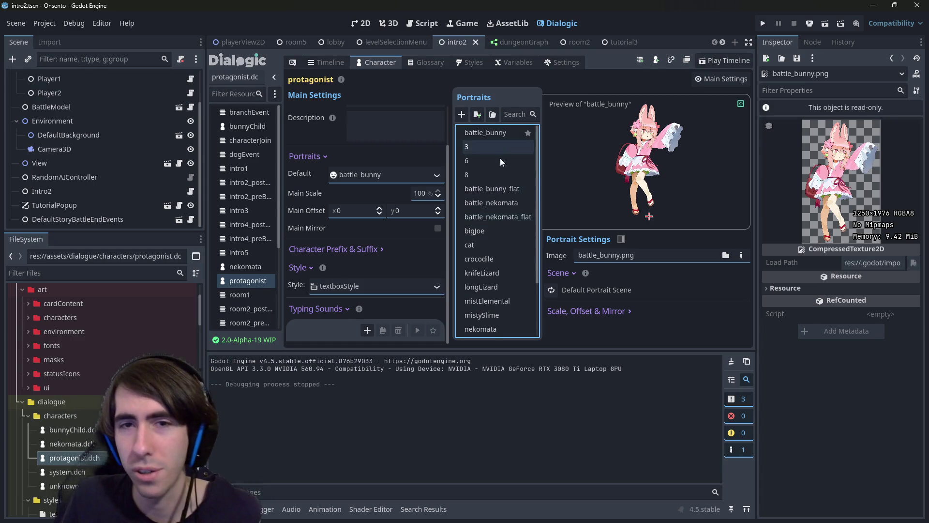
left_click(507, 129)
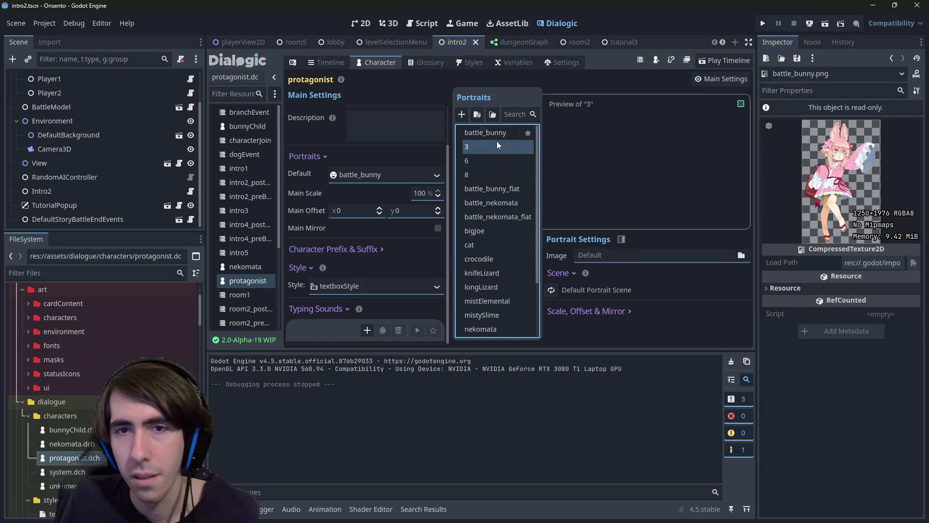
left_click(434, 286)
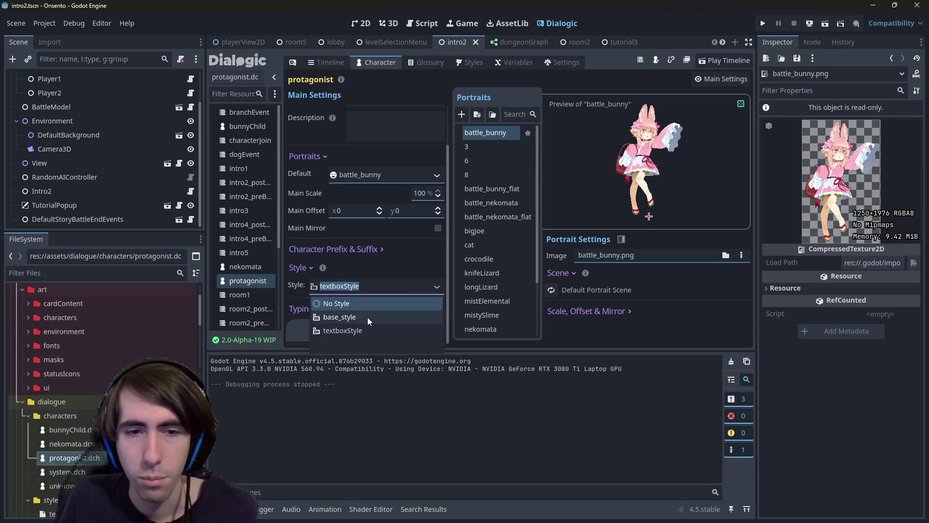
Step: Toggle the style between base_style and textboxStyle, and drag battle_bunny below portrait 3
left_click(367, 317)
left_click(428, 286)
left_click(388, 327)
left_click(434, 289)
left_click(390, 318)
left_click_drag(484, 133, 480, 156)
Step: Settle on base_style, put battle_bunny back on top, and save with Ctrl+S
left_click(435, 285)
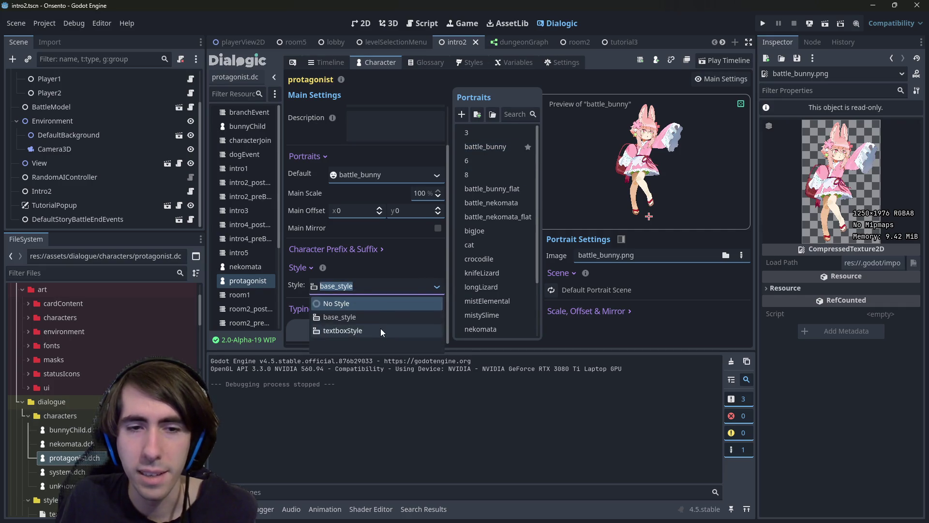
left_click(380, 328)
left_click(432, 290)
left_click(387, 317)
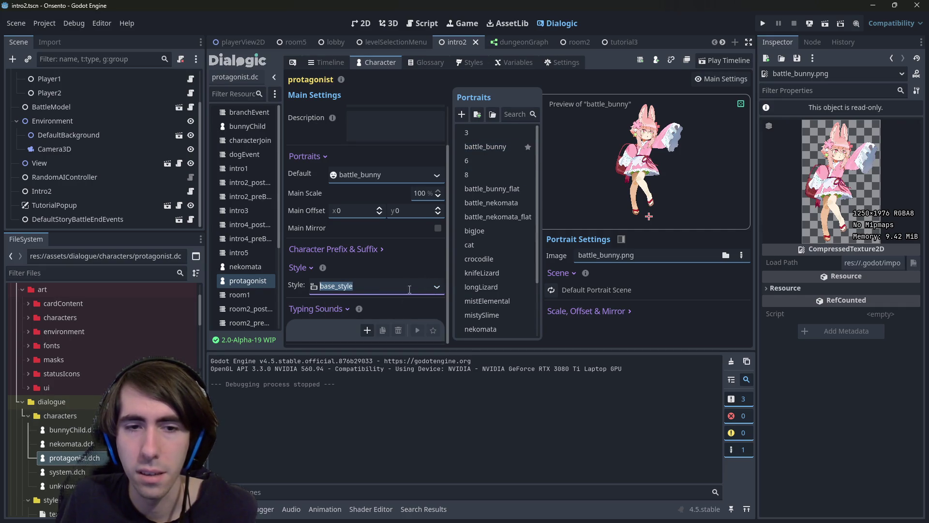
left_click_drag(489, 144, 487, 129)
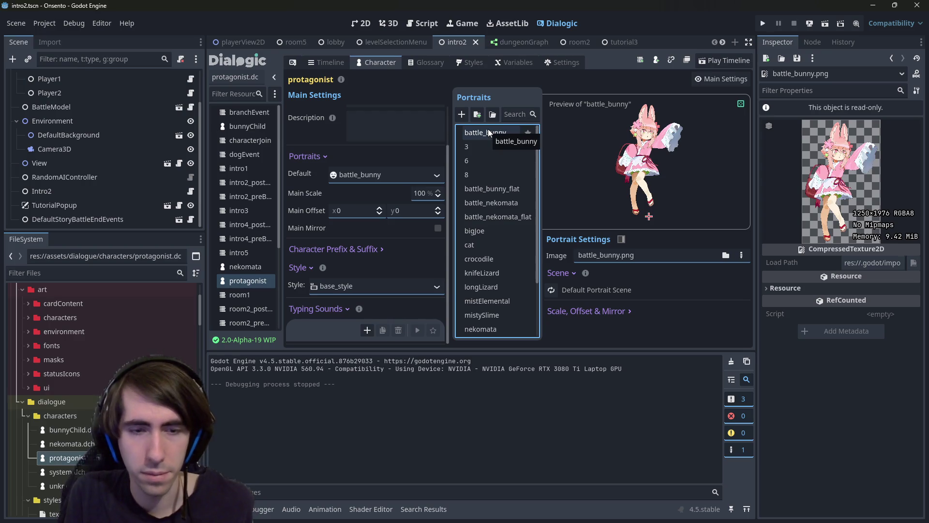
key("ctrl+s")
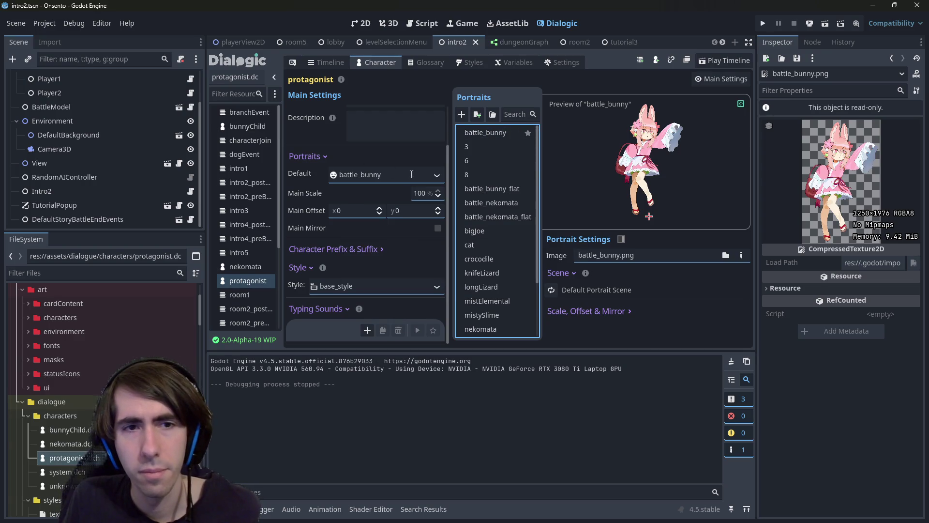
left_click(436, 176)
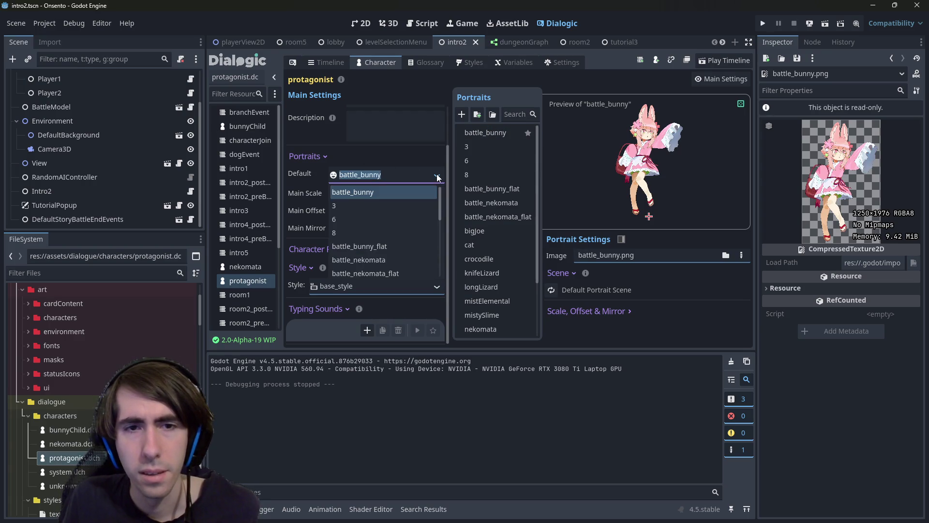
left_click(407, 175)
scroll(407, 165, "up", 2)
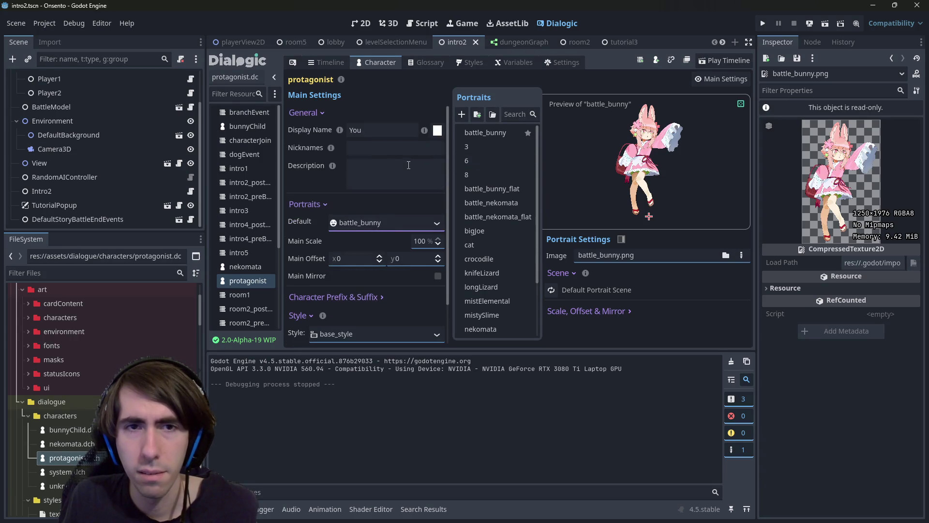
Step: Expand battle_bunny's Scale, Offset & Mirror settings, showing 100% scale and y offset 200
left_click(436, 129)
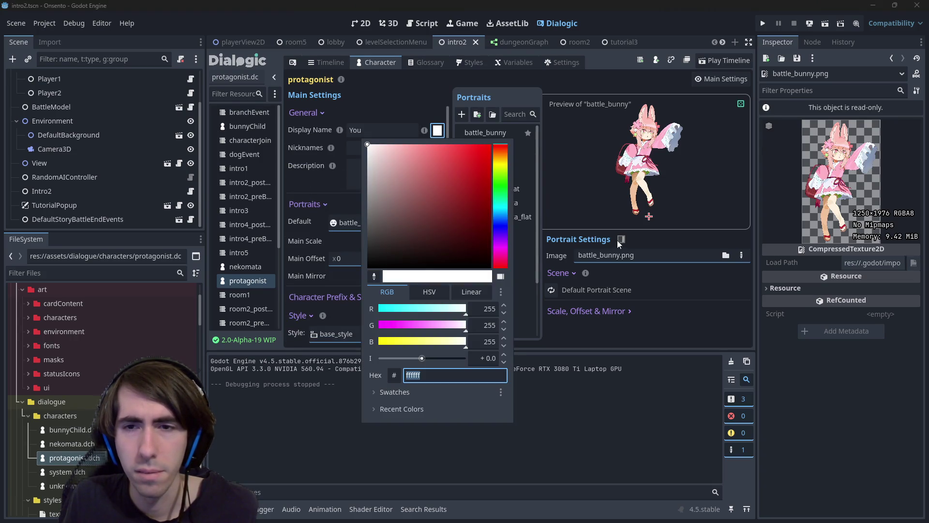
left_click(663, 237)
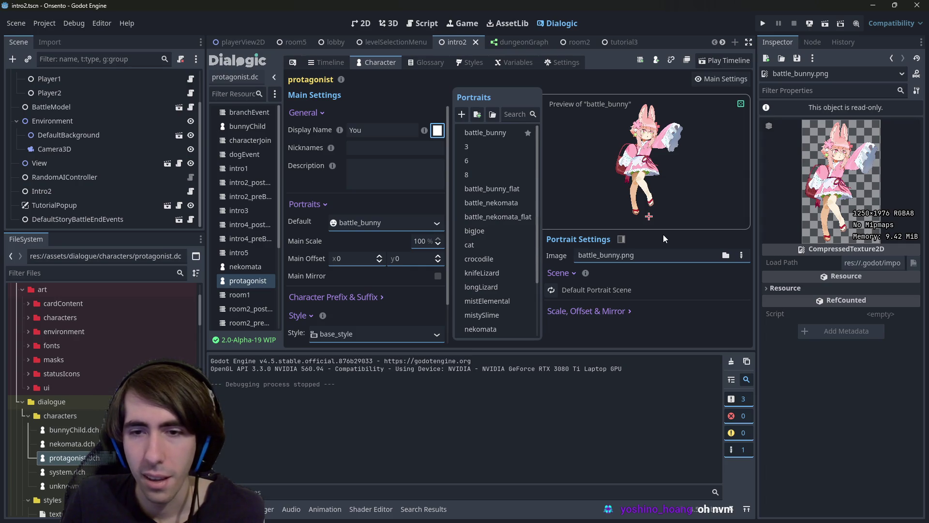
left_click(625, 310)
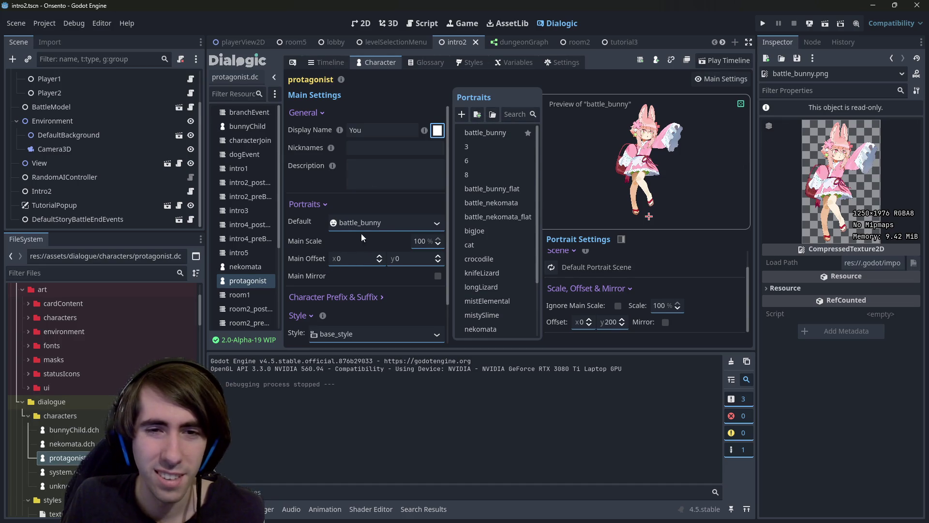
Step: Reopen the intro2_preBattle timeline and view the protagonist line's portrait dropdown
left_click(418, 223)
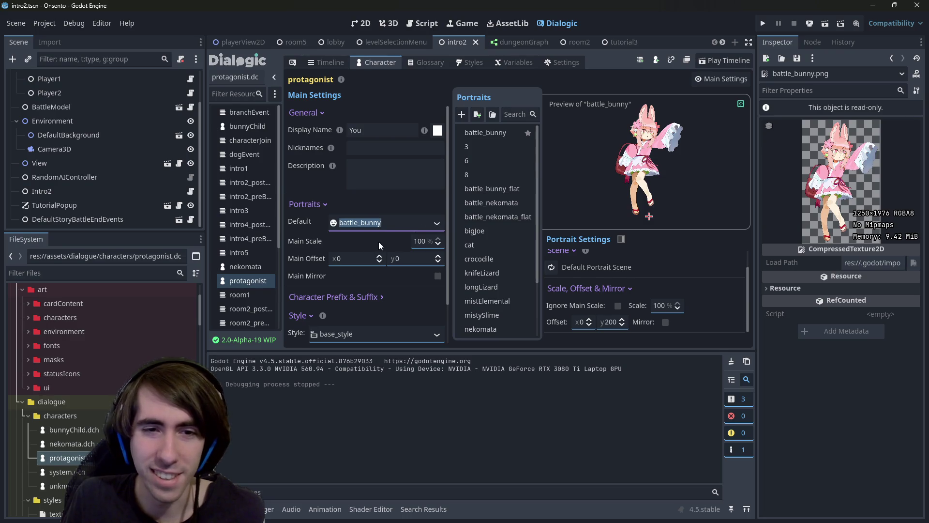
scroll(381, 301, "down", 2)
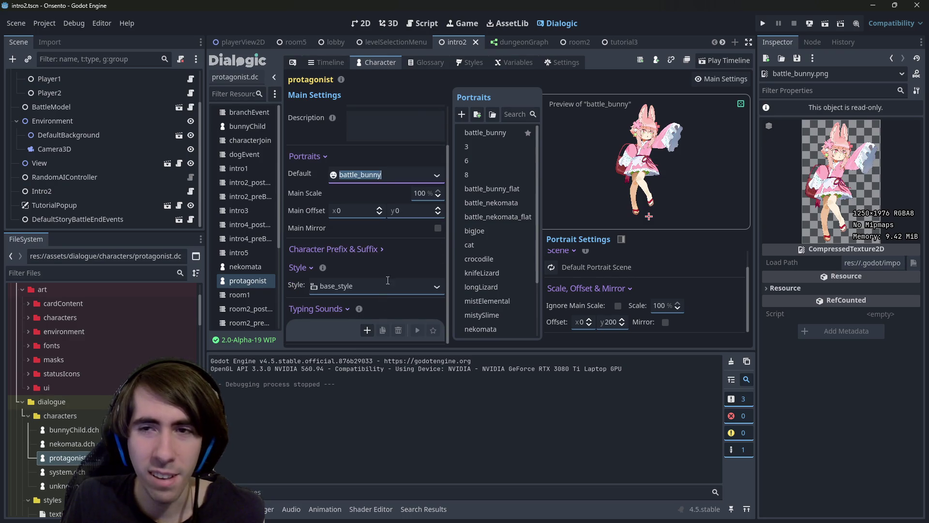
left_click(419, 25)
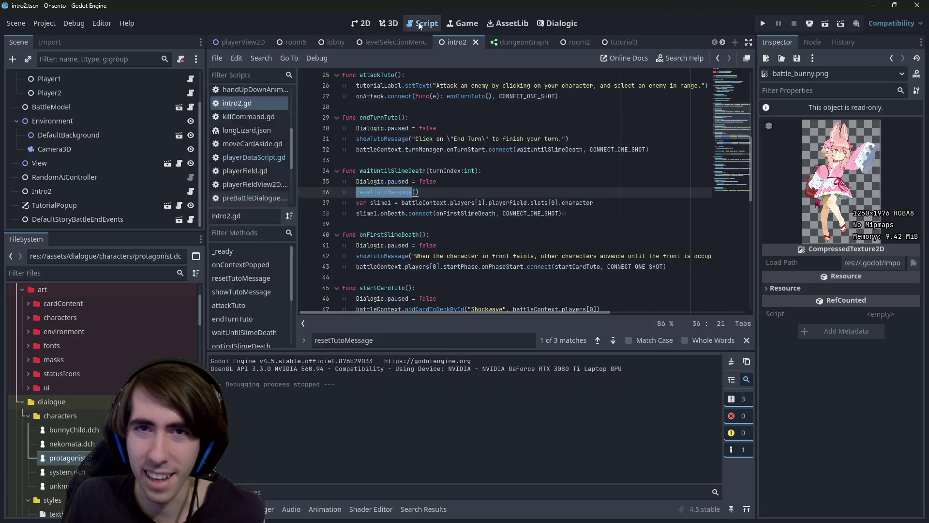
left_click(550, 19)
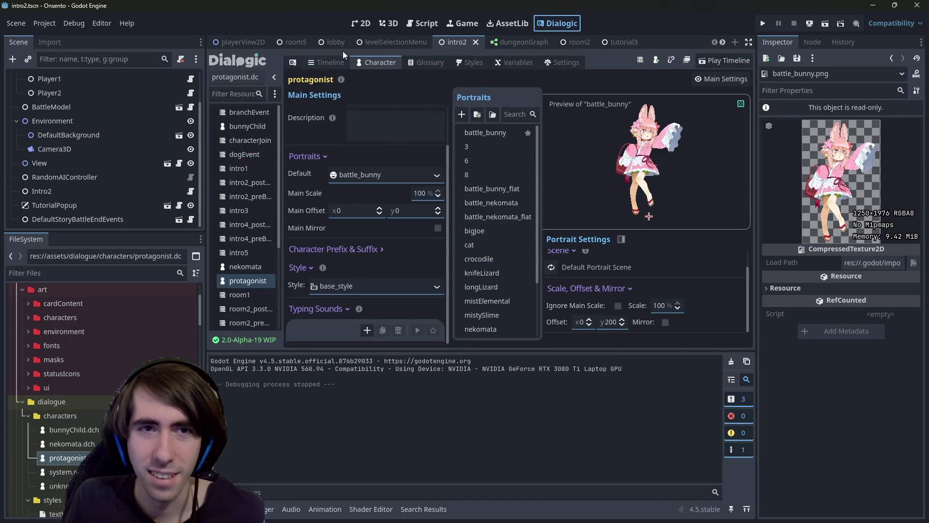
left_click(326, 62)
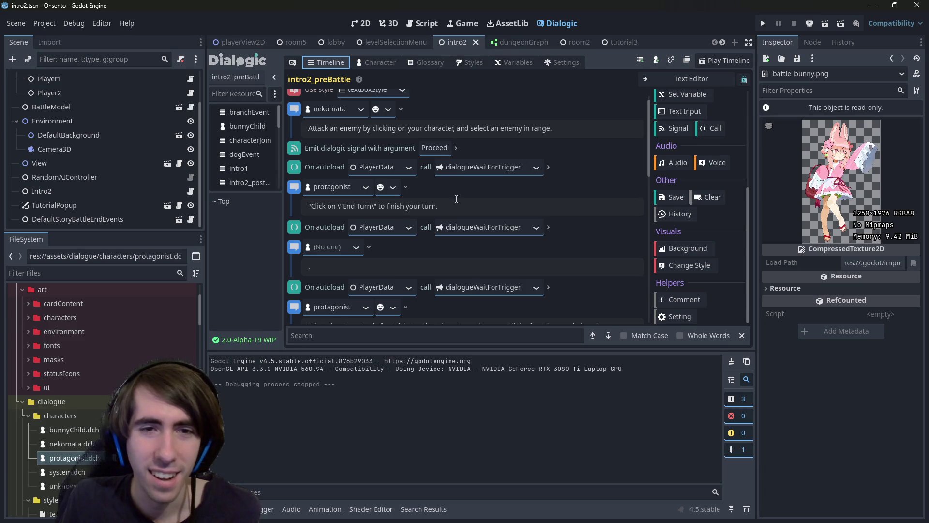
left_click(396, 189)
scroll(410, 216, "down", 5)
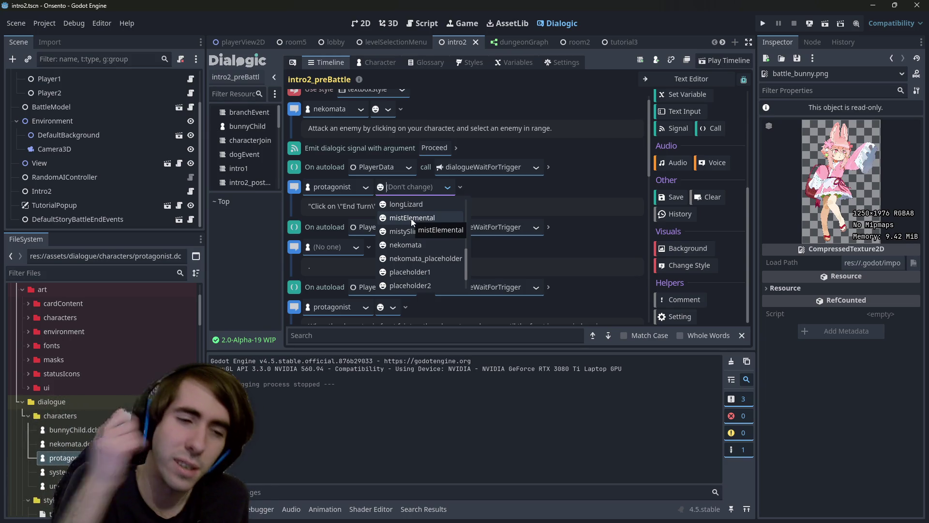
right_click(73, 416)
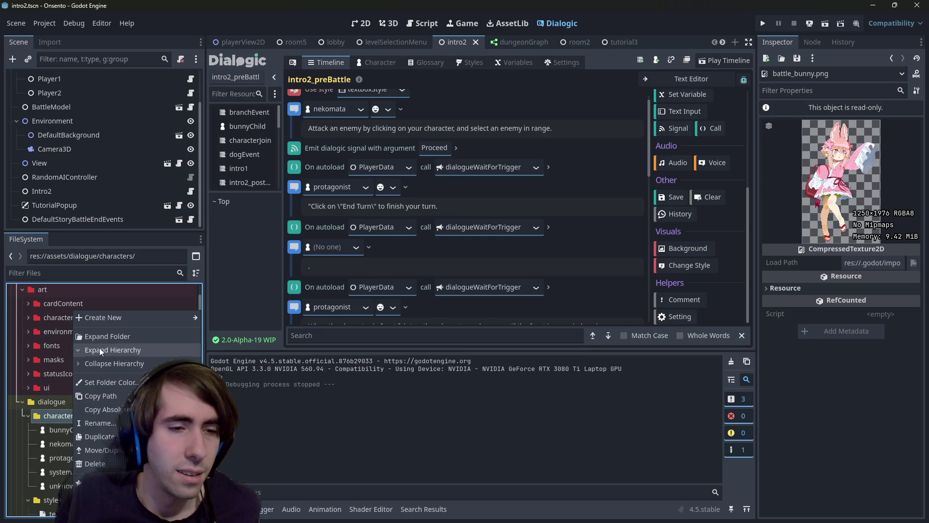
Step: Create a protagonist folder in the wrong place, then delete it again
mouse_move(104, 322)
left_click(215, 320)
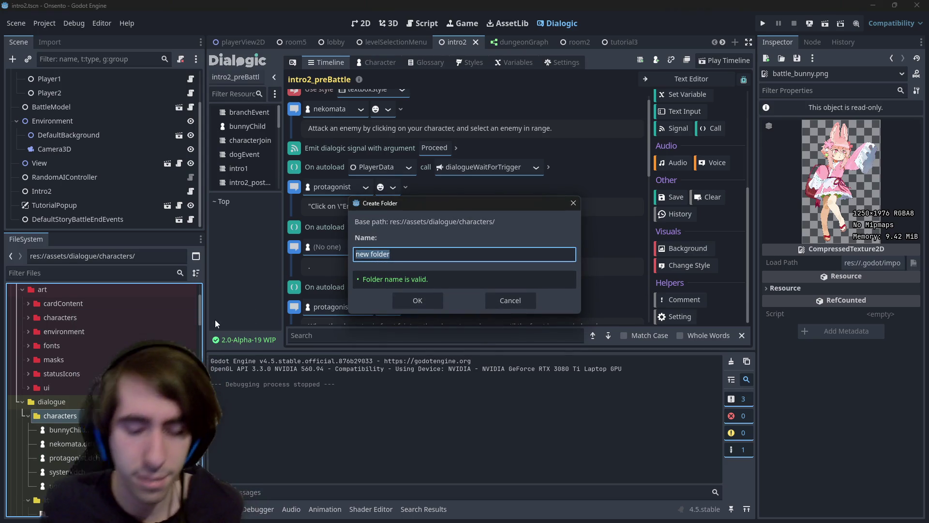
type("protagonist")
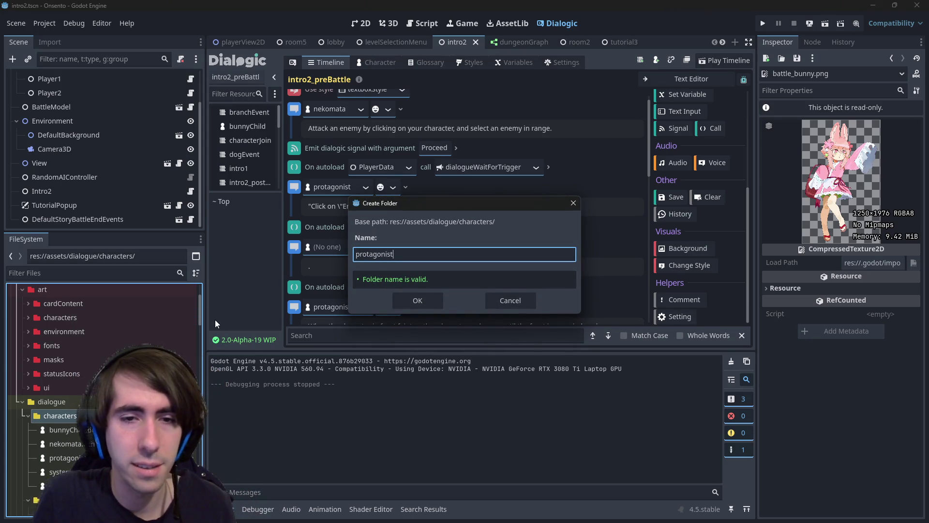
key("Return")
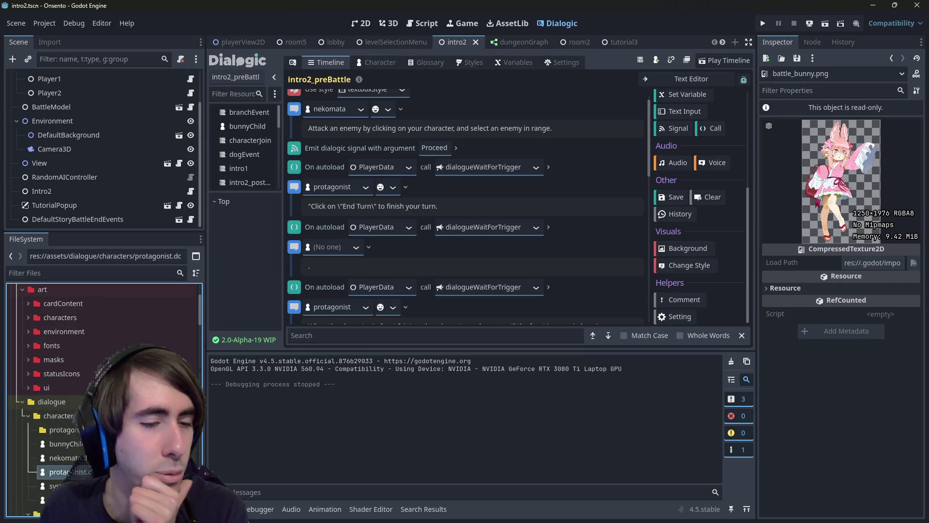
left_click(68, 471)
left_click(53, 430)
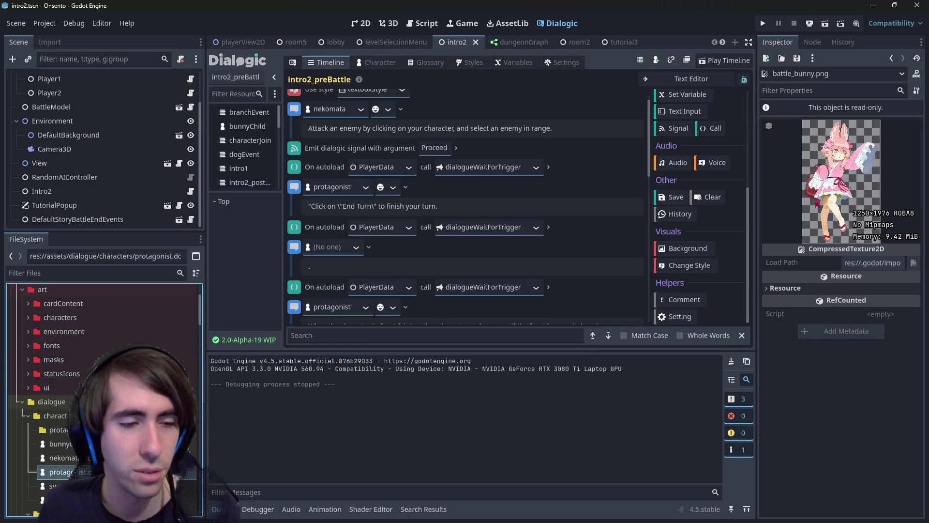
key("Delete")
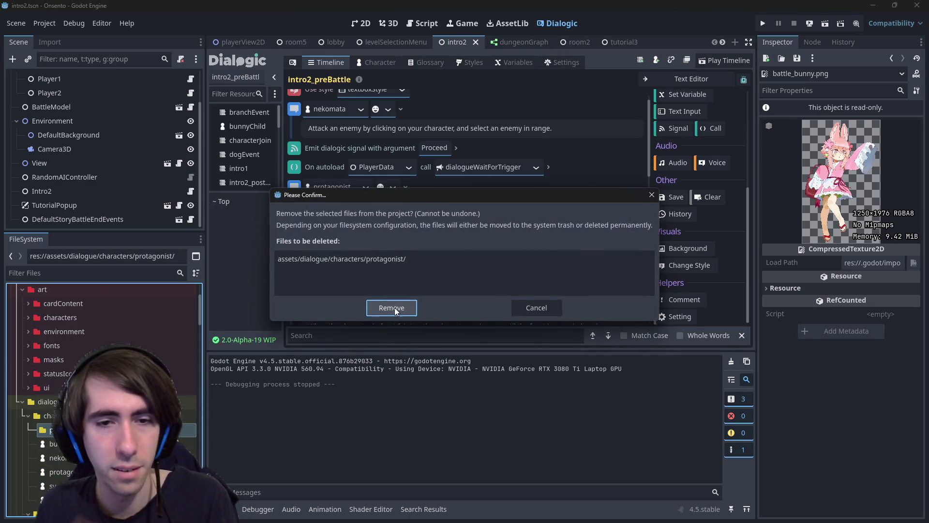
key("Return")
Step: Create a new folder named portraits inside the art characters folder
double_click(107, 346)
scroll(106, 341, "down", 5)
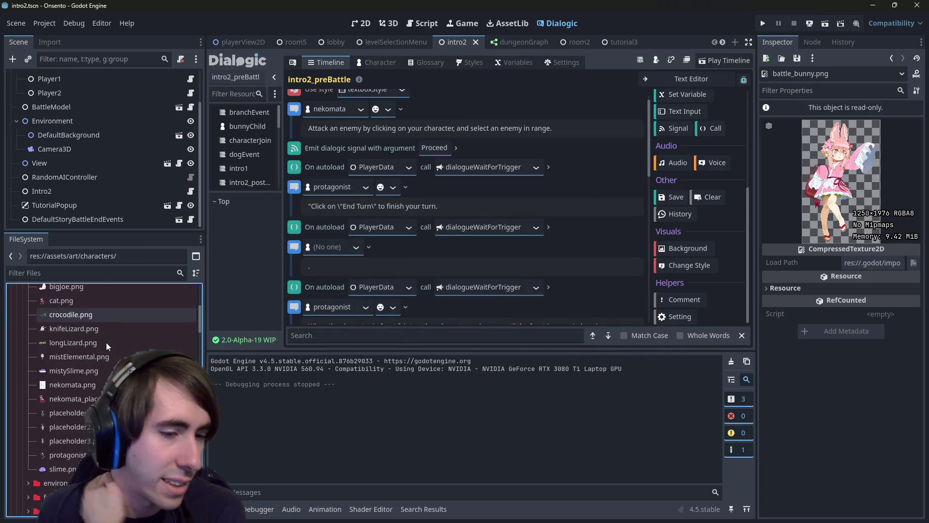
scroll(106, 341, "up", 3)
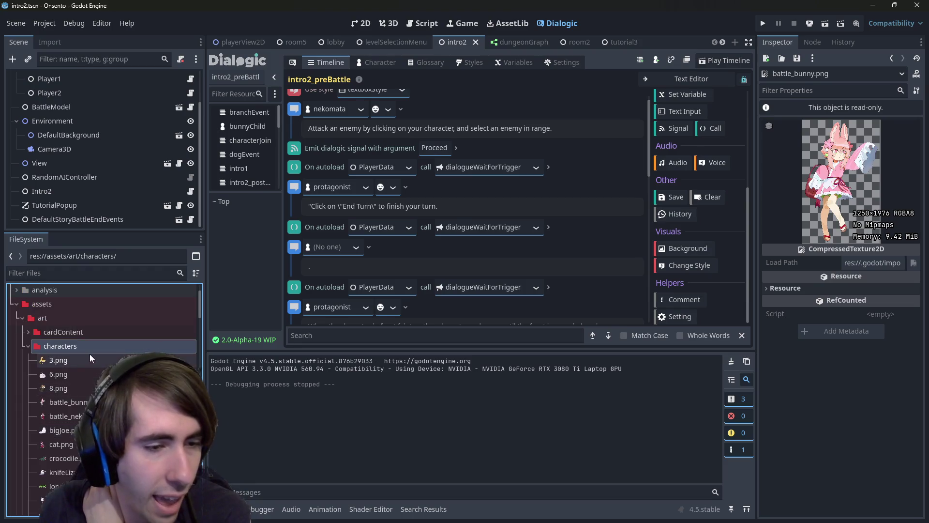
scroll(79, 376, "down", 2)
scroll(83, 358, "up", 2)
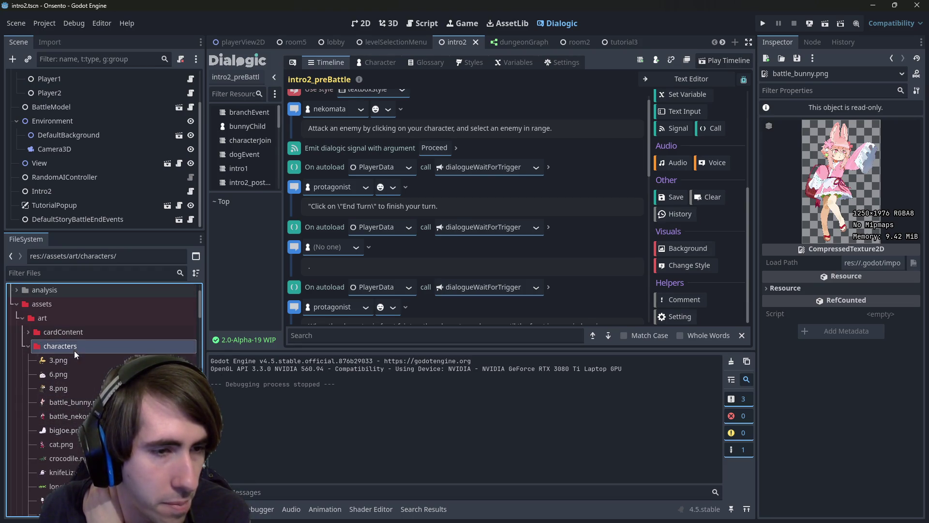
double_click(73, 348)
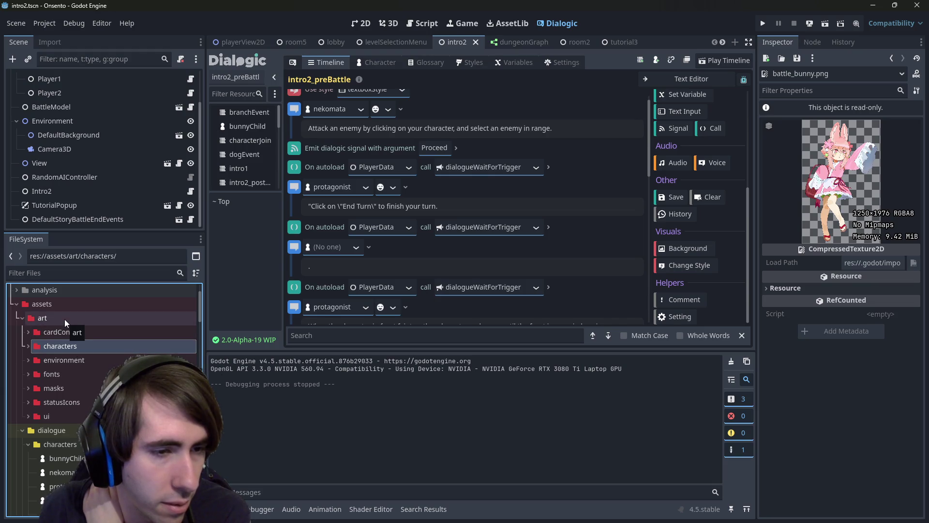
double_click(80, 350)
right_click(80, 351)
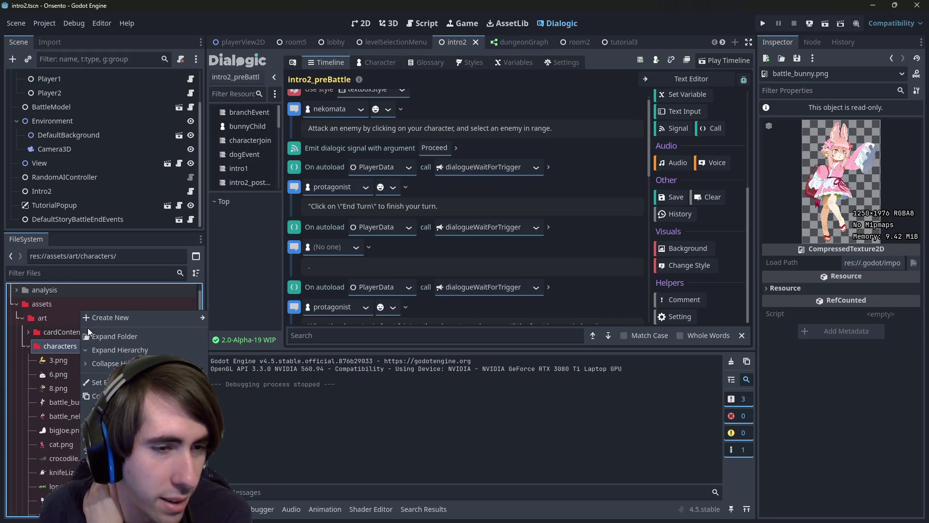
right_click(75, 345)
right_click(78, 344)
mouse_move(113, 315)
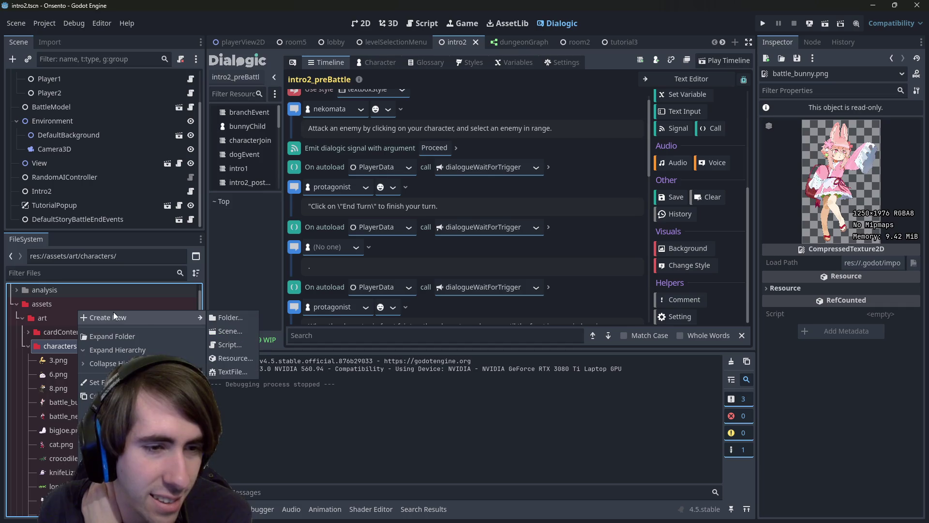
left_click(211, 318)
type("portraits")
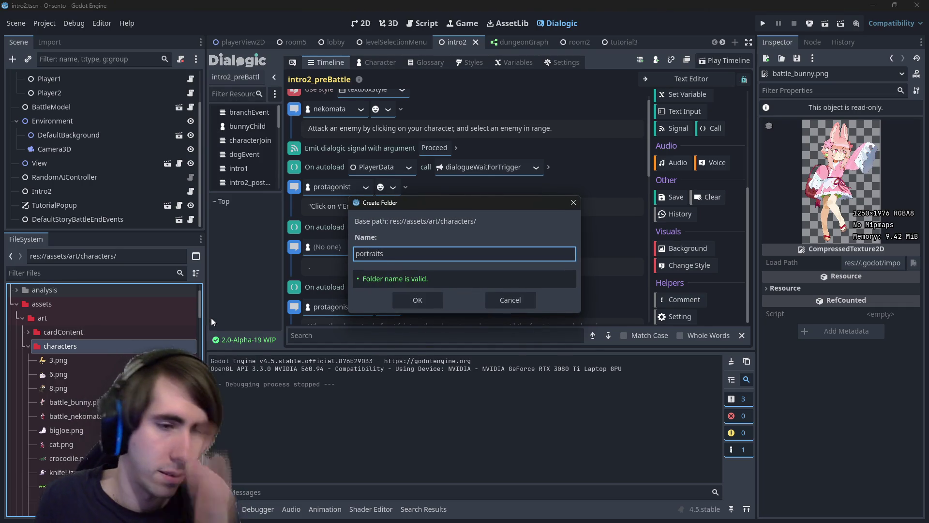
key("Return")
Step: Add a subfolder inside portraits, typing the name battlePortraits
left_click(145, 360)
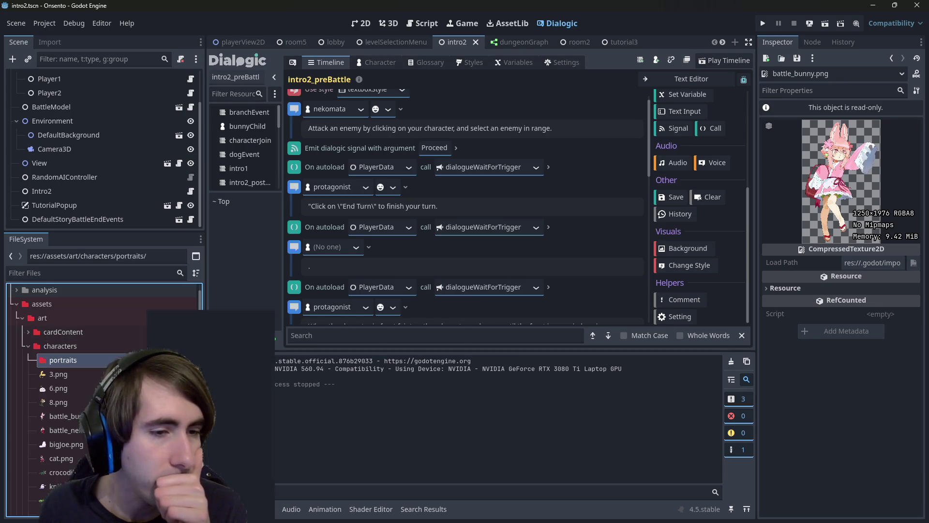
right_click(145, 360)
mouse_move(198, 315)
left_click(292, 316)
type("battlePortraits")
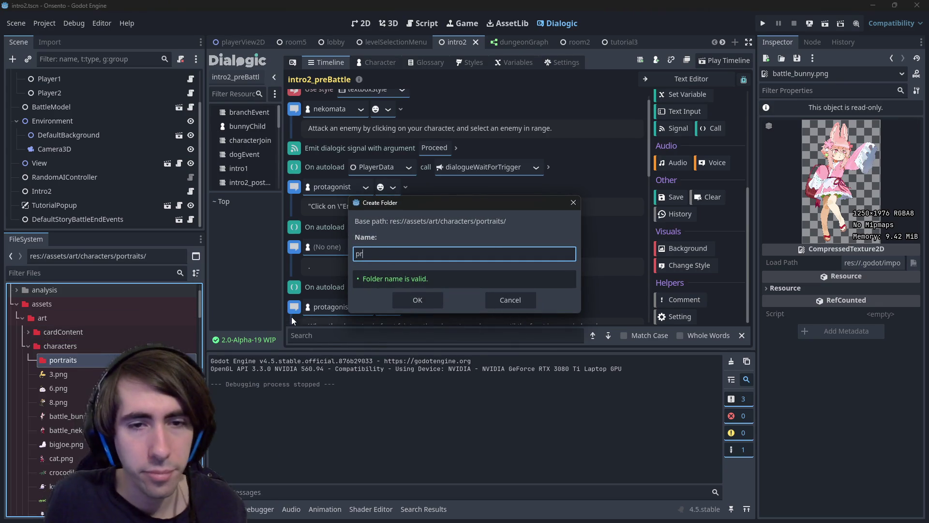
key("Return")
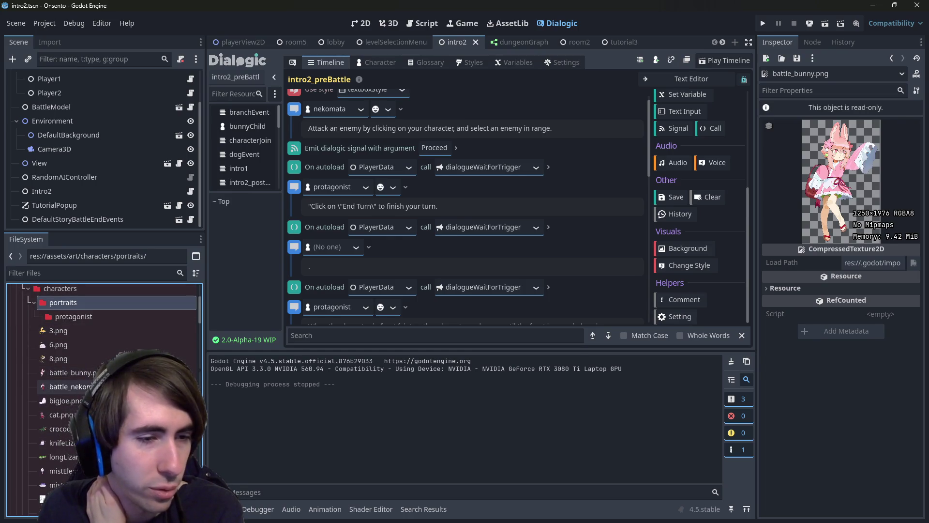
Step: Move battle_bunny.png into the protagonist folder and expand that folder to confirm it's there
scroll(97, 387, "down", 5)
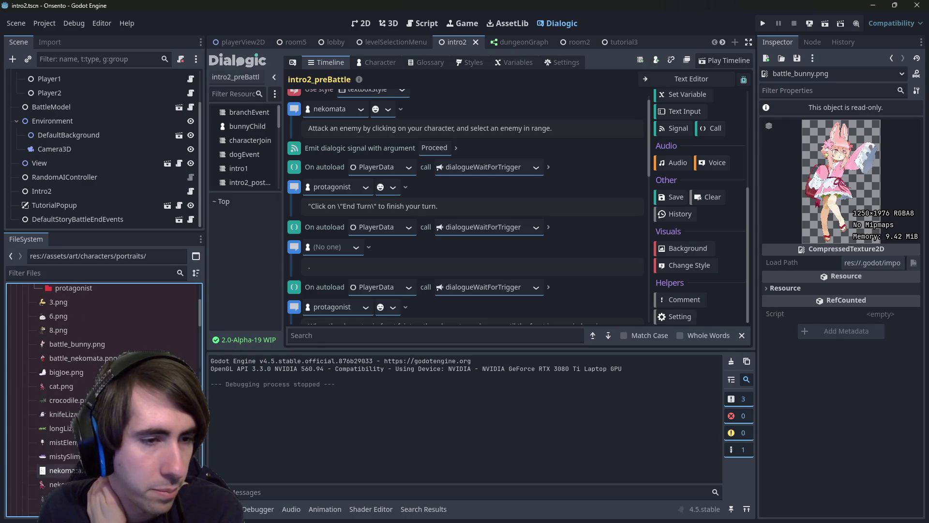
scroll(96, 387, "up", 5)
mouse_move(83, 373)
left_mouse_down()
mouse_move(94, 307)
mouse_move(93, 371)
left_mouse_up()
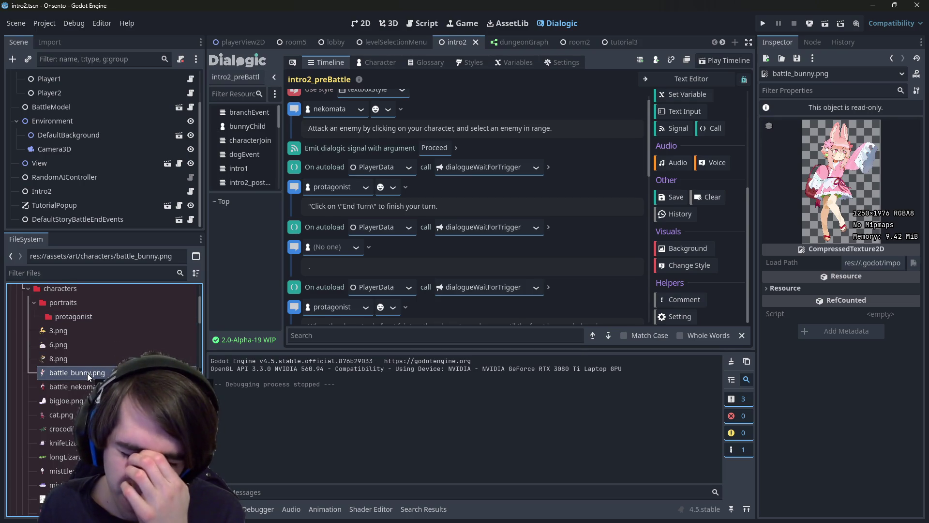
right_click(91, 317)
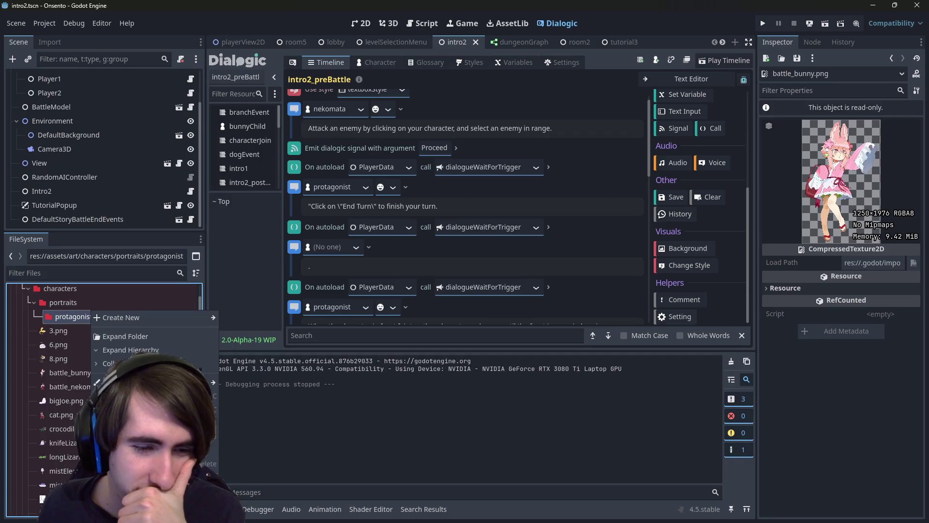
key("Escape")
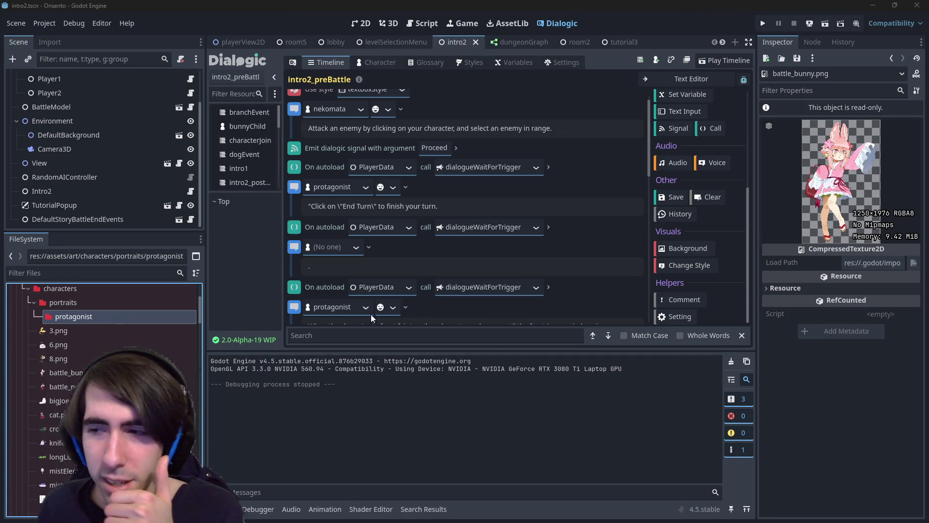
right_click(151, 386)
key("Escape")
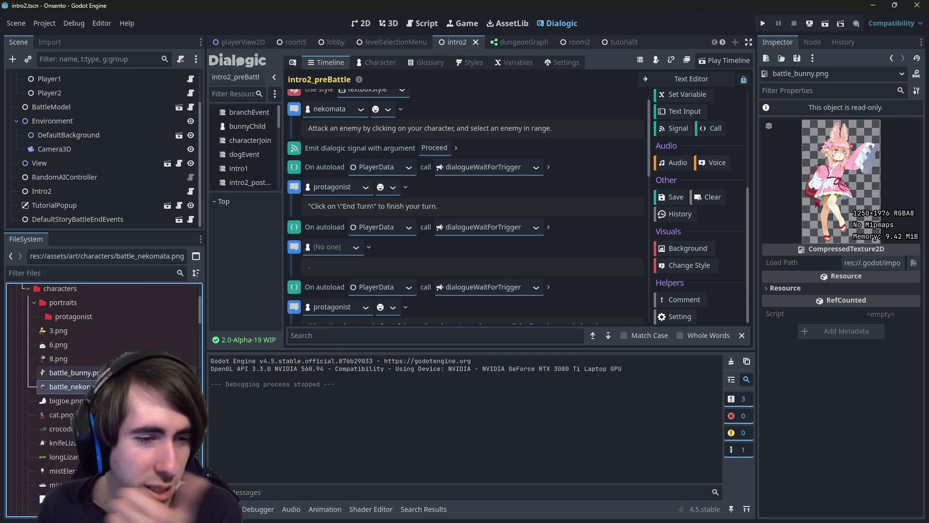
right_click(121, 372)
key("Escape")
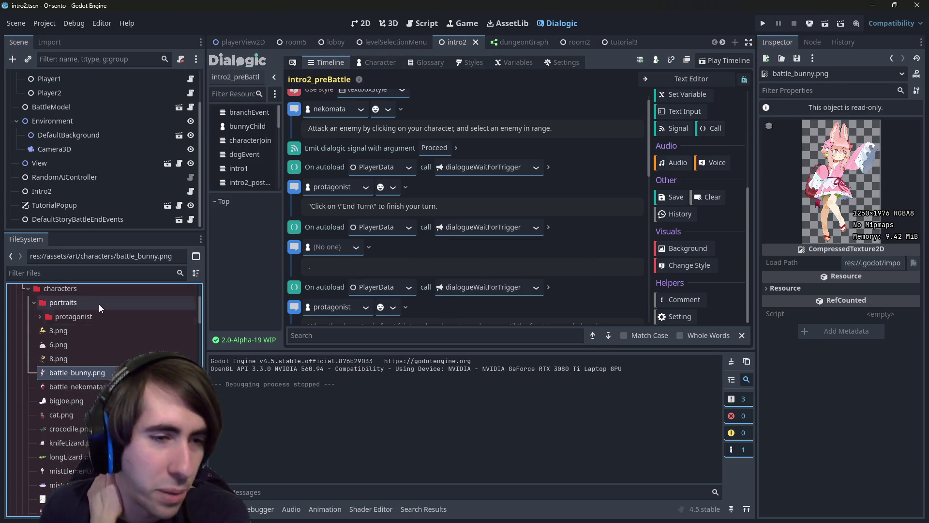
left_click(109, 317)
double_click(109, 317)
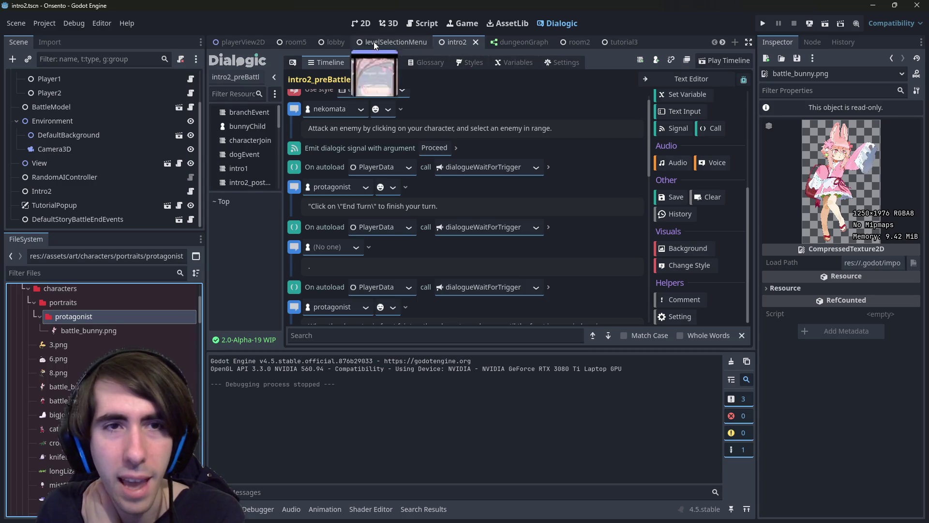
Step: Pass through the Variables and Styles tabs to reach the protagonist's Character tab
left_click(513, 62)
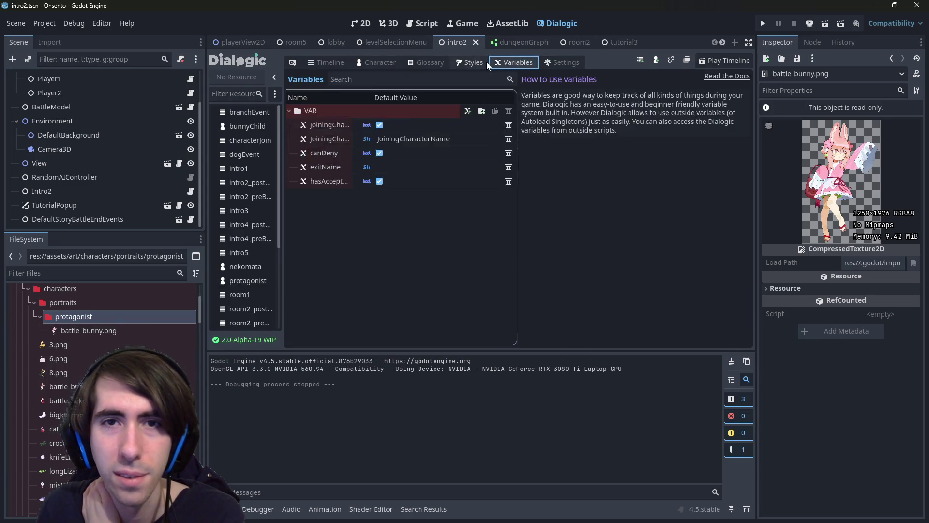
left_click(485, 62)
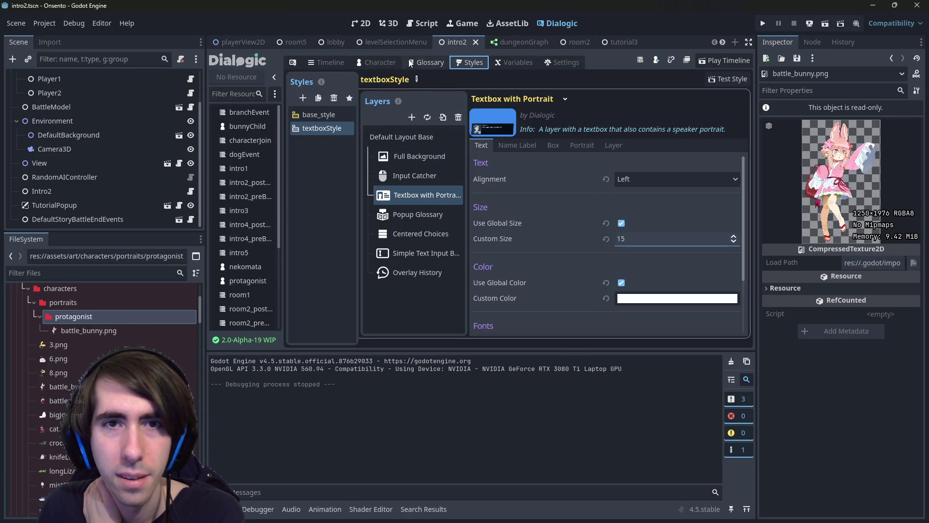
left_click(381, 62)
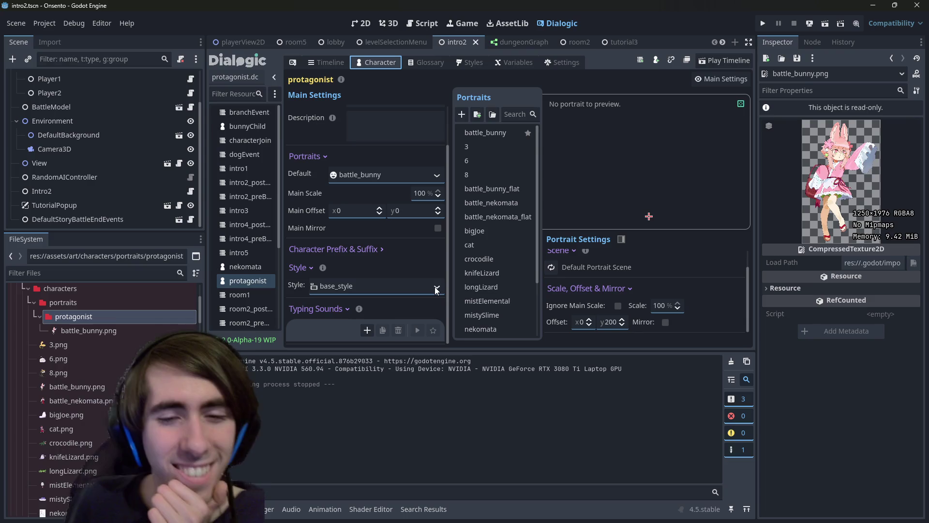
scroll(440, 267, "up", 3)
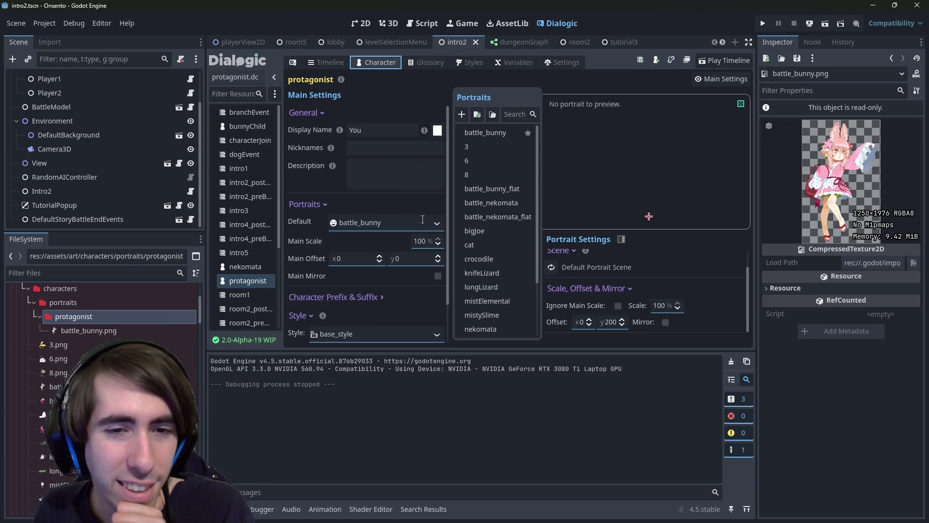
Step: Import portraits into the protagonist from the characters/portraits/protagonist folder
left_click(437, 223)
left_click(437, 223)
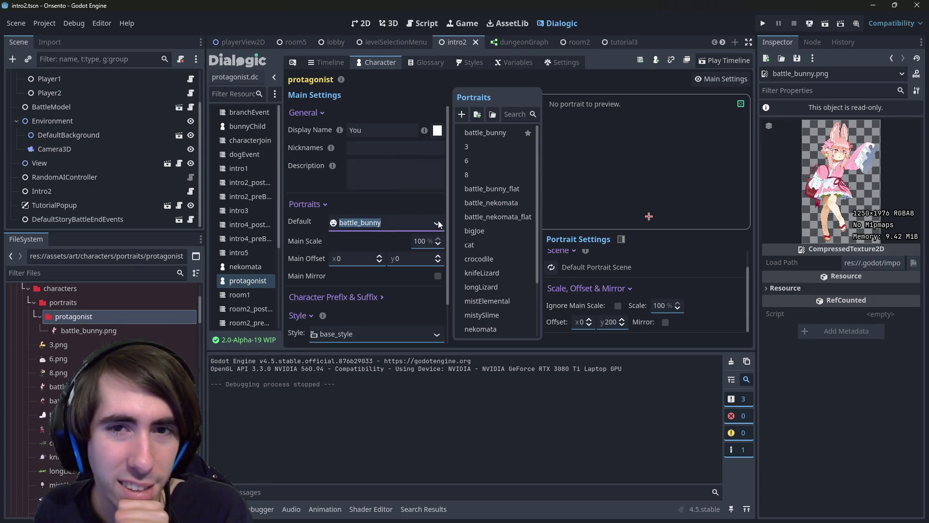
left_click(493, 115)
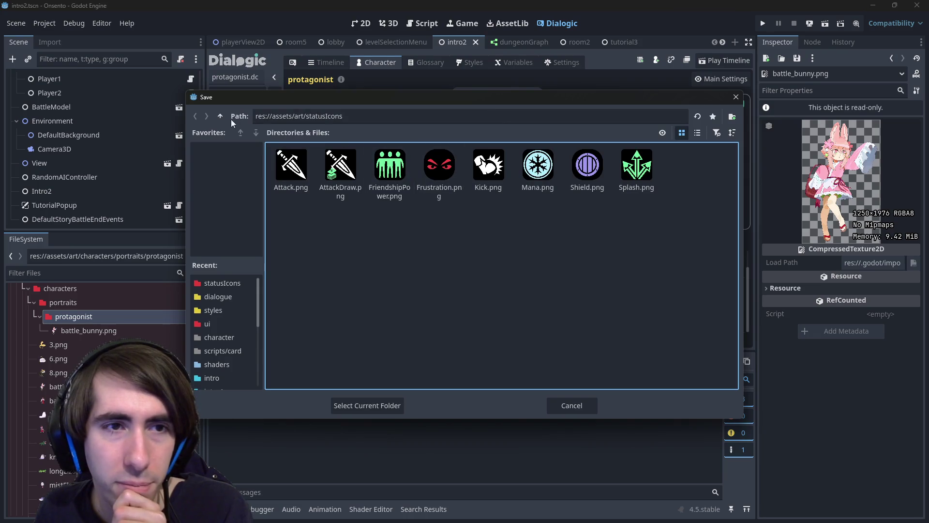
left_click(220, 116)
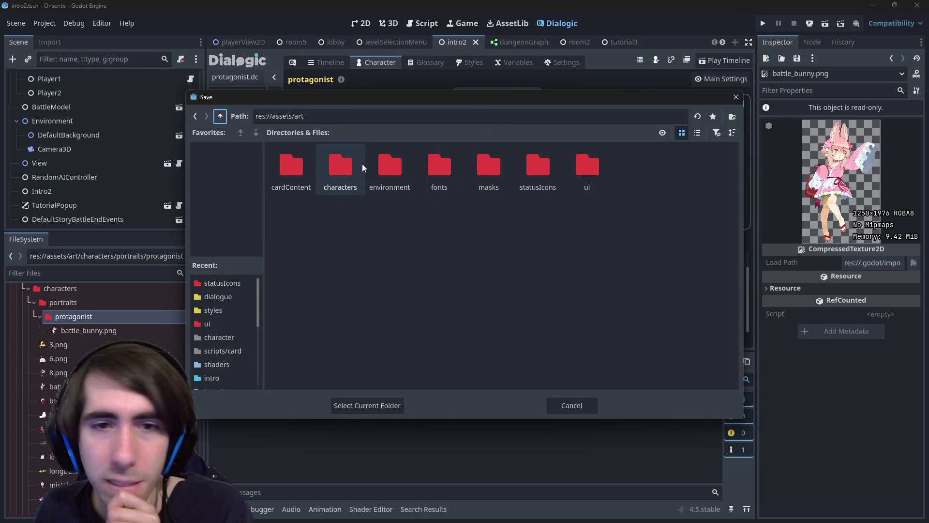
double_click(356, 164)
double_click(293, 166)
double_click(293, 166)
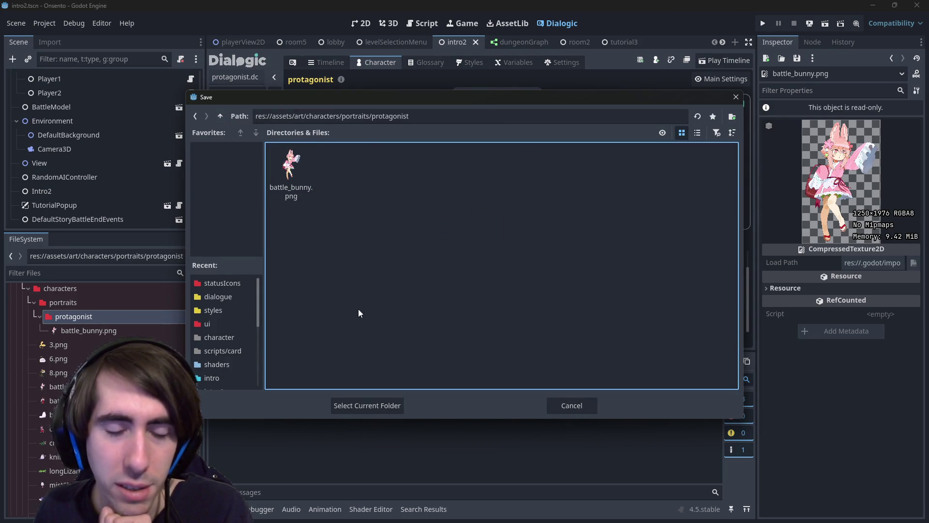
left_click(385, 411)
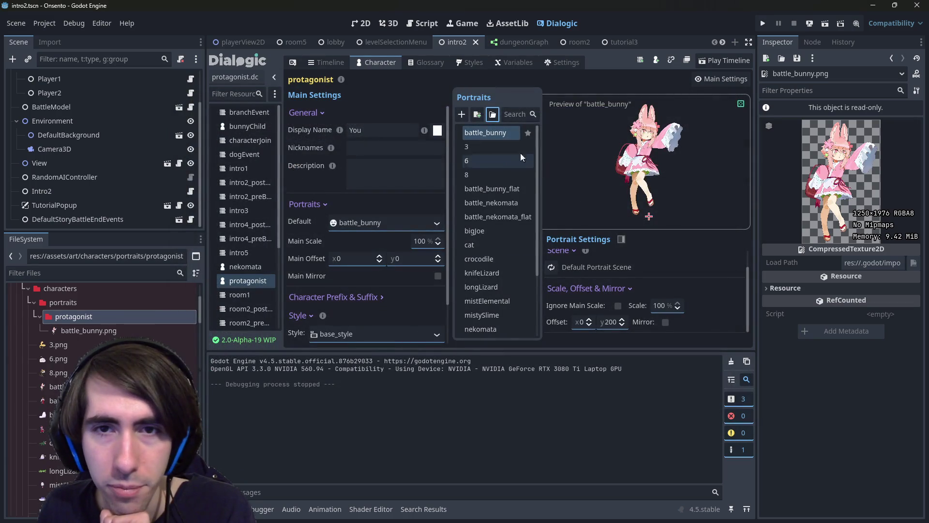
left_click(492, 116)
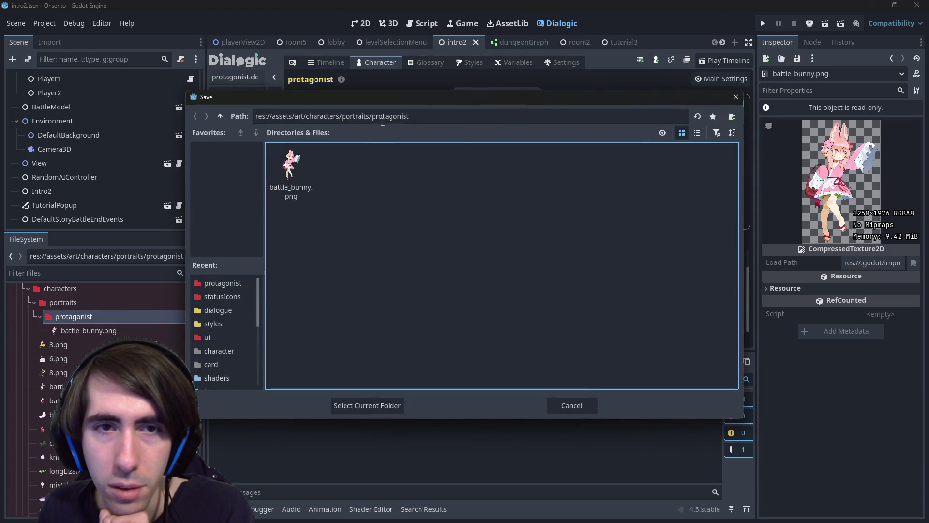
left_click(381, 403)
right_click(495, 201)
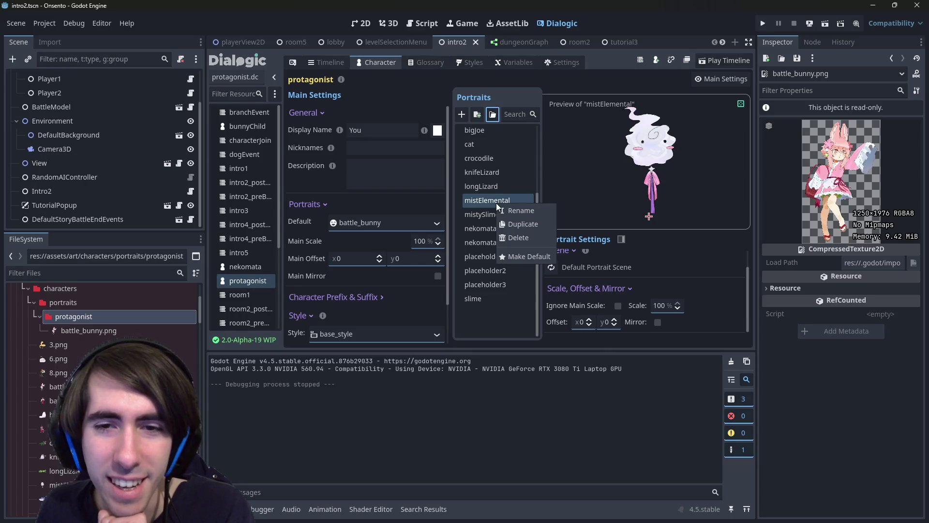
Step: Inspect the existing portraits and remove the old portrait group
right_click(493, 284)
right_click(492, 284)
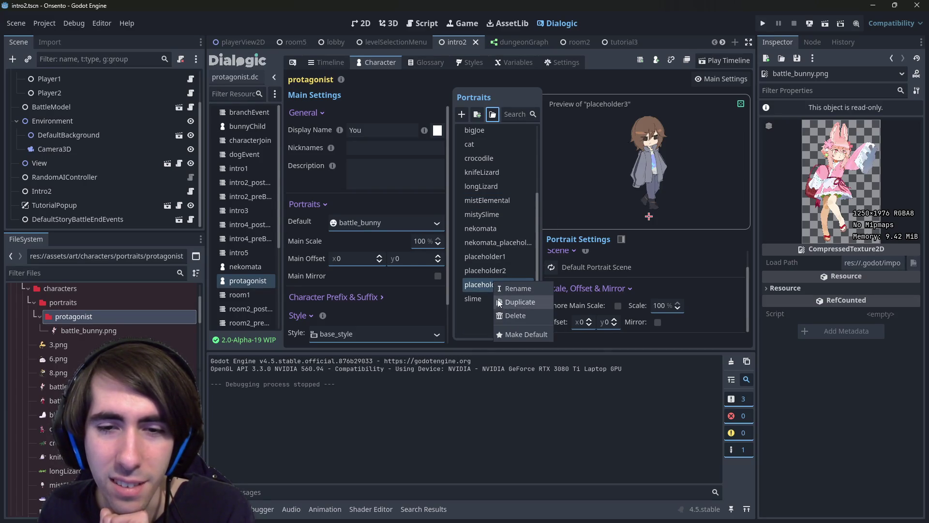
left_click(478, 294)
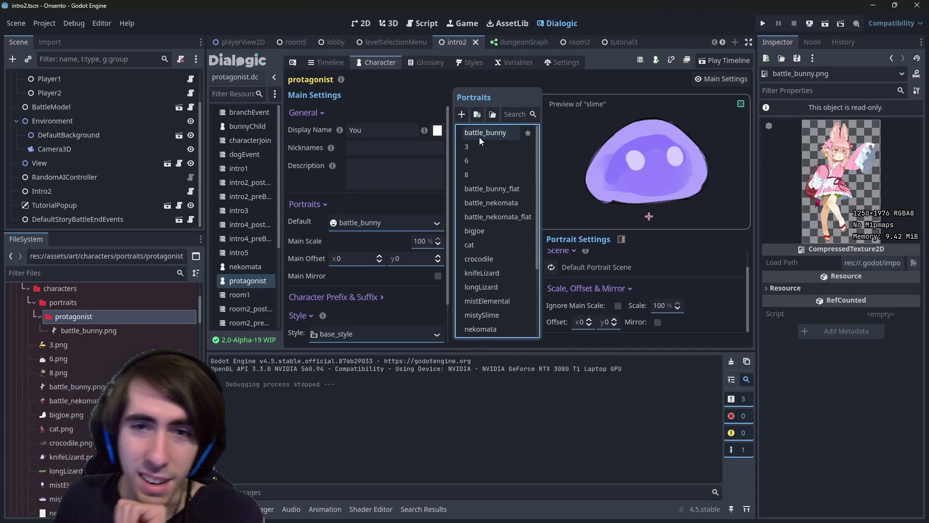
left_click(479, 135)
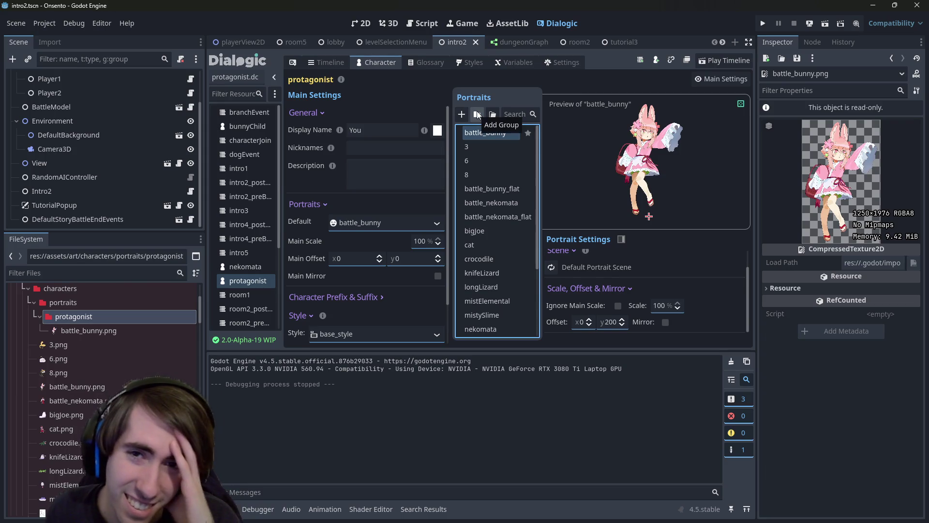
left_click(477, 115)
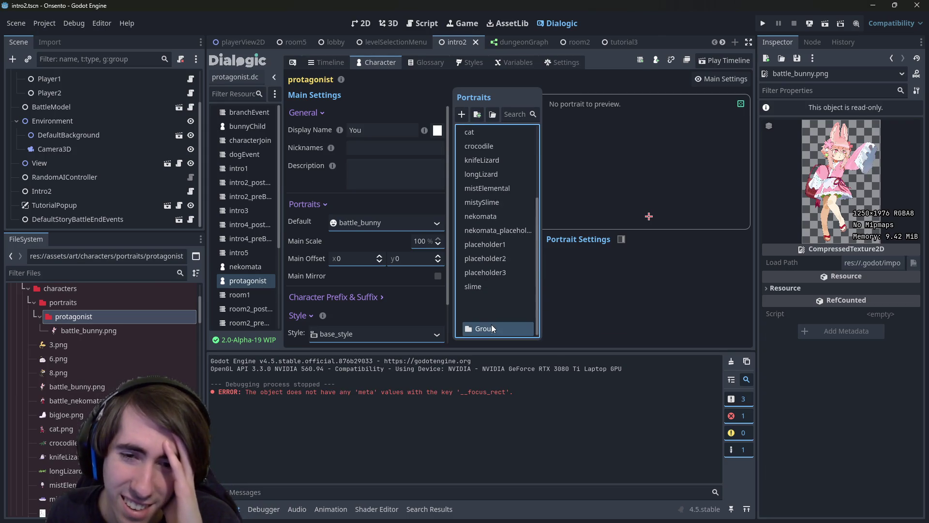
right_click(491, 324)
left_click(515, 361)
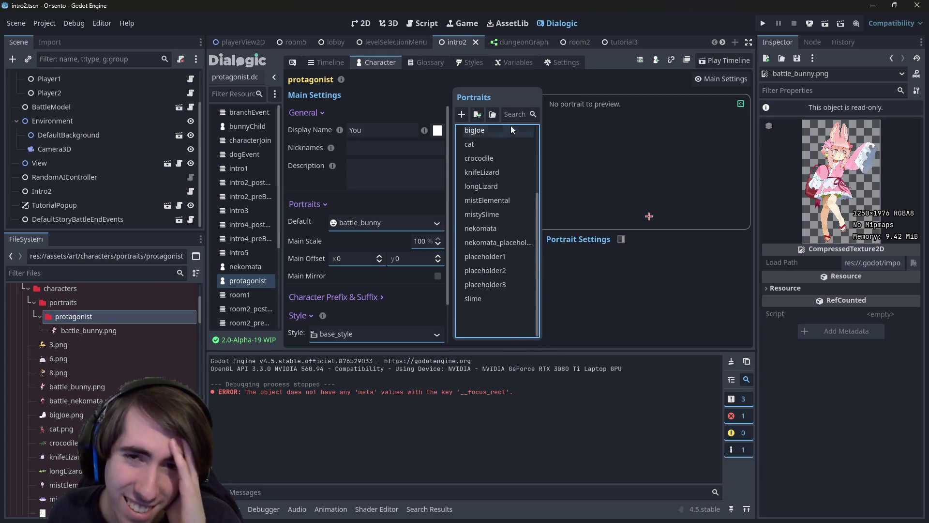
Step: Add a portrait and generate individual portraits from the folder's images, like battle_bunny and battle_nekomata
left_click(461, 114)
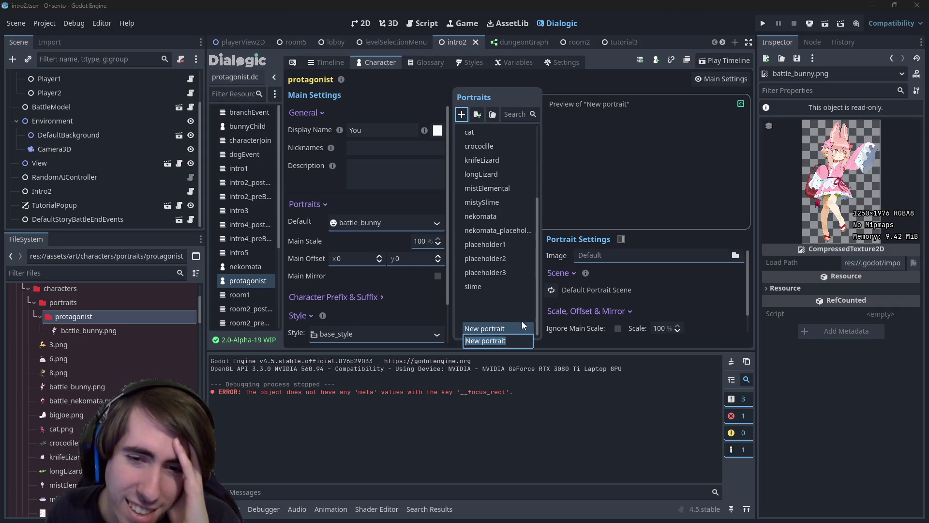
right_click(504, 330)
left_click(519, 359)
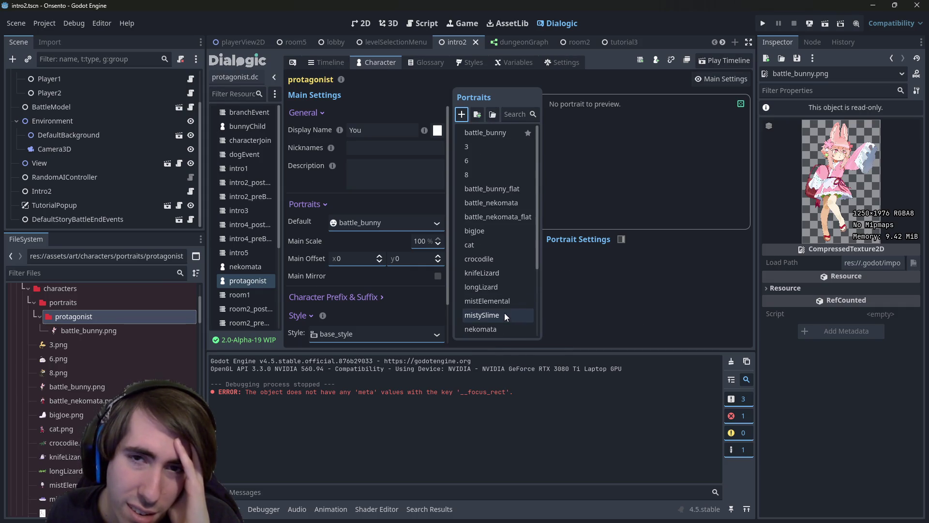
left_click(621, 239)
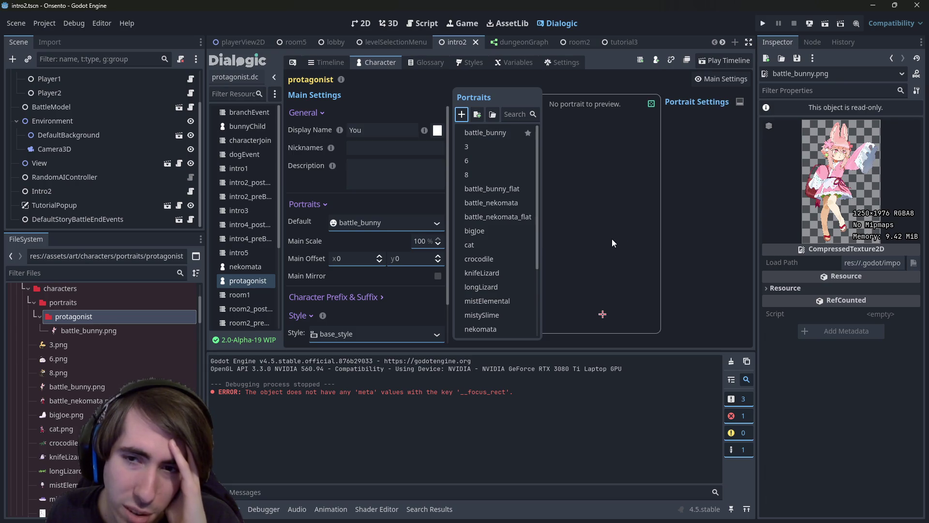
left_click(739, 101)
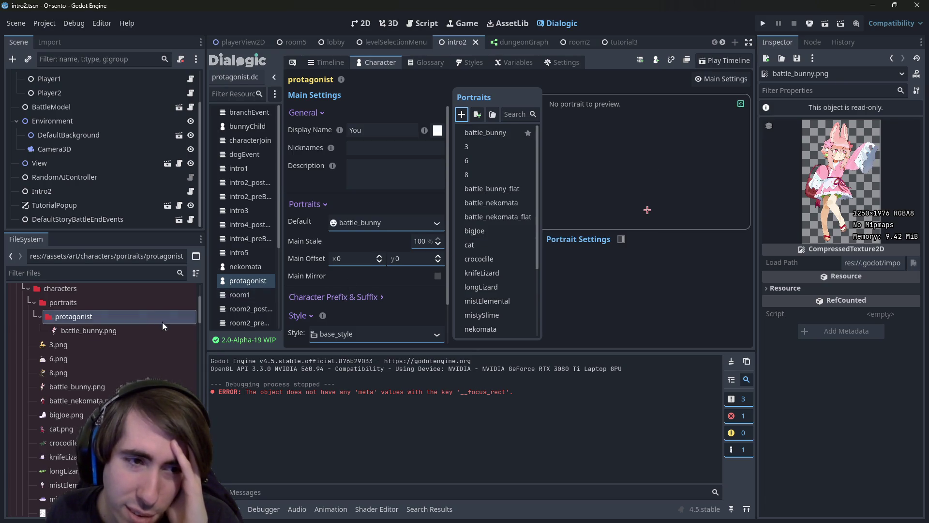
right_click(146, 319)
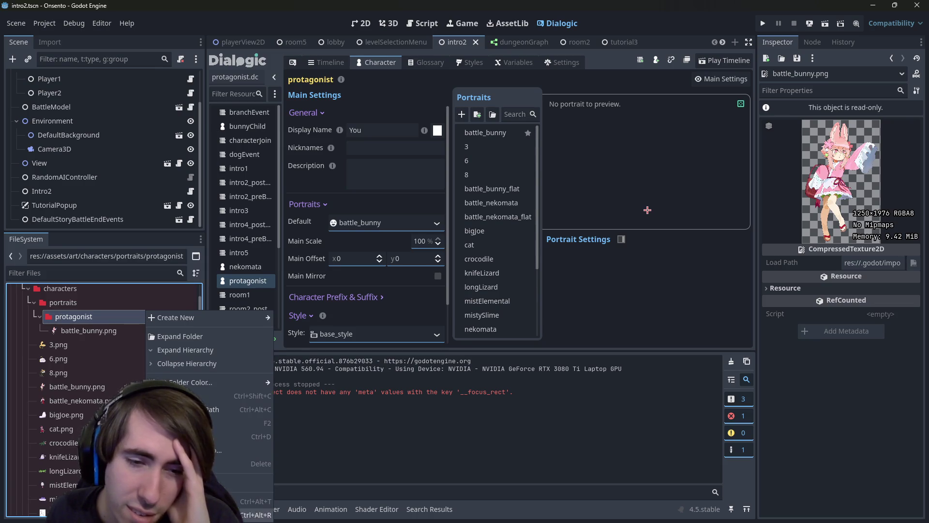
key("Escape")
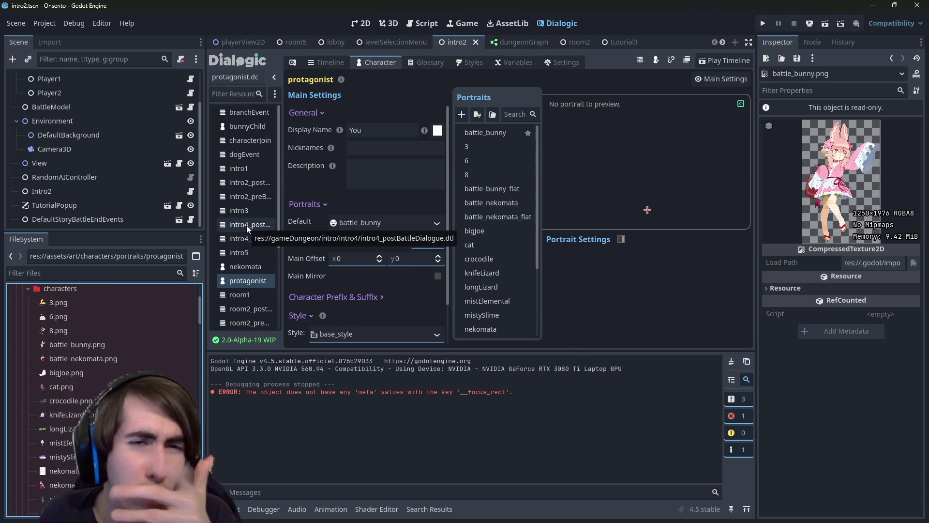
left_click(351, 167)
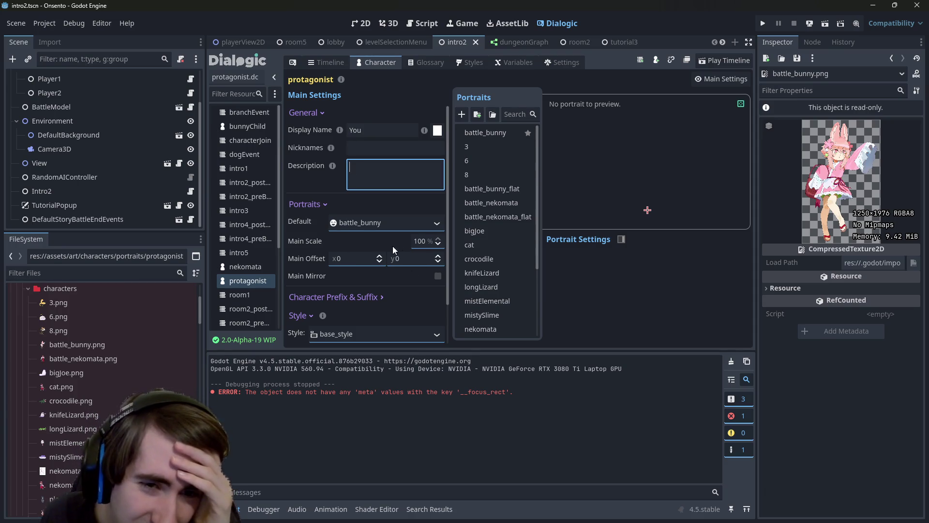
scroll(347, 298, "down", 2)
left_click(316, 281)
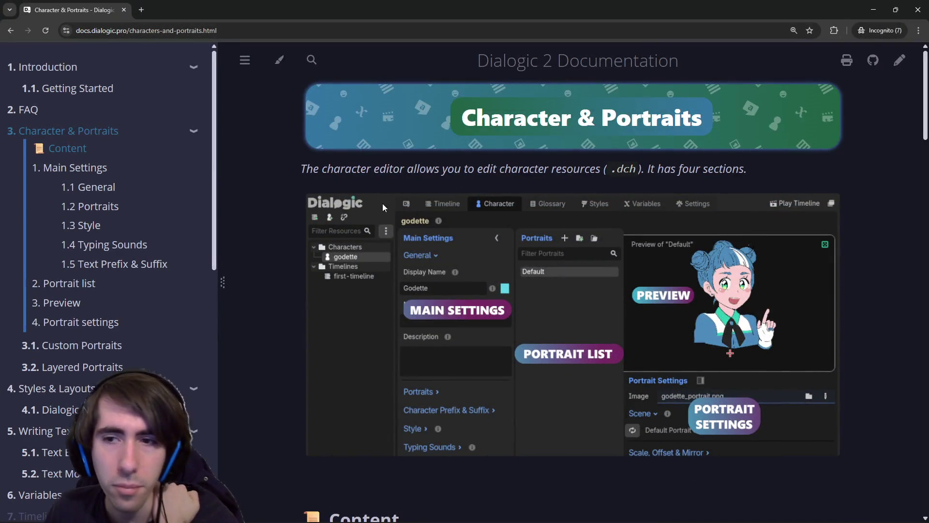
Step: Read the Default Portrait fallback notes under Main Settings, then return to Godot
scroll(484, 227, "down", 2)
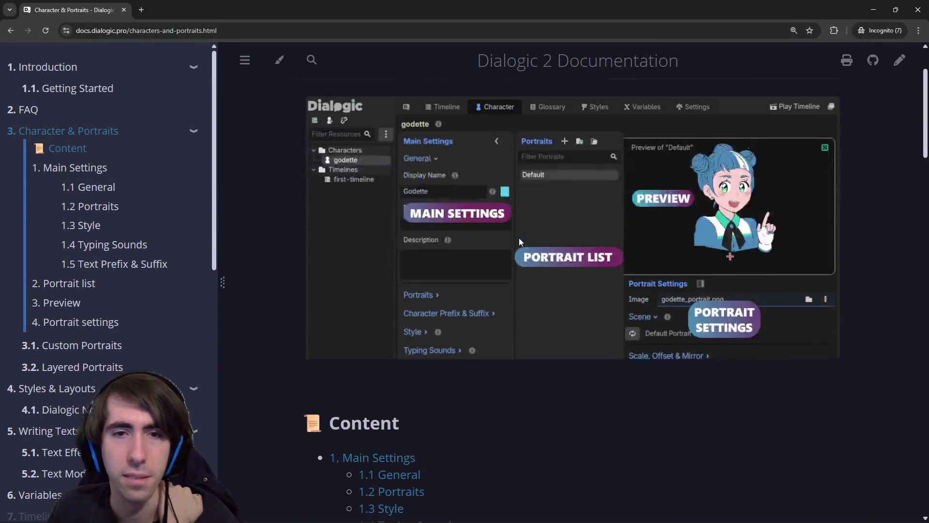
scroll(374, 400, "down", 2)
scroll(404, 355, "down", 2)
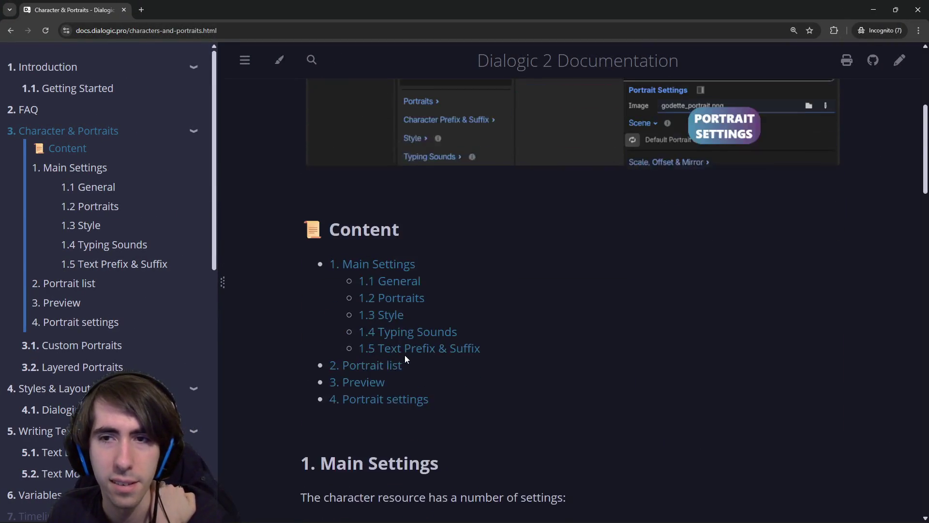
scroll(404, 355, "up", 1)
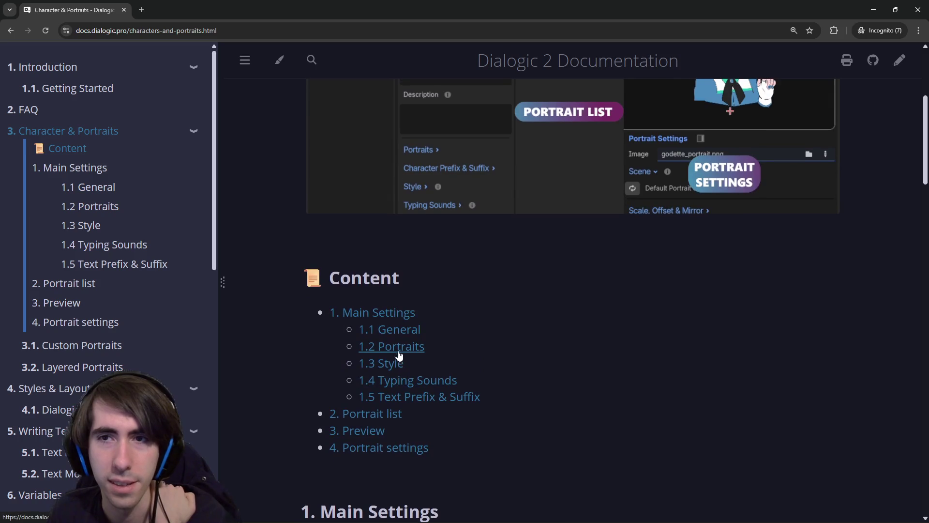
left_click(411, 314)
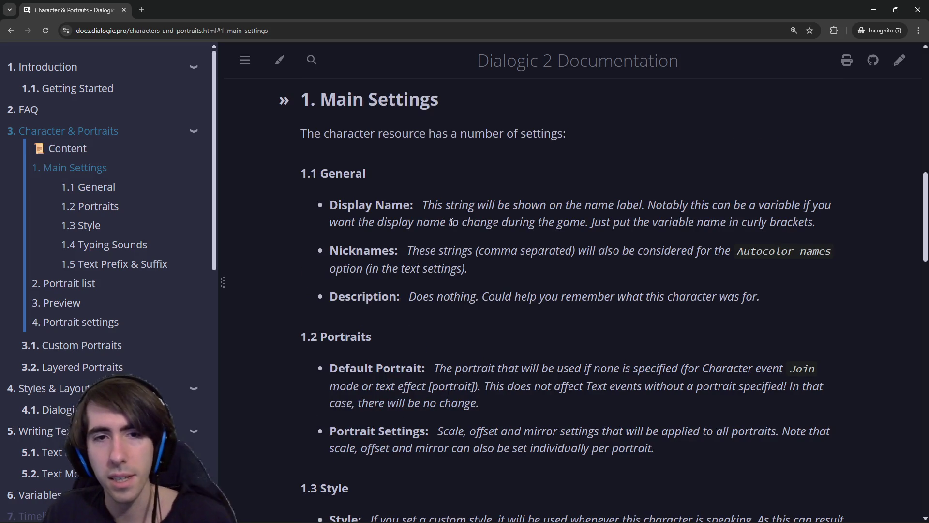
scroll(451, 222, "down", 3)
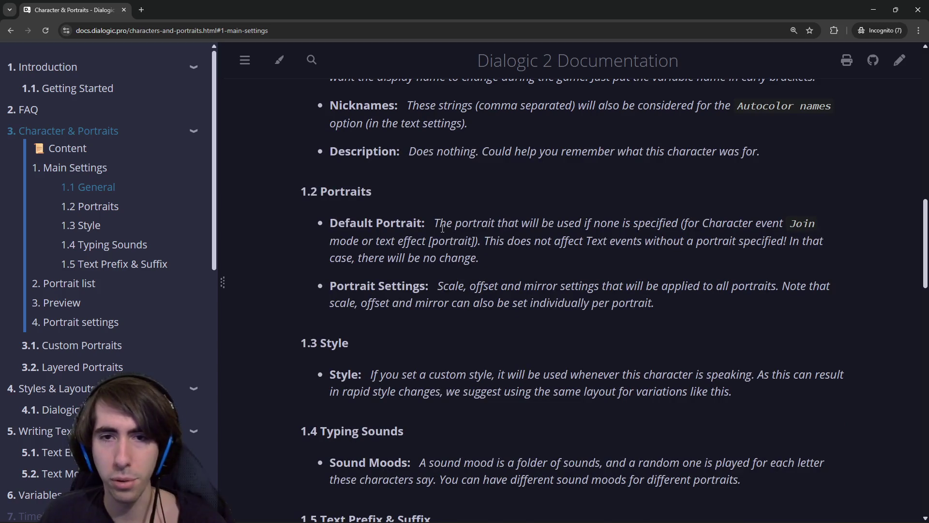
mouse_move(519, 222)
left_mouse_down()
mouse_move(711, 241)
mouse_move(679, 227)
left_mouse_up()
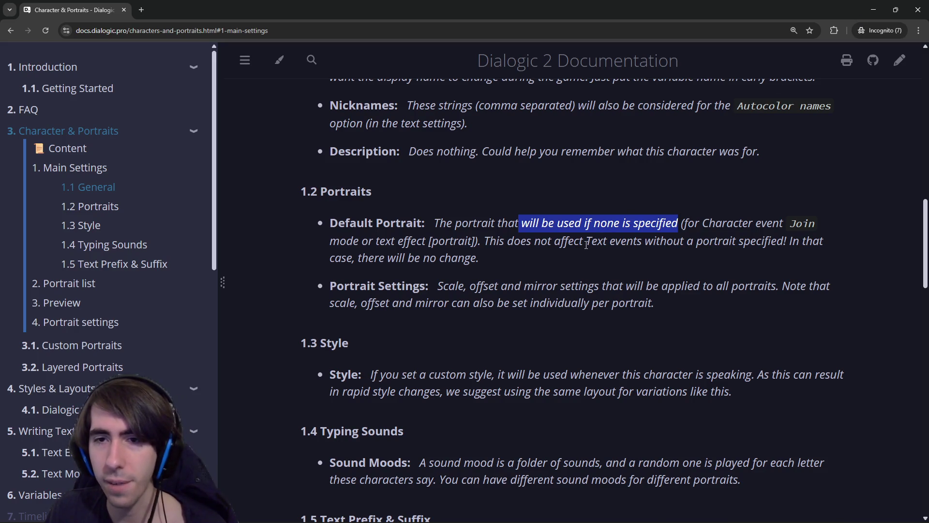
left_click_drag(622, 240, 736, 241)
left_click(735, 242)
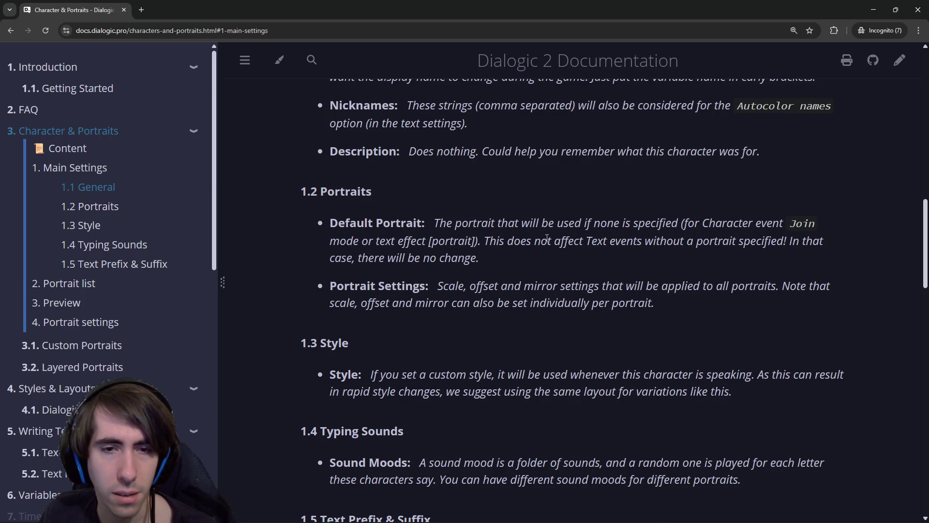
scroll(434, 364, "down", 4)
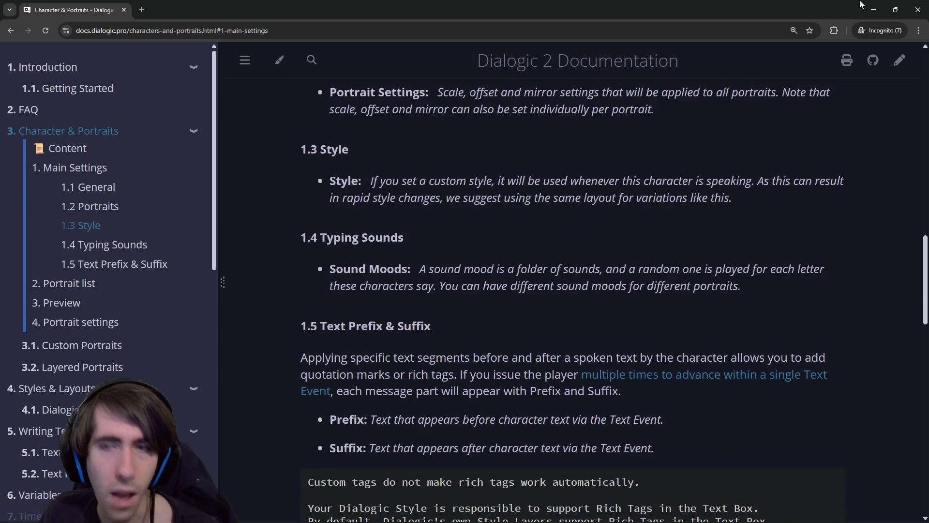
left_click(918, 10)
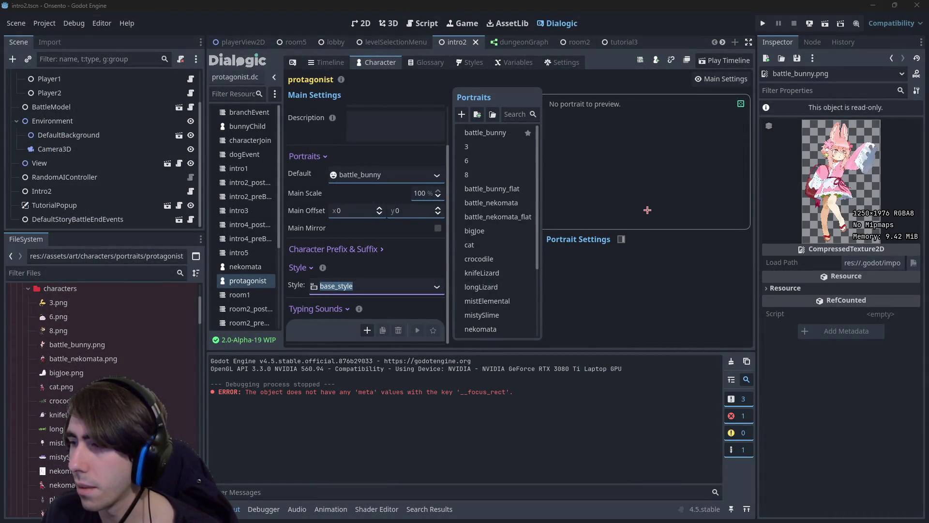
Step: Inspect the textboxStyle and vnStyle dialogue style resources in the FileSystem dock
mouse_move(524, 41)
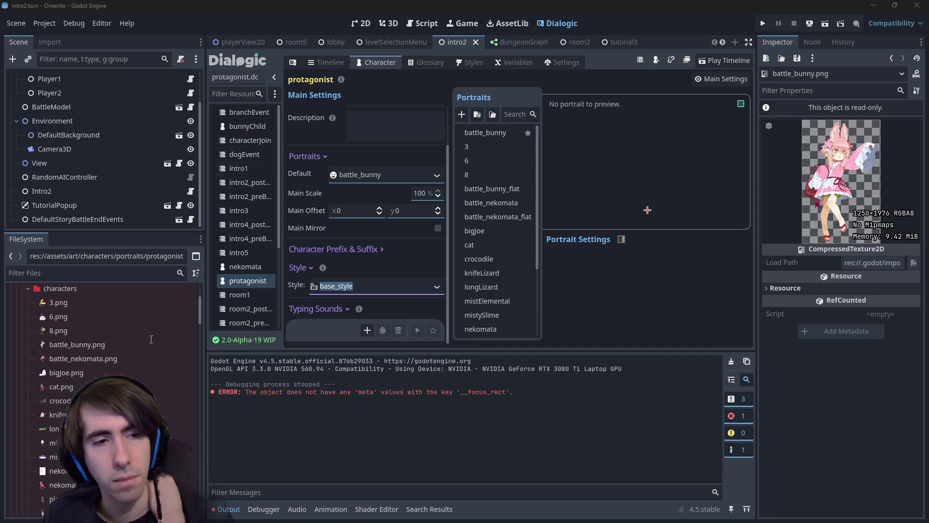
scroll(160, 343, "up", 3)
double_click(74, 345)
scroll(82, 406, "down", 3)
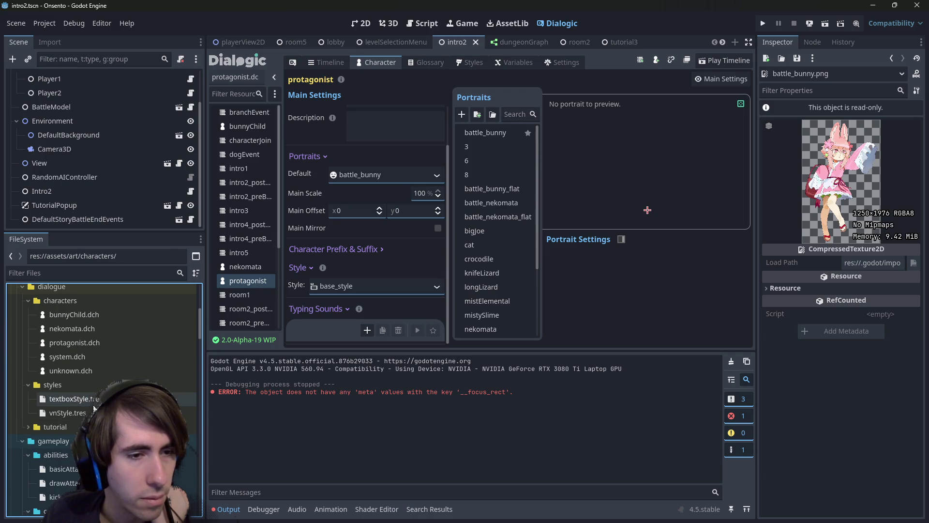
left_click(68, 398)
left_click(67, 412)
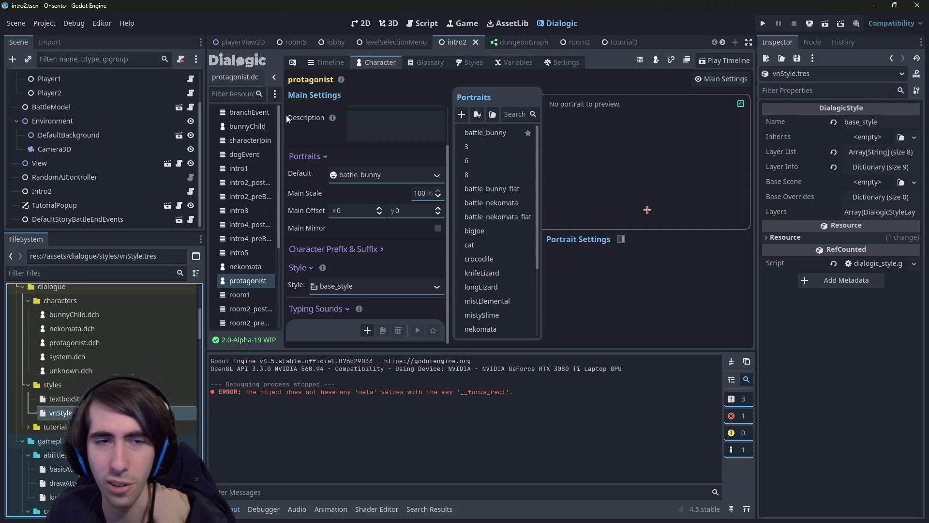
left_click_drag(282, 114, 290, 114)
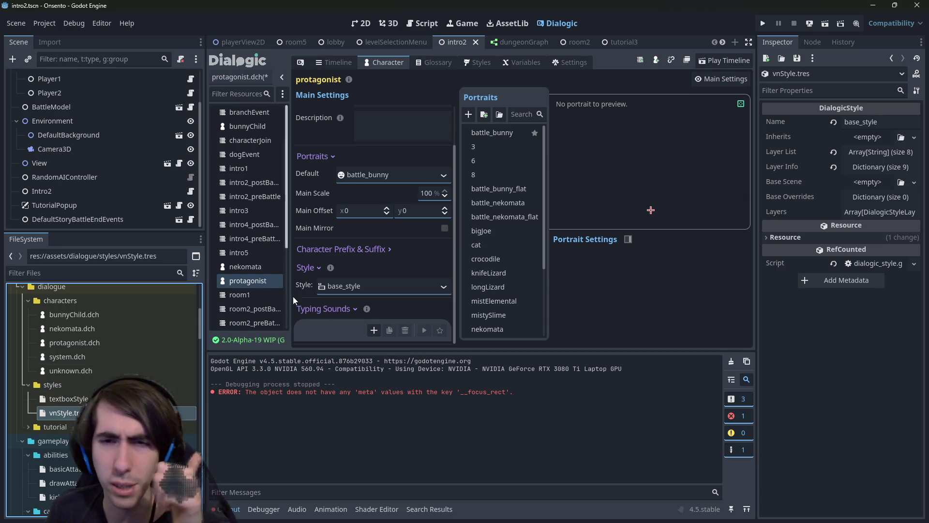
Step: Switch to the intro2_preBattle timeline and add a Join event
scroll(142, 377, "up", 4)
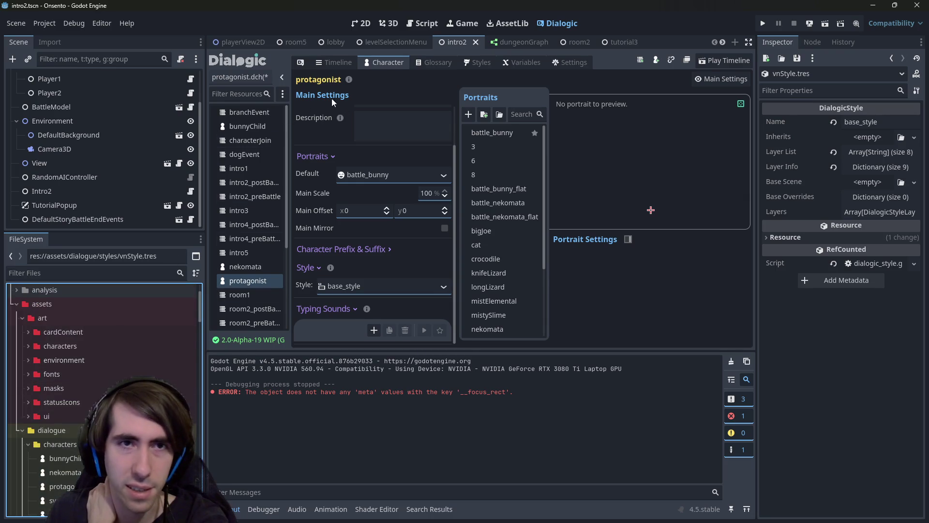
left_click(334, 62)
scroll(690, 193, "up", 5)
left_click_drag(718, 113, 387, 273)
Step: Place the Join event under the textbox style event, set it to protagonist, and run the scene
mouse_move(307, 222)
left_mouse_down()
mouse_move(328, 185)
mouse_move(325, 92)
mouse_move(321, 115)
left_mouse_up()
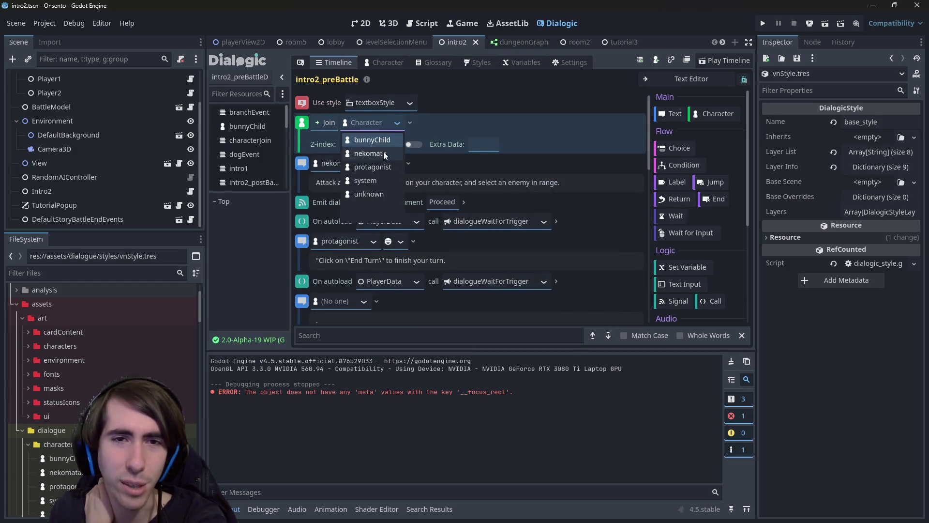
left_click(387, 162)
left_click(460, 97)
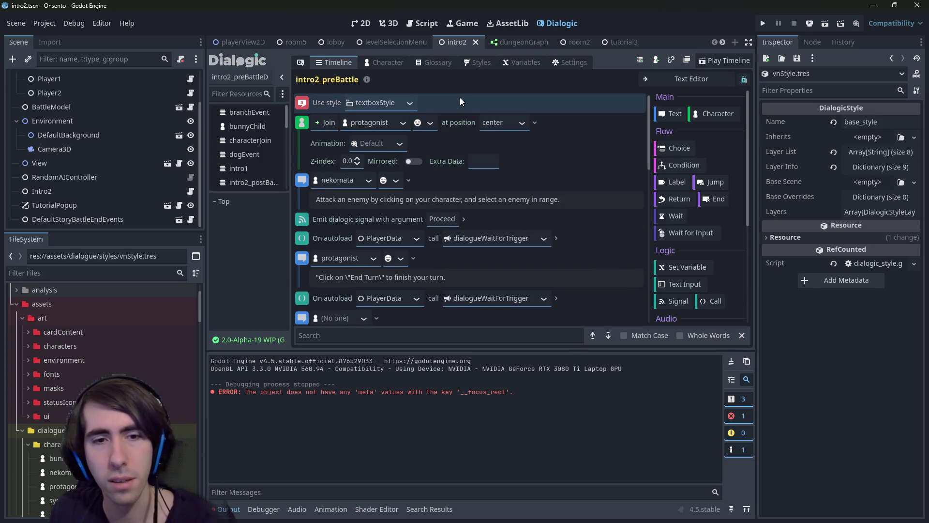
left_click(820, 24)
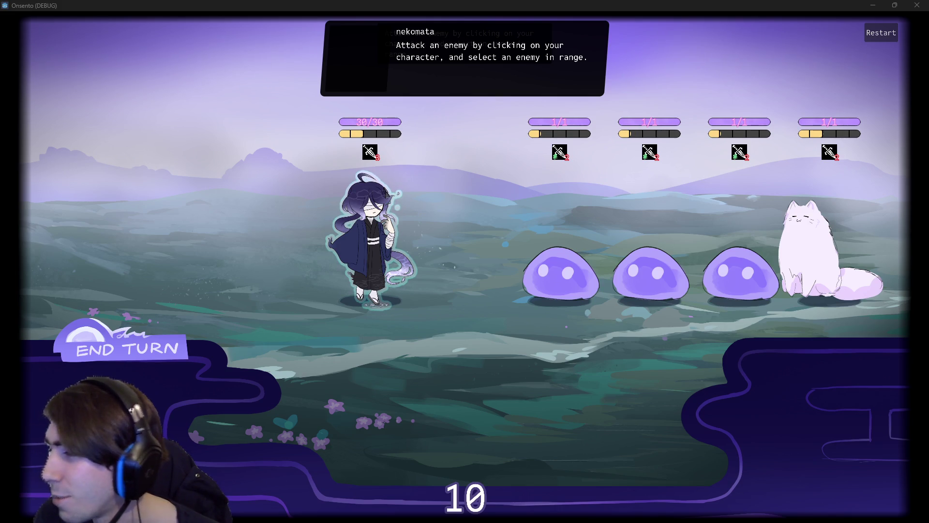
Step: Try selecting the character in-game, cancel, then shrink the game window and return to the editor
left_click(370, 213)
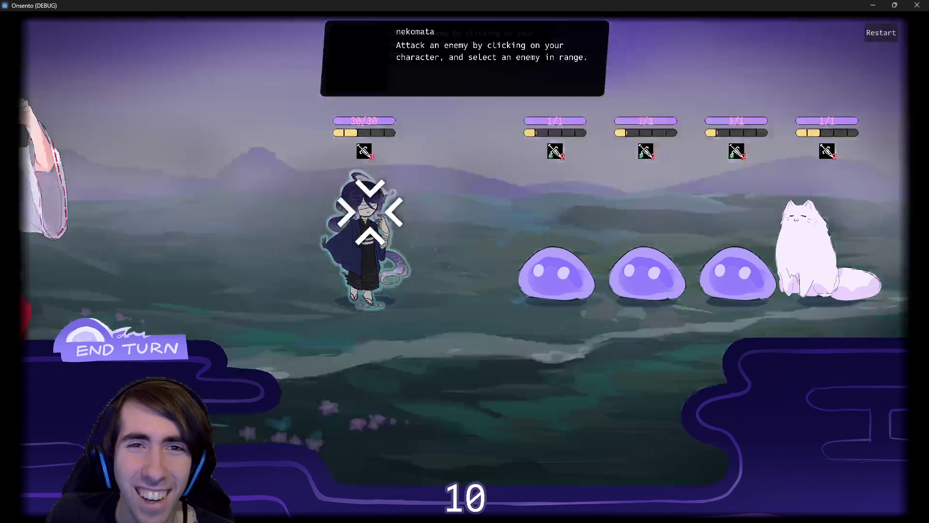
left_click(376, 64)
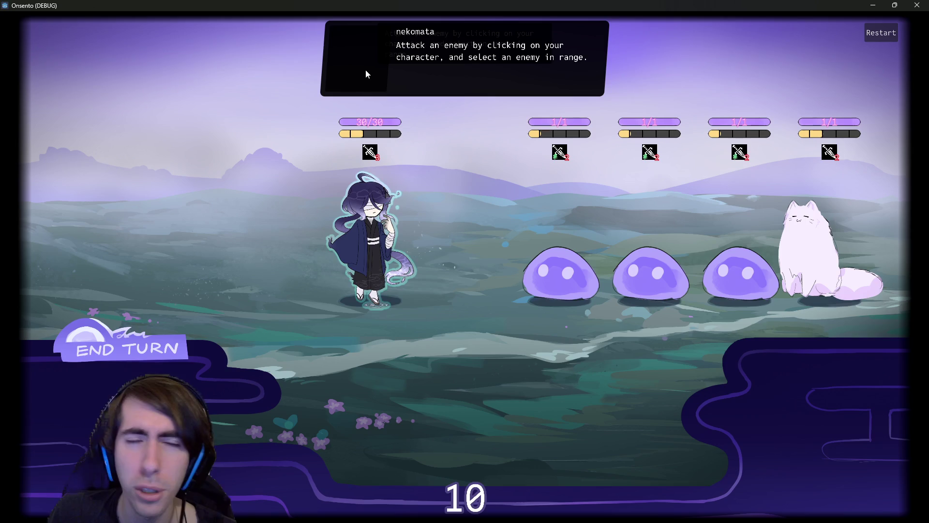
mouse_move(540, 4)
left_mouse_down()
mouse_move(704, 51)
mouse_move(460, 54)
mouse_move(642, 43)
left_mouse_up()
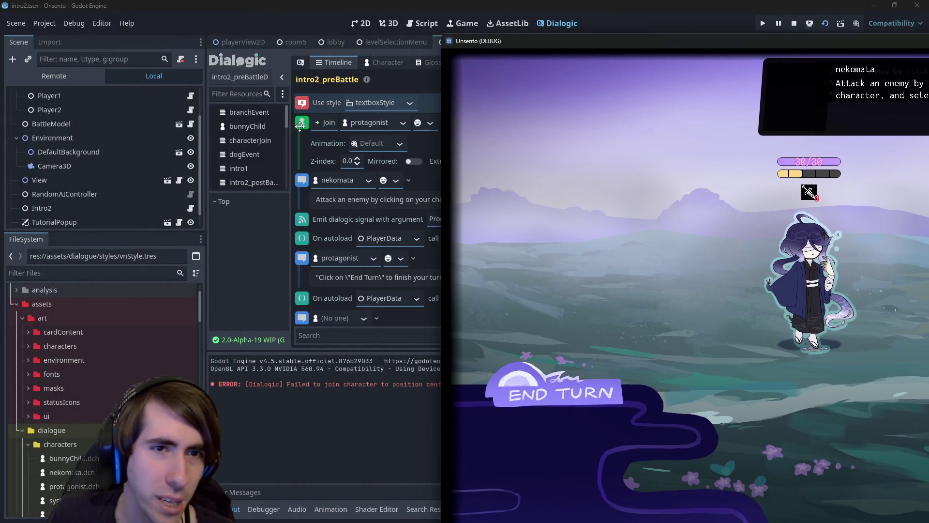
left_click(63, 78)
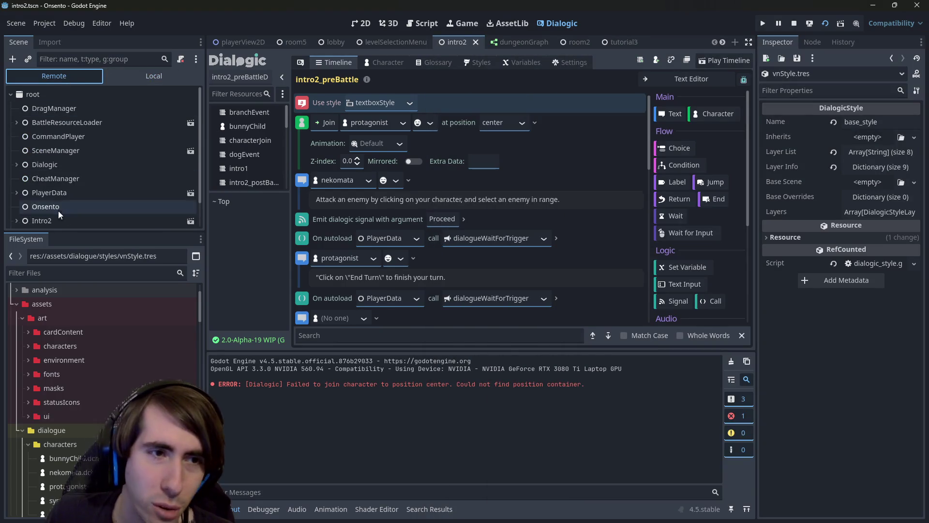
left_click_drag(74, 230, 74, 338)
left_click(16, 164)
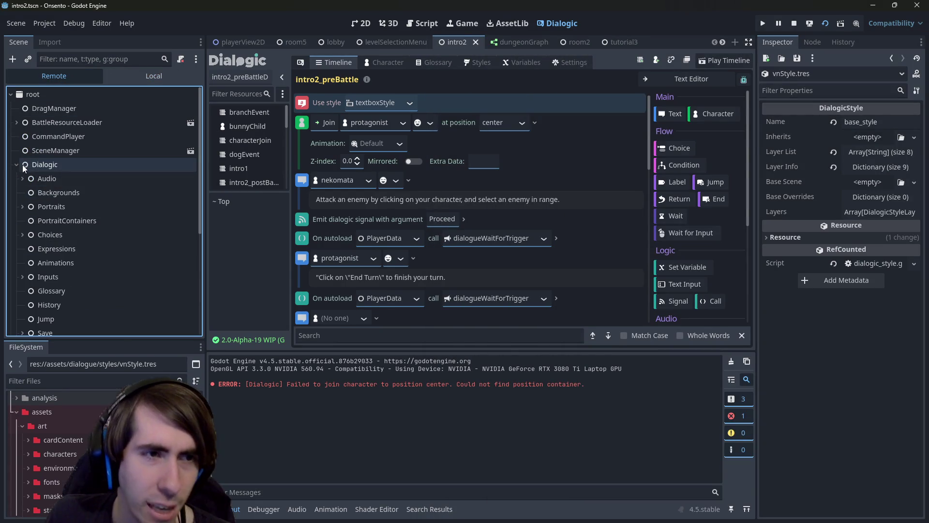
left_click(22, 164)
left_click(58, 22)
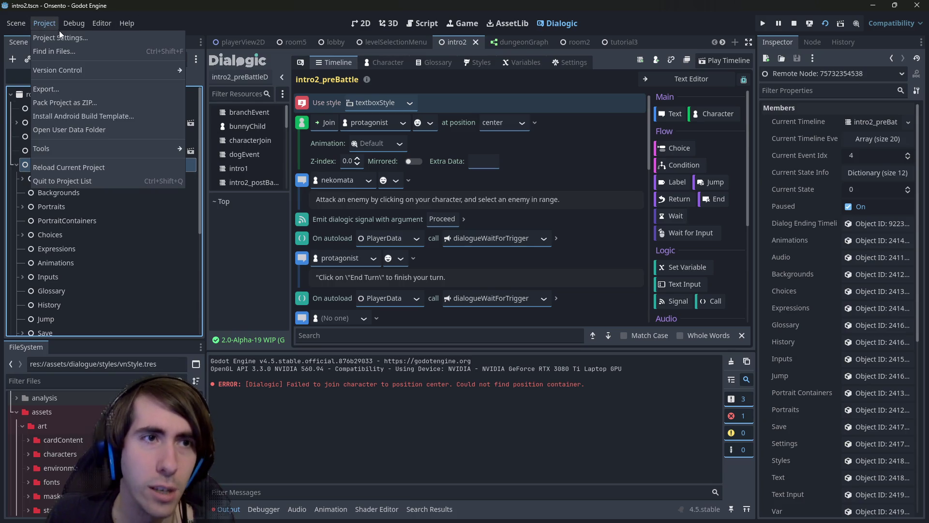
left_click(53, 36)
left_click(317, 77)
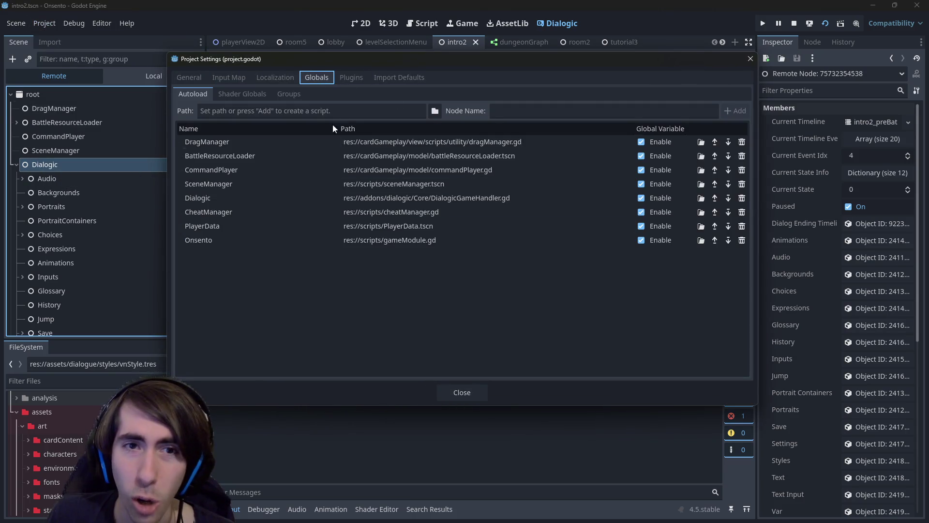
left_click(271, 226)
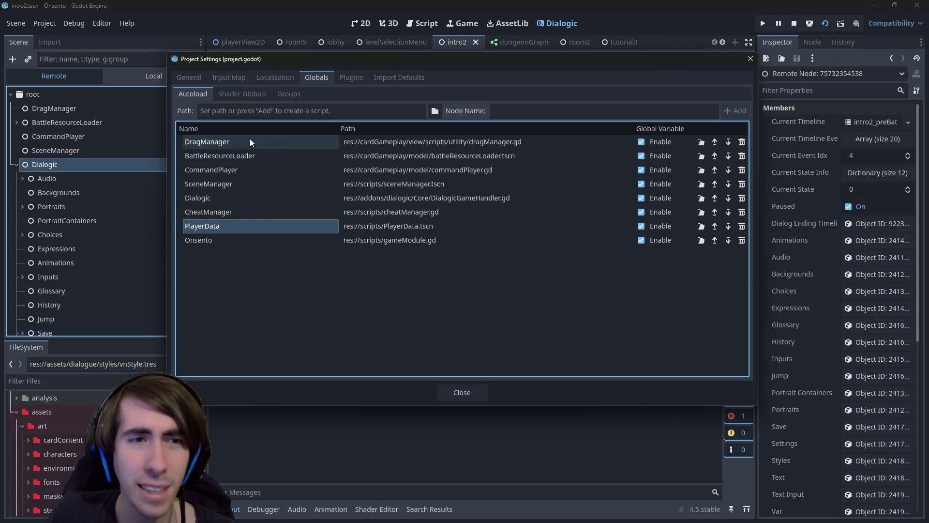
left_click(749, 58)
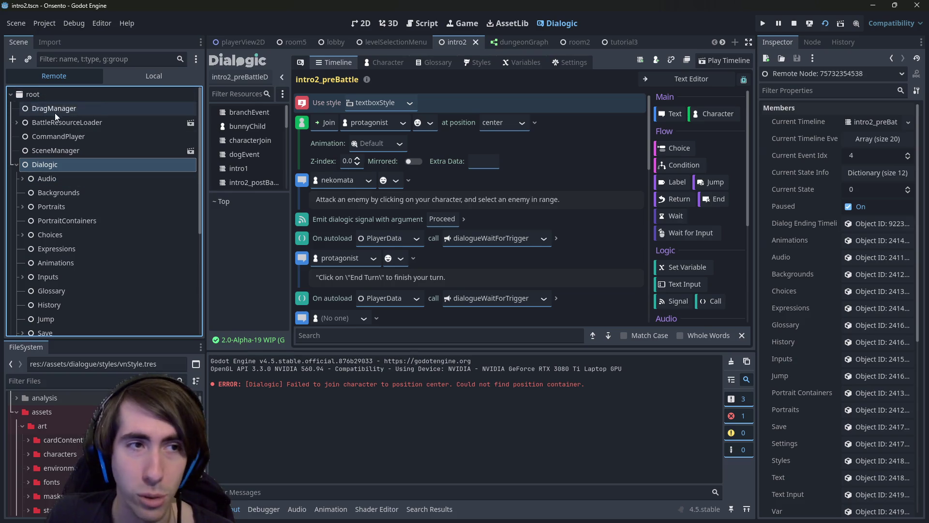
Step: Browse then collapse the live Portraits and Dialogic nodes, and expand DialogicLayout_TextboxStyle's layers
left_click(85, 206)
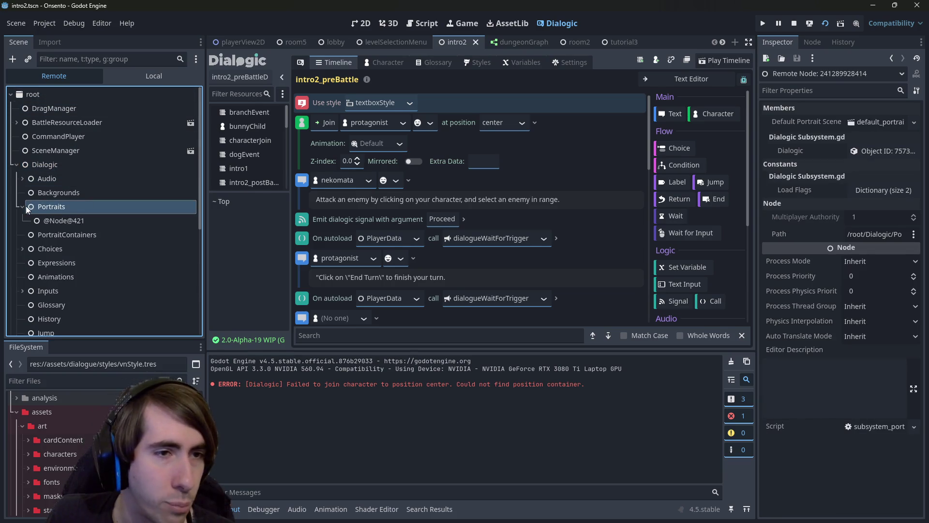
left_click(55, 221)
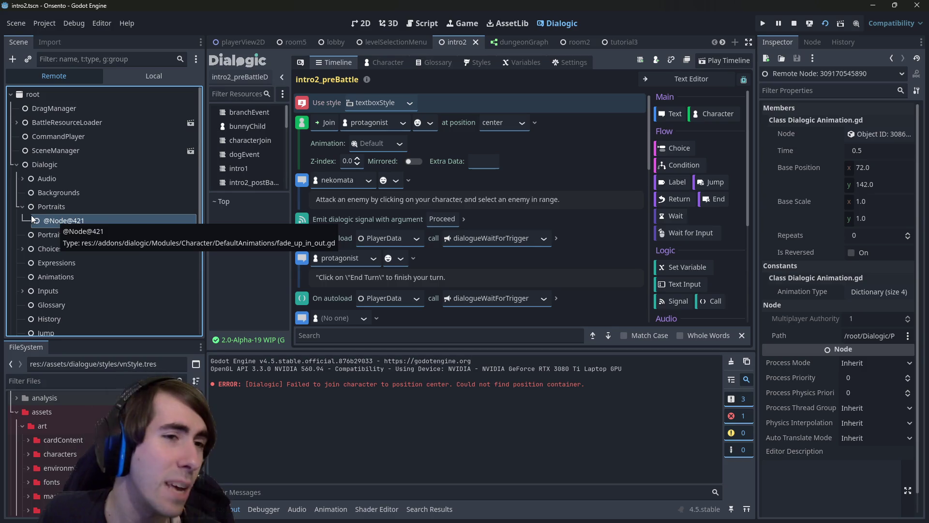
left_click(21, 208)
scroll(74, 220, "down", 5)
scroll(77, 237, "down", 1)
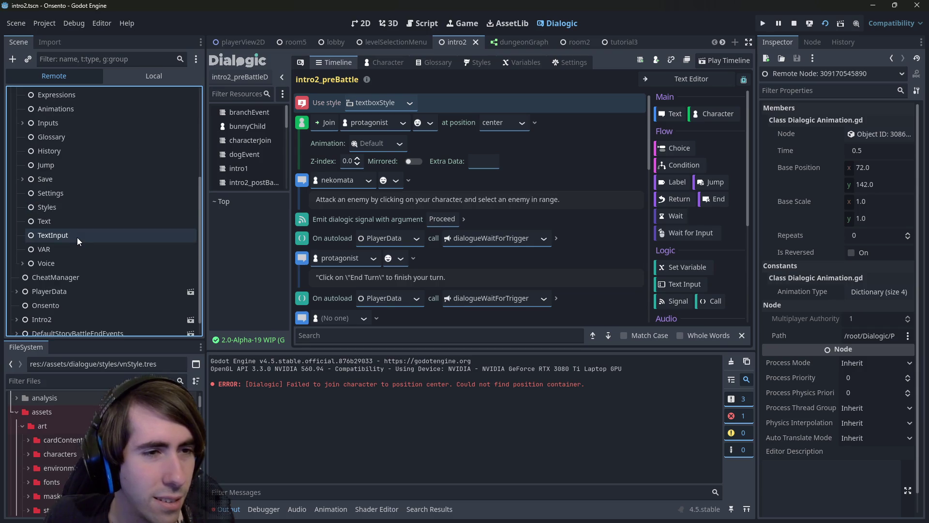
scroll(74, 247, "down", 1)
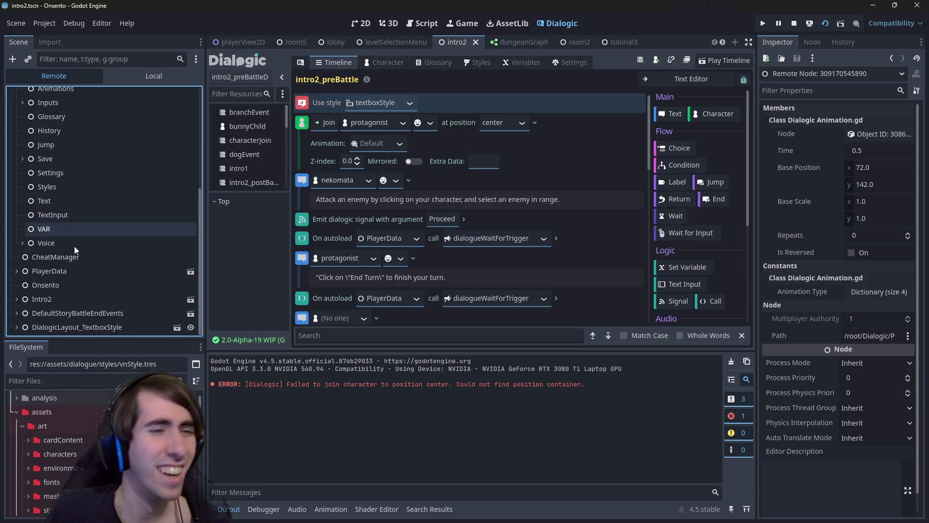
scroll(98, 312, "up", 5)
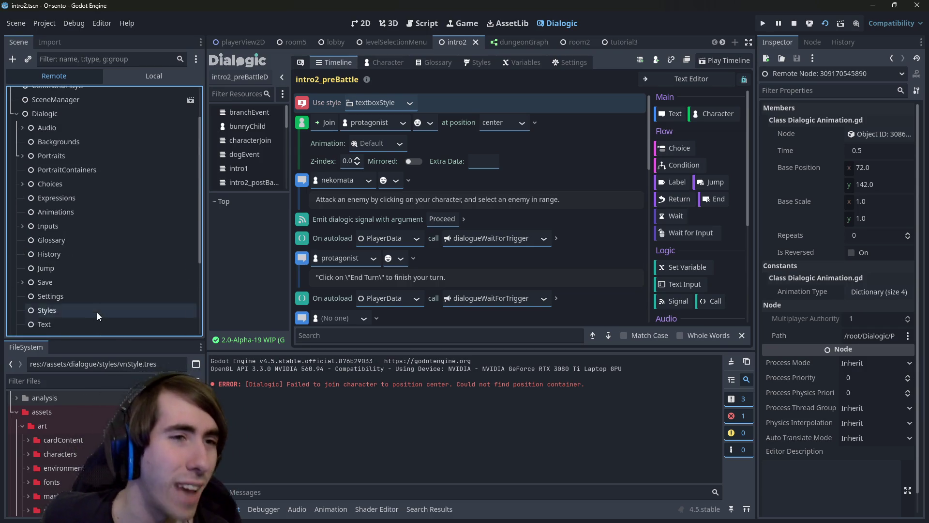
left_click(16, 114)
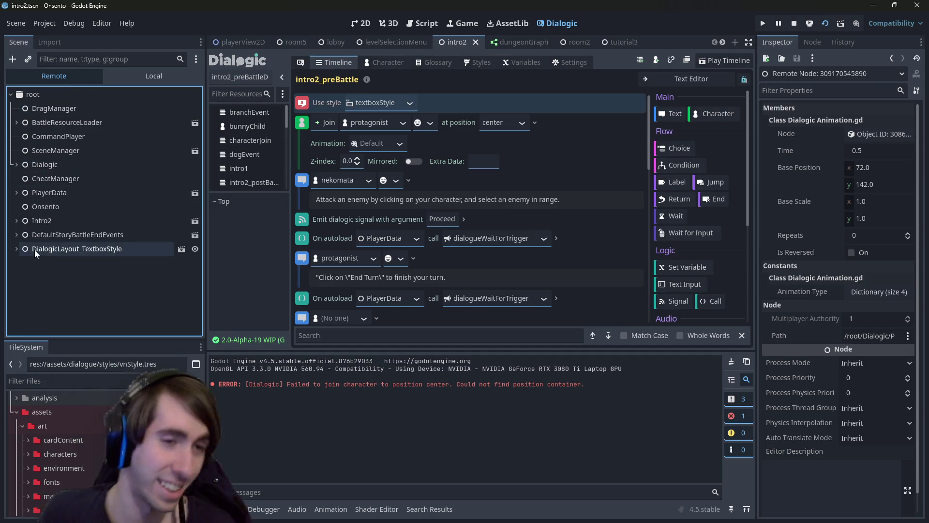
left_click(16, 249)
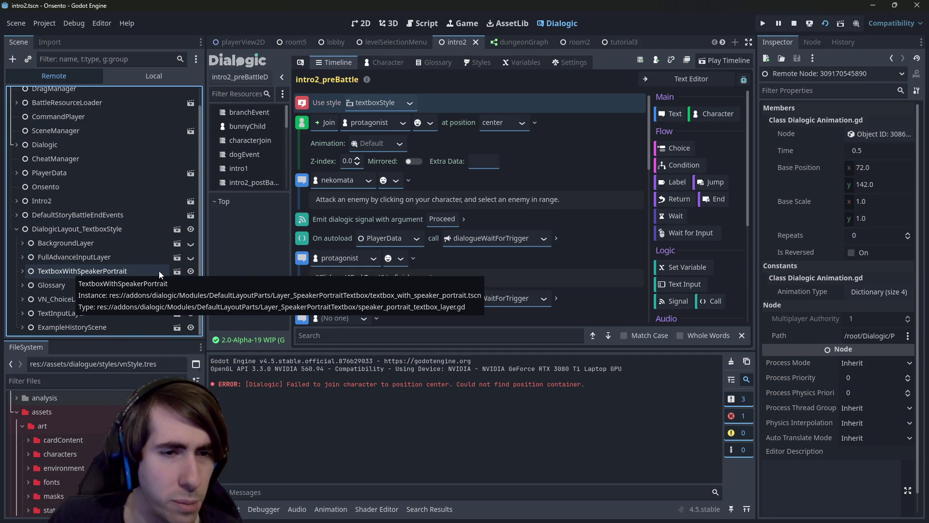
Step: Expand the Remote tree from TextboxWithSpeakerPortrait through Anchor, Panel, HBox and PortraitPanel to the nekomata node
left_click(78, 271)
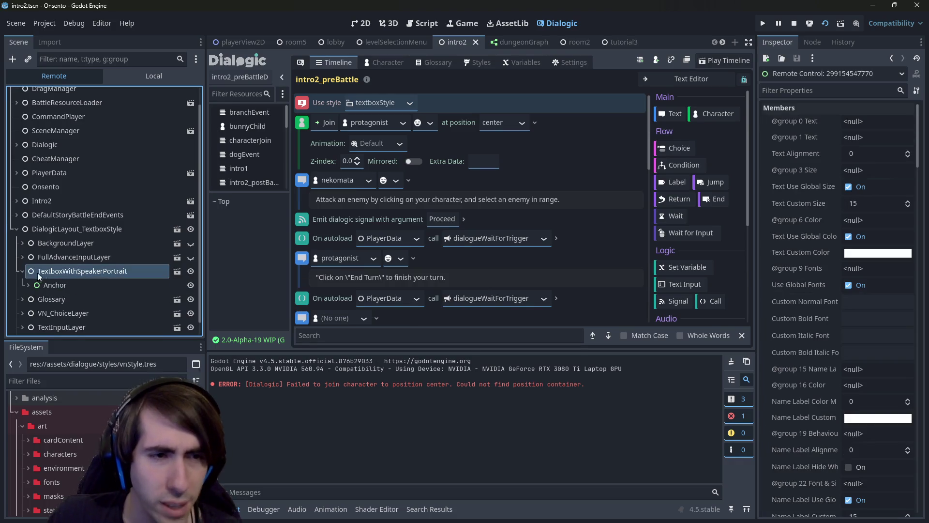
left_click(23, 271)
left_click(55, 282)
left_click_drag(75, 280, 77, 274)
left_click(77, 273)
left_click(77, 286)
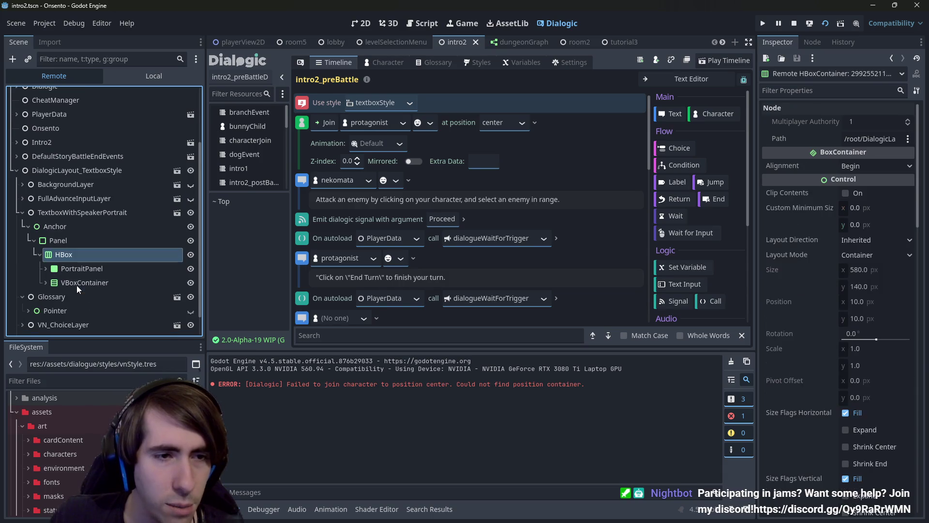
left_click(91, 269)
left_click(102, 281)
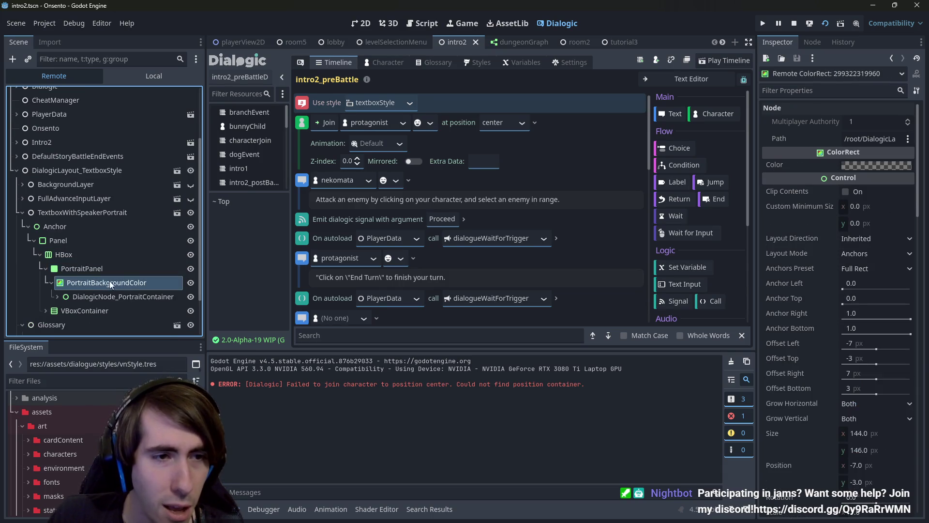
left_click(124, 296)
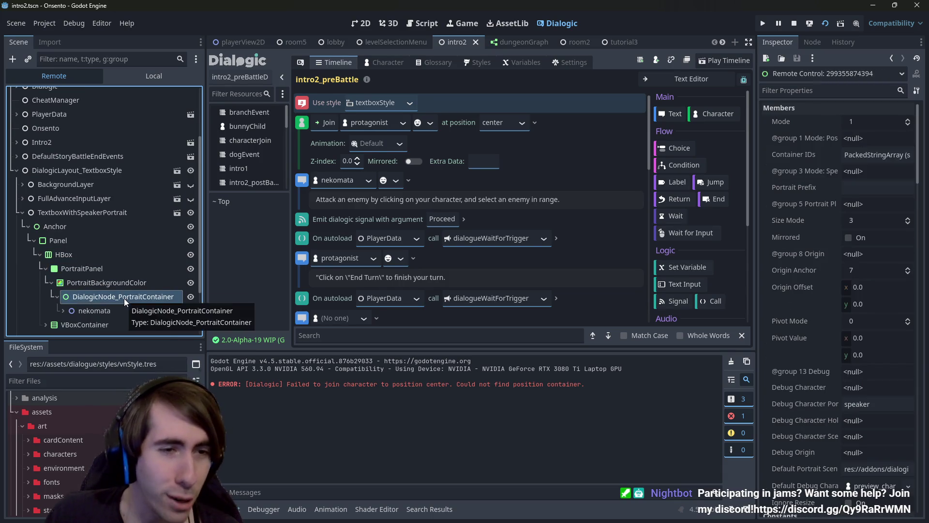
left_click(124, 310)
scroll(120, 307, "down", 2)
left_click_drag(205, 271, 274, 268)
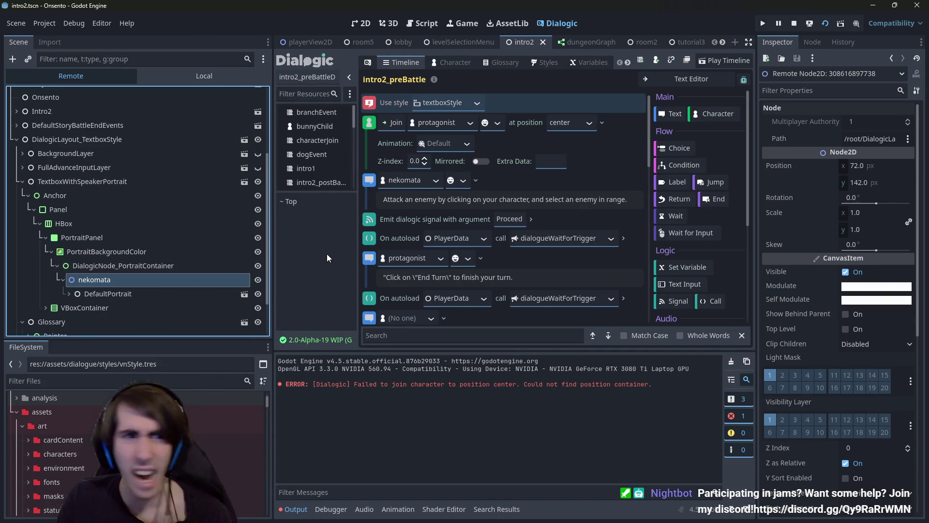
Step: Inspect DefaultPortrait's image path and the Portrait sprite's node path
left_click(144, 294)
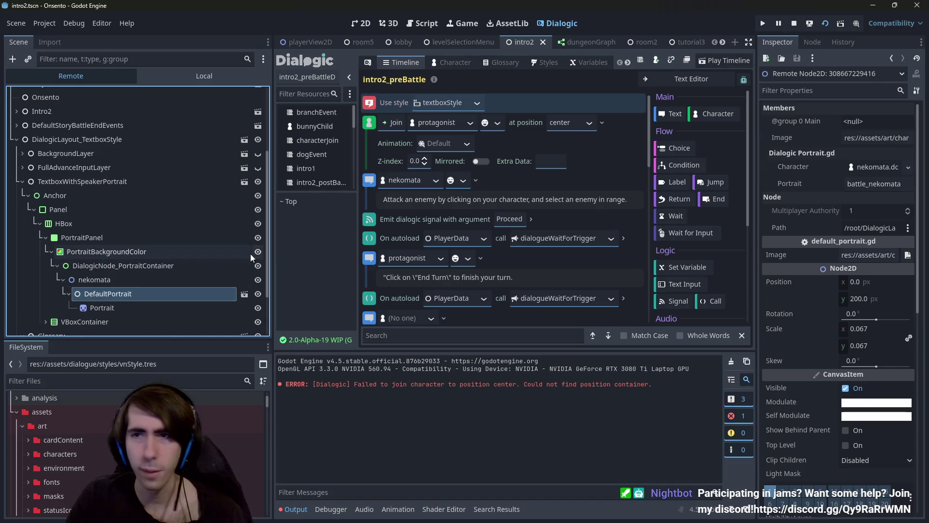
left_click_drag(755, 146, 579, 152)
left_click_drag(771, 140, 907, 139)
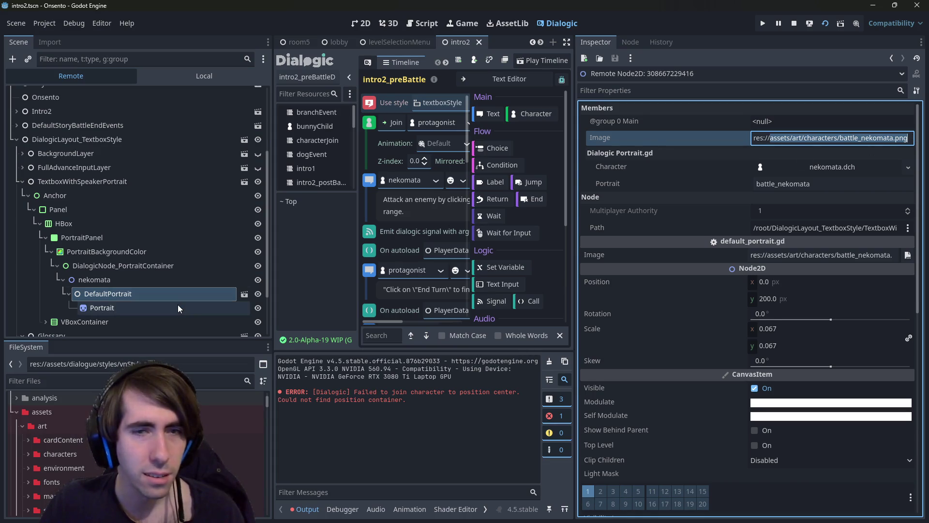
left_click(178, 305)
left_click(777, 137)
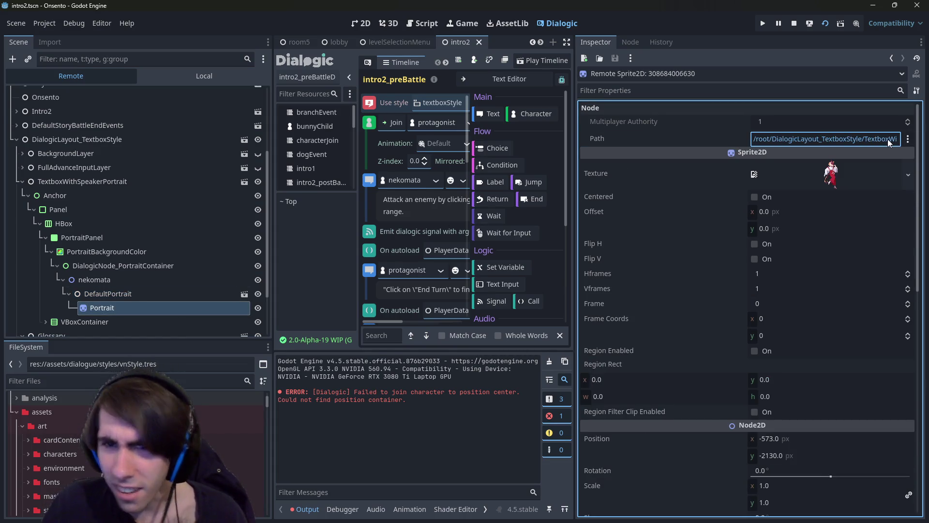
left_click(887, 139)
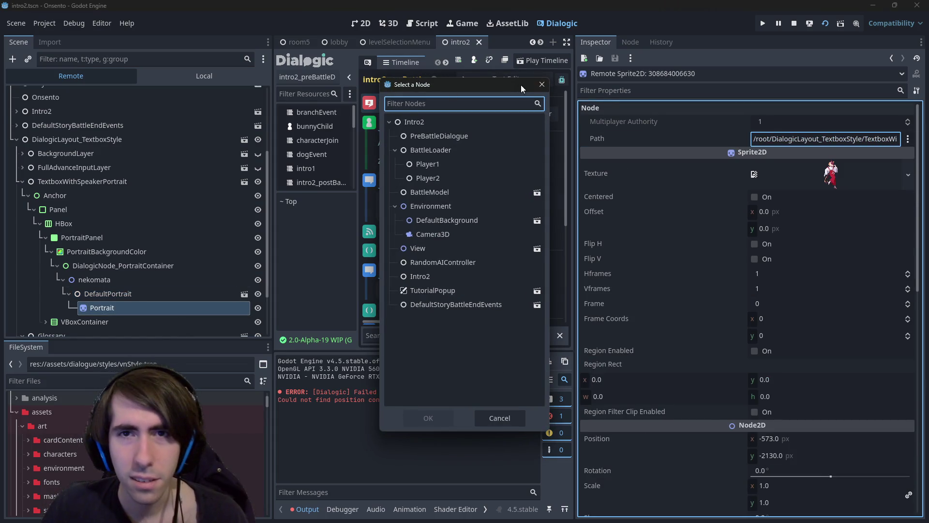
left_click(541, 84)
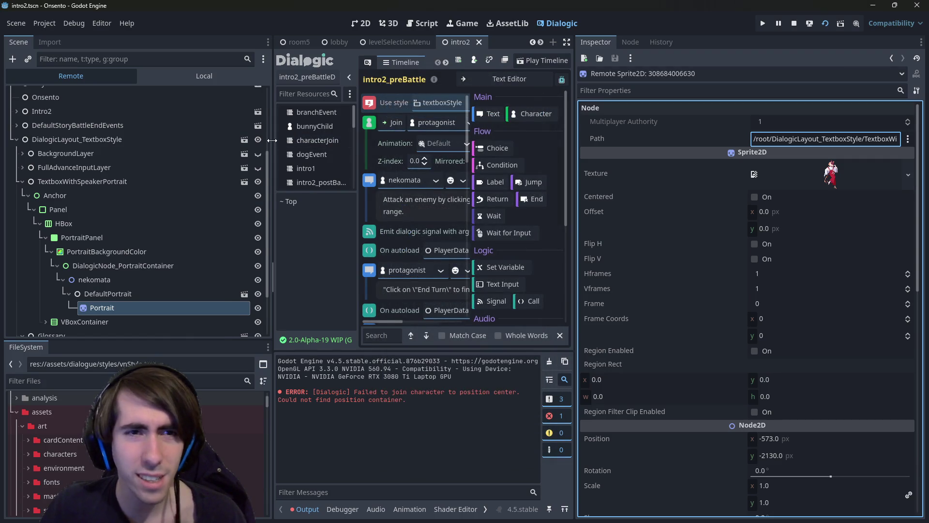
Step: Preview the Portrait sprite's 1146×2130 texture image in the Inspector
left_click_drag(272, 138, 219, 138)
left_click_drag(576, 124, 695, 124)
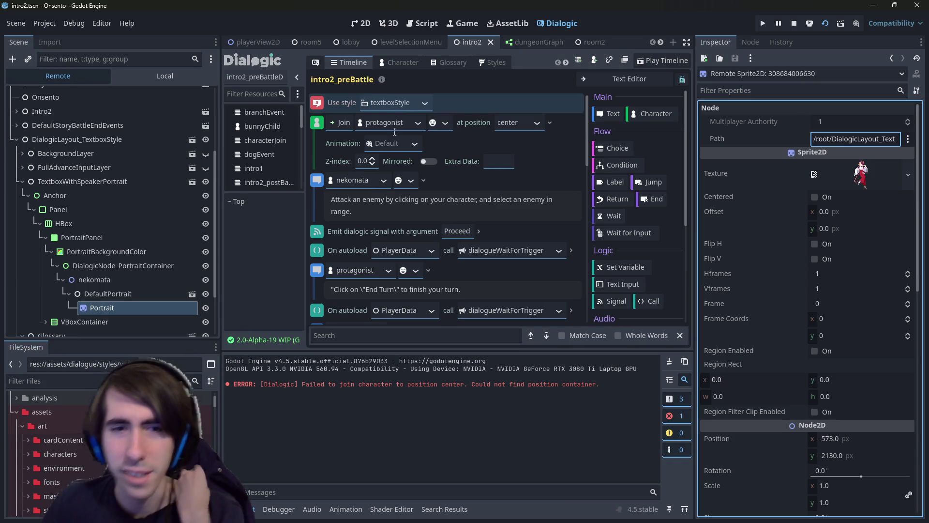
scroll(420, 193, "down", 3)
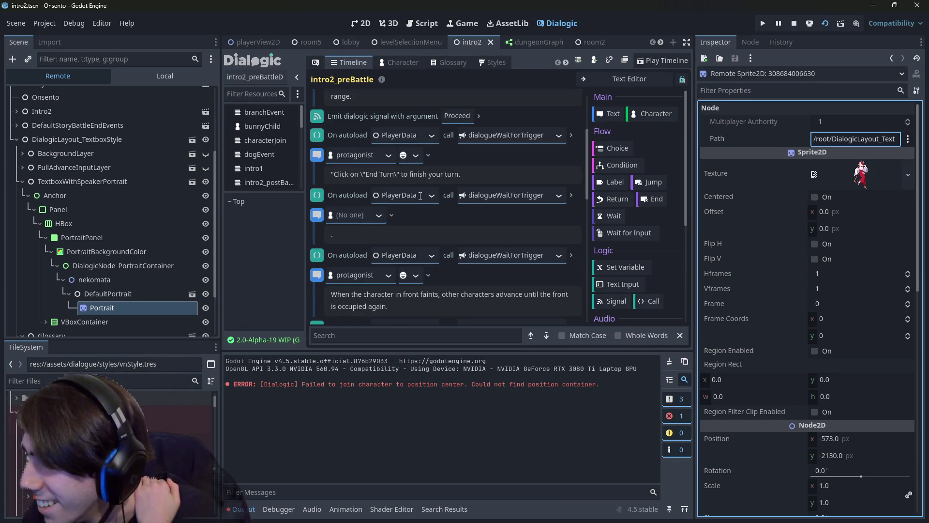
scroll(420, 195, "up", 2)
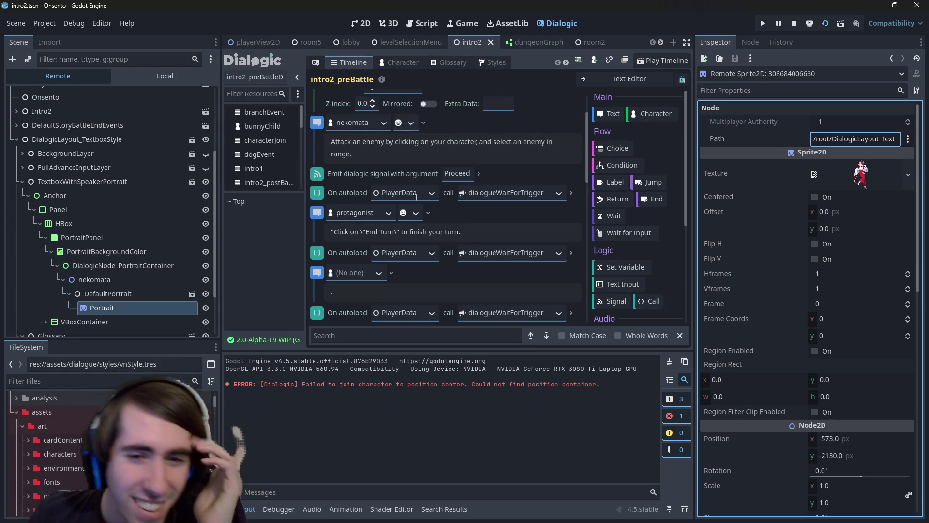
scroll(416, 197, "up", 2)
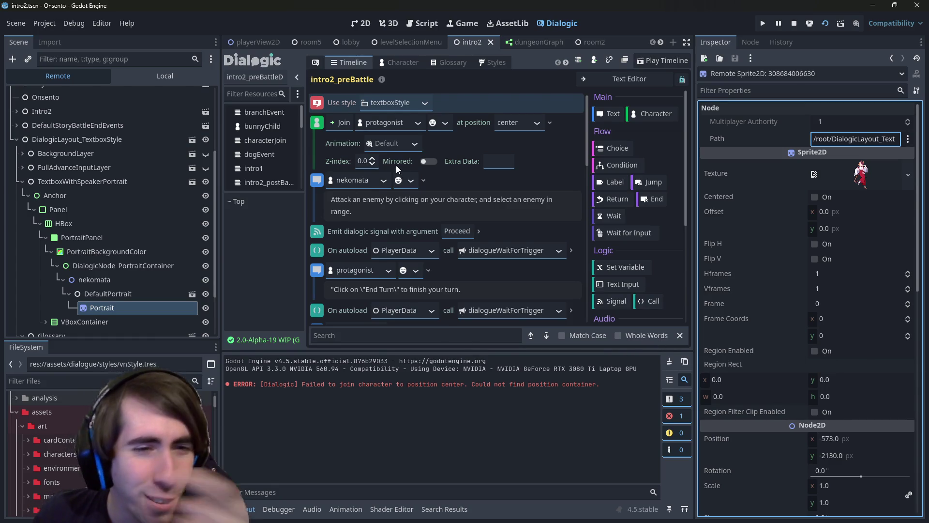
left_click(867, 181)
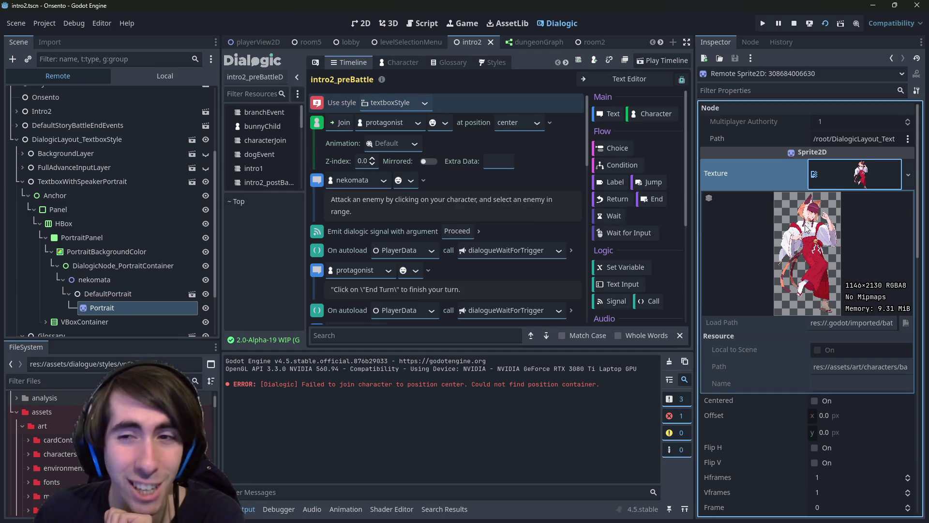
Step: Tick Centered on the Portrait sprite, then switch to the running Onsento debug window
left_click(816, 401)
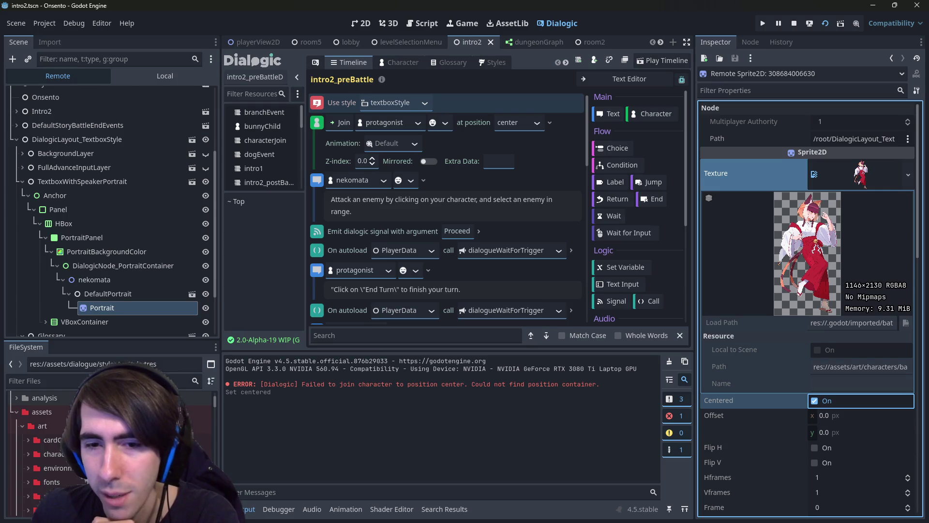
key("alt+Tab")
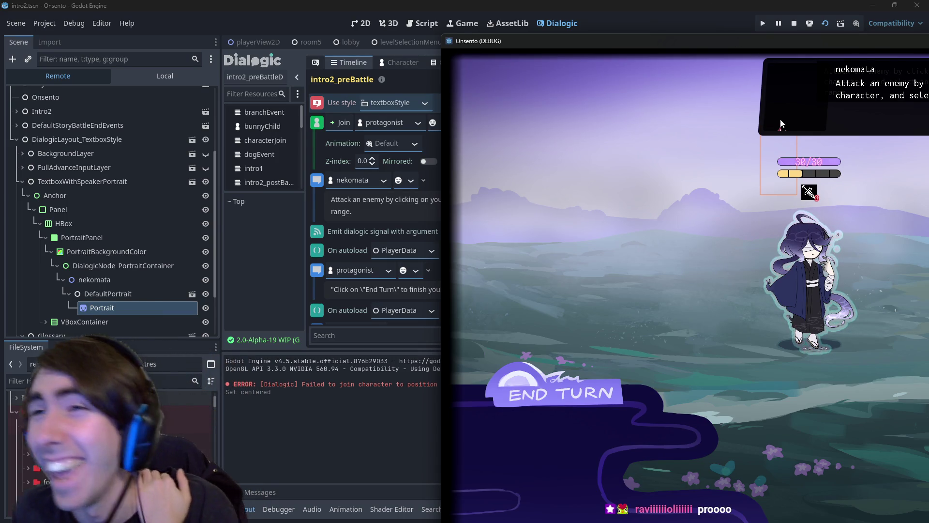
Step: Bring the Godot editor to the front on the intro2 scene and open the Dialogic Styles editor
left_click(579, 4)
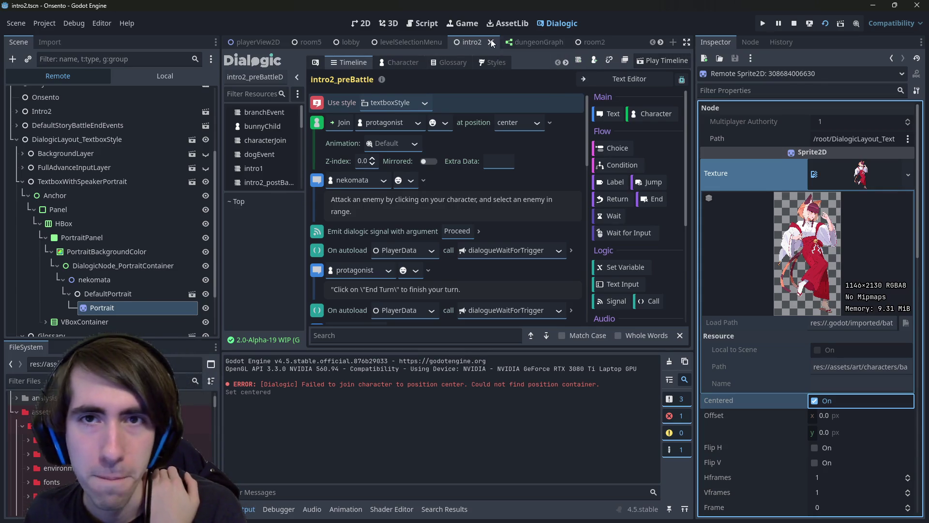
left_click(473, 42)
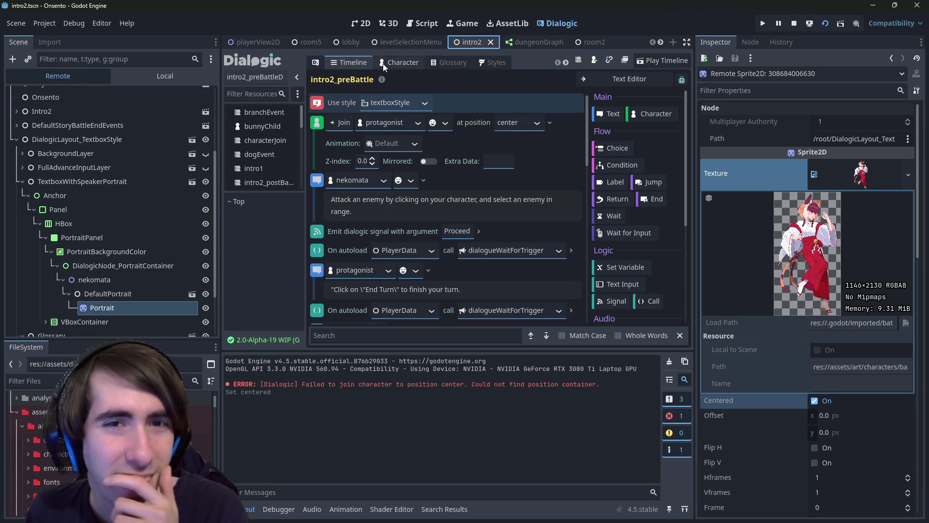
left_click(487, 63)
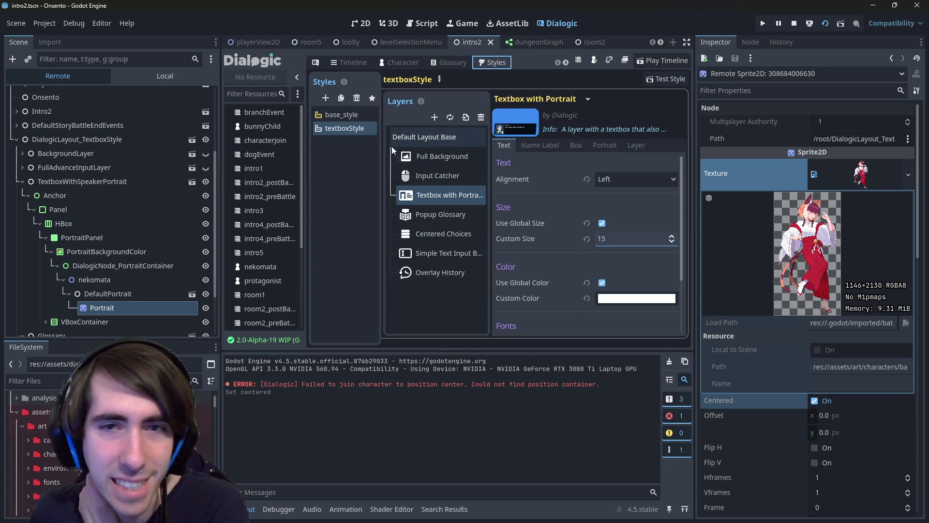
Step: Open the protagonist character's portraits and try textboxStyle as its style
scroll(574, 173, "down", 4)
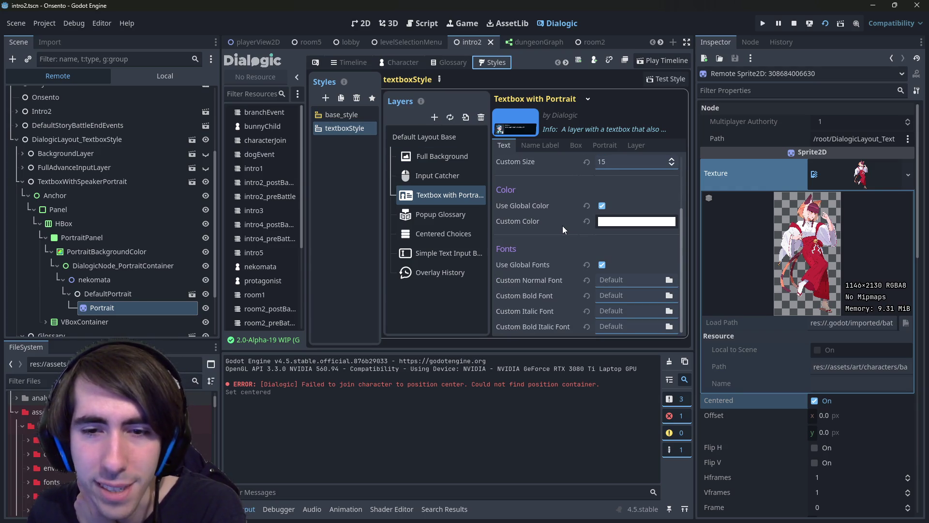
scroll(562, 225, "up", 3)
left_click(452, 62)
left_click(507, 62)
left_click(419, 59)
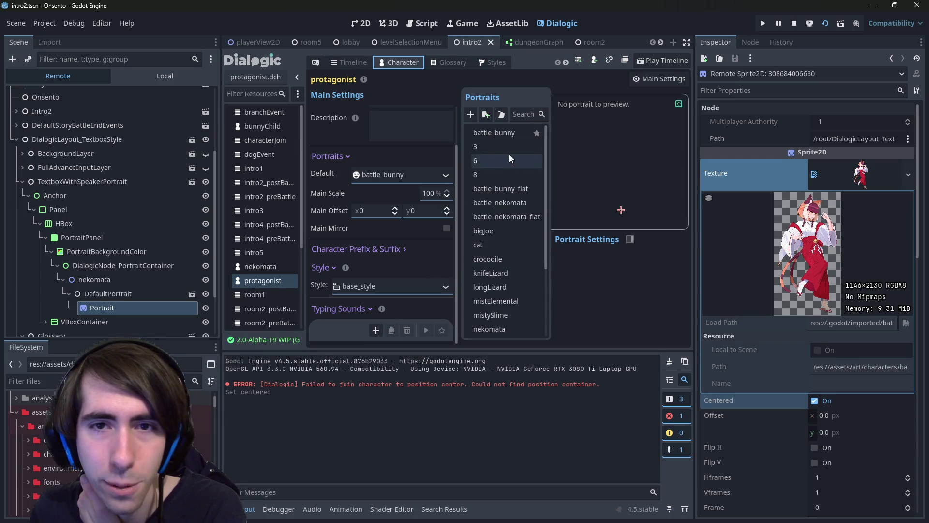
left_click(442, 287)
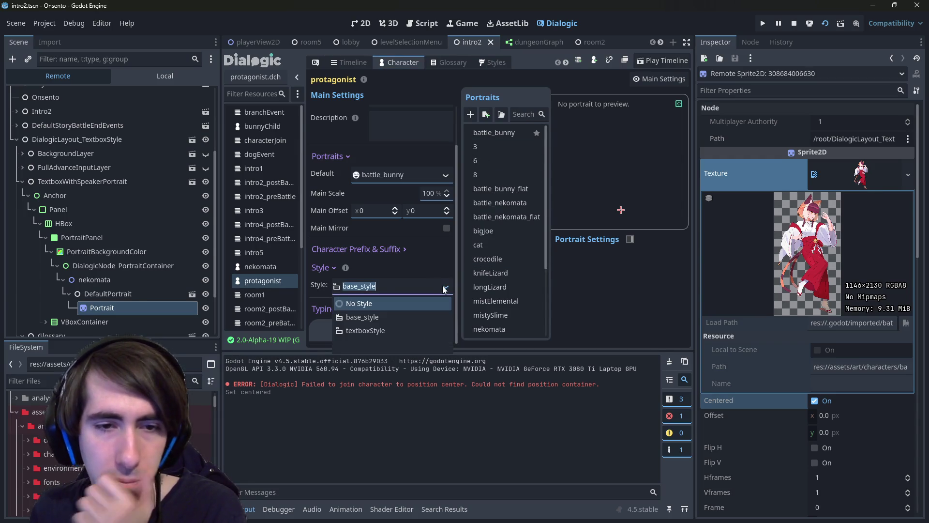
left_click(366, 279)
left_click(358, 282)
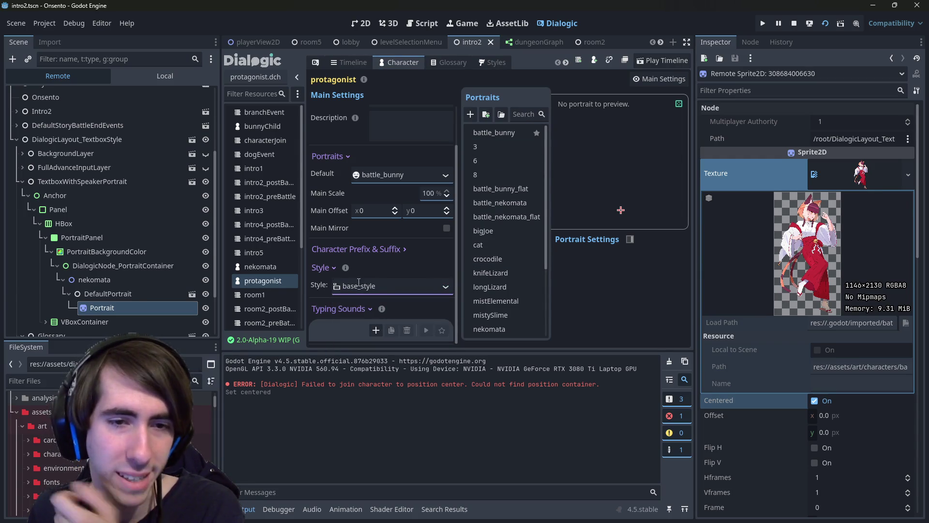
left_click(445, 281)
left_click(396, 333)
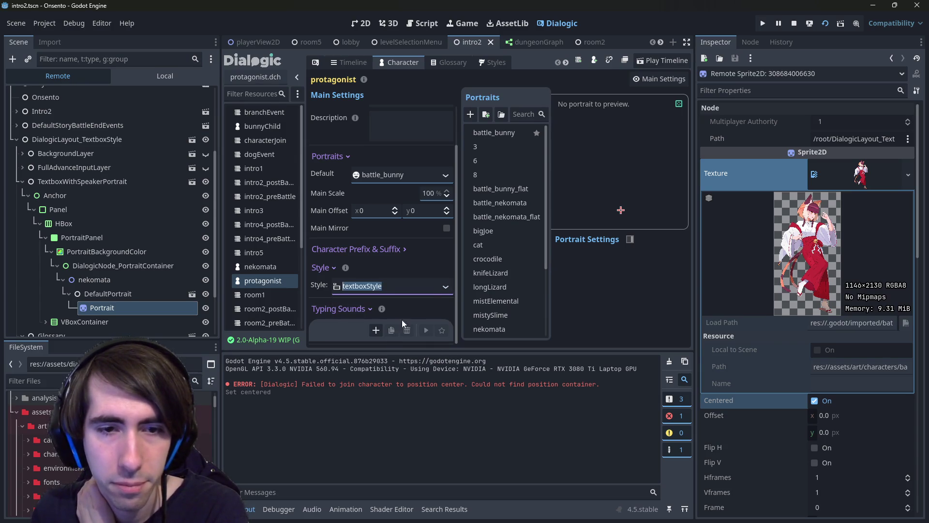
Step: Preview portrait 6 and make it the protagonist's default portrait
right_click(495, 147)
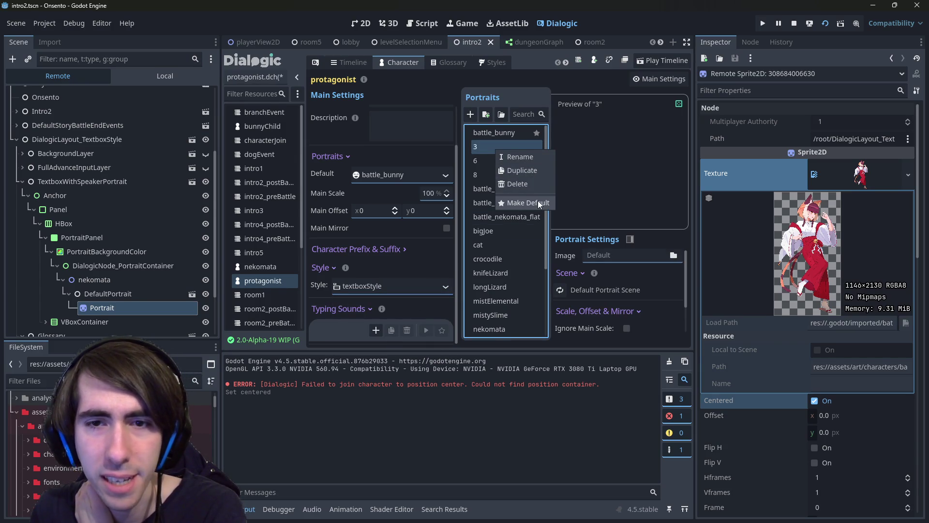
left_click(473, 191)
left_click(480, 158)
left_click(487, 150)
left_click(496, 157)
right_click(495, 157)
left_click(522, 208)
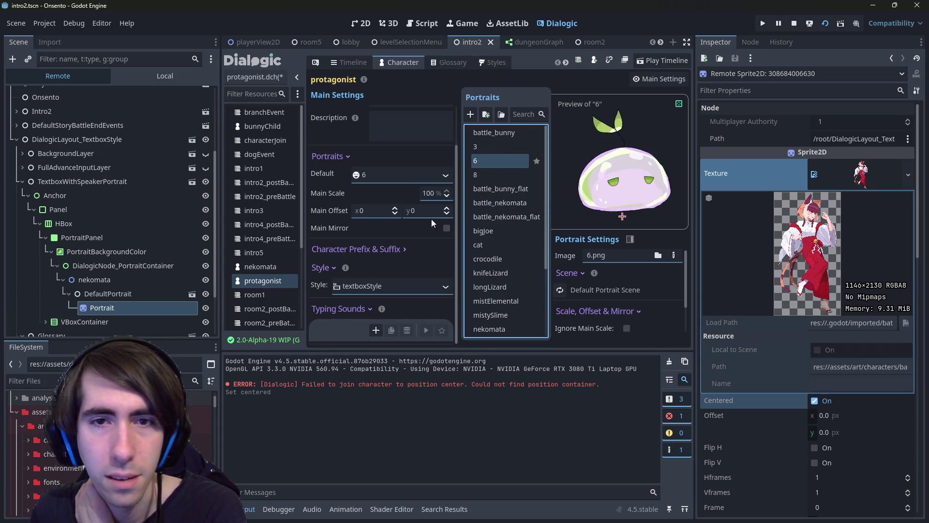
Step: Set the style to No Style, make battle_bunny the default again, and save
left_click(446, 286)
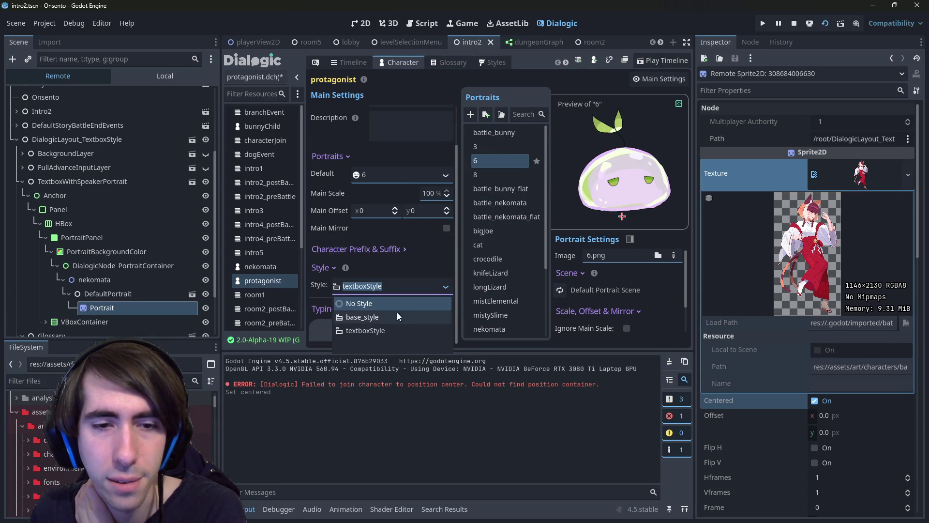
left_click(376, 317)
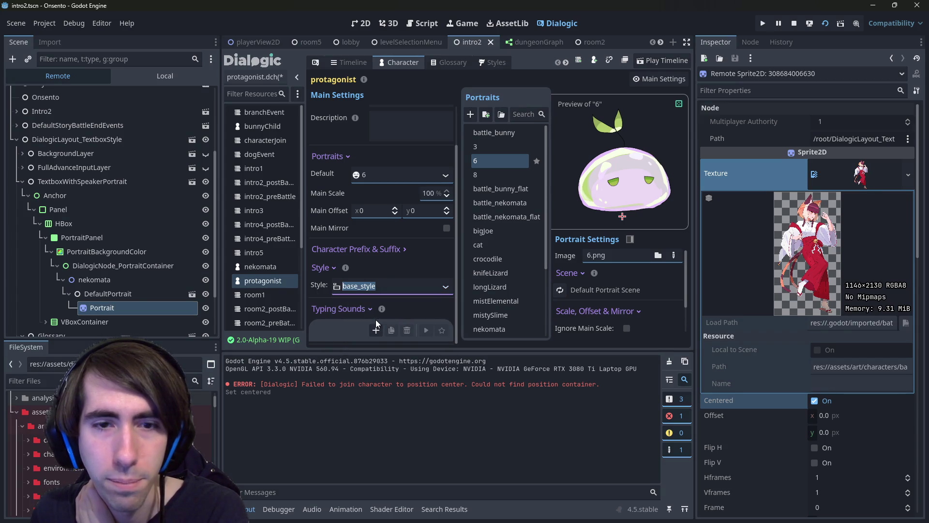
left_click(398, 286)
left_click(400, 304)
left_click(448, 287)
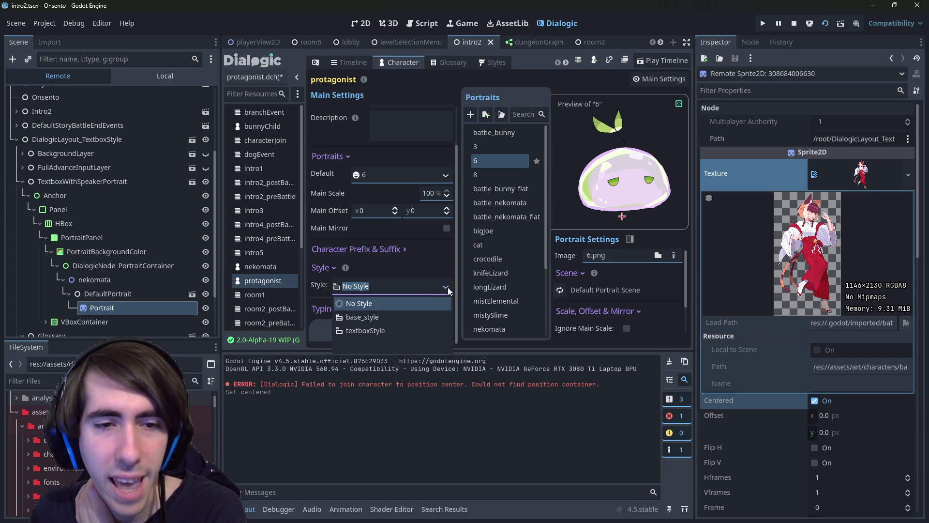
right_click(497, 136)
left_click(521, 190)
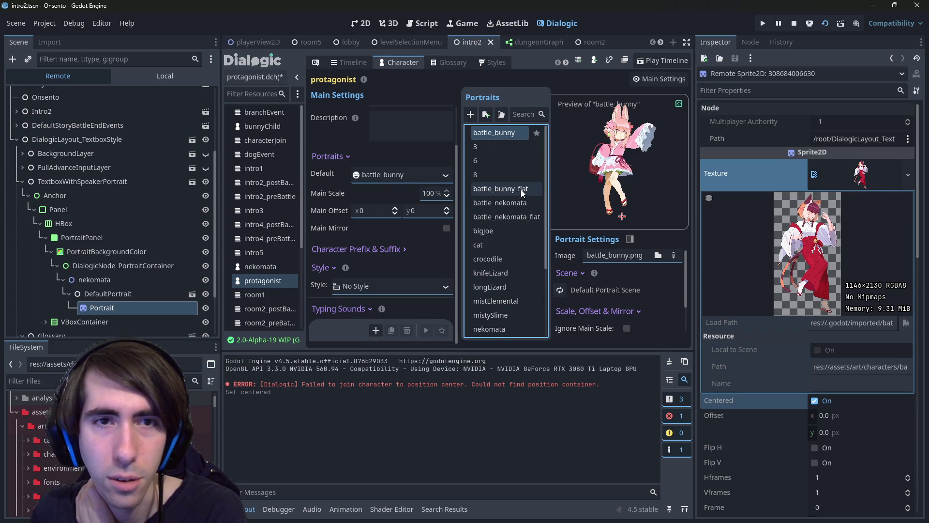
scroll(437, 209, "up", 2)
key("ctrl+s")
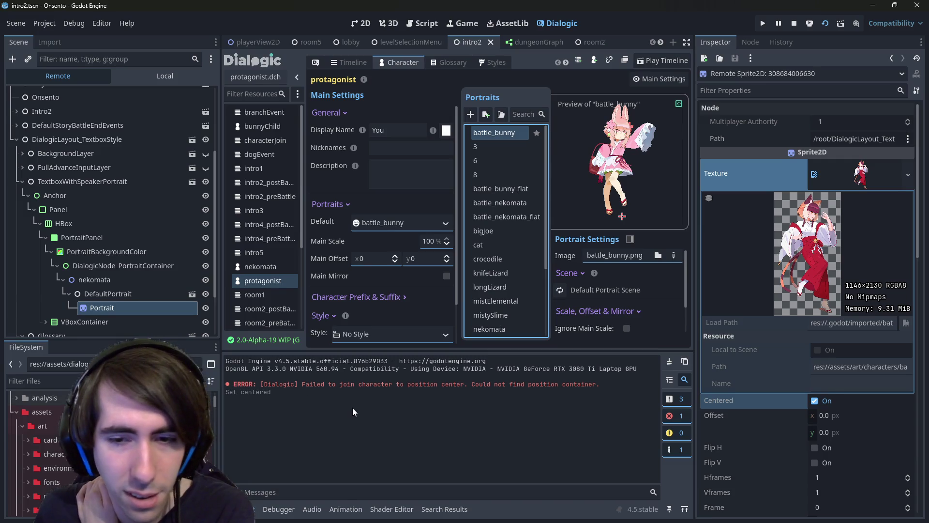
Step: Go back to the Dialogic editor on the intro2_preBattle timeline
left_click(389, 24)
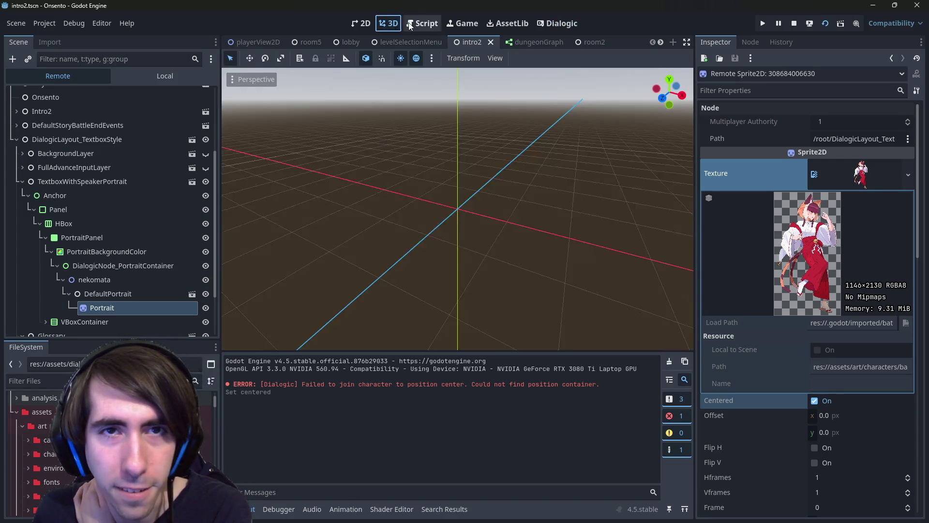
left_click(423, 23)
left_click(554, 24)
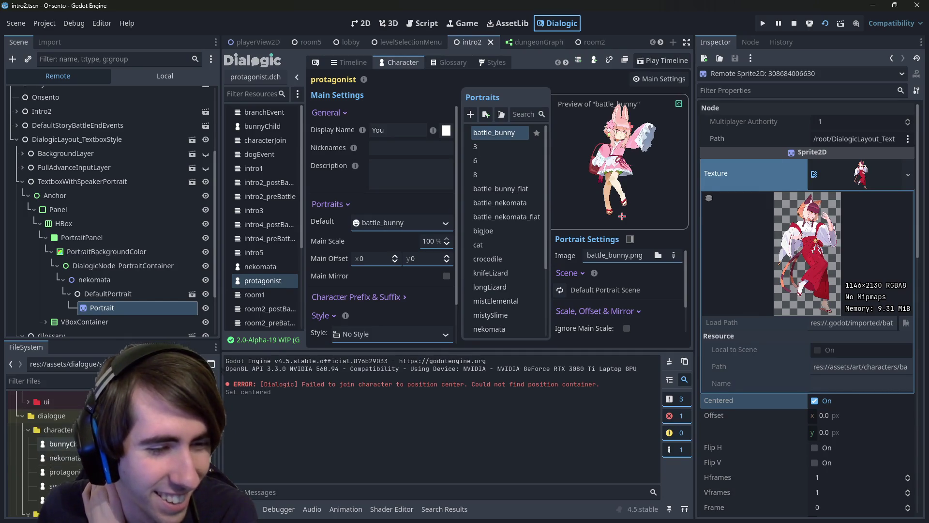
left_click(348, 62)
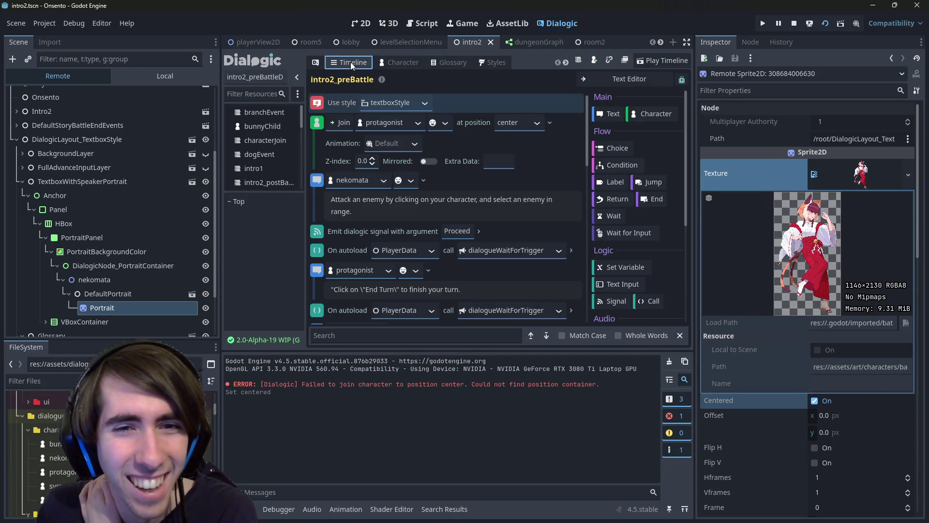
Step: Make protagonist speak the first intro2_preBattle text line with the battle_bunny portrait
left_click(392, 123)
left_click(380, 183)
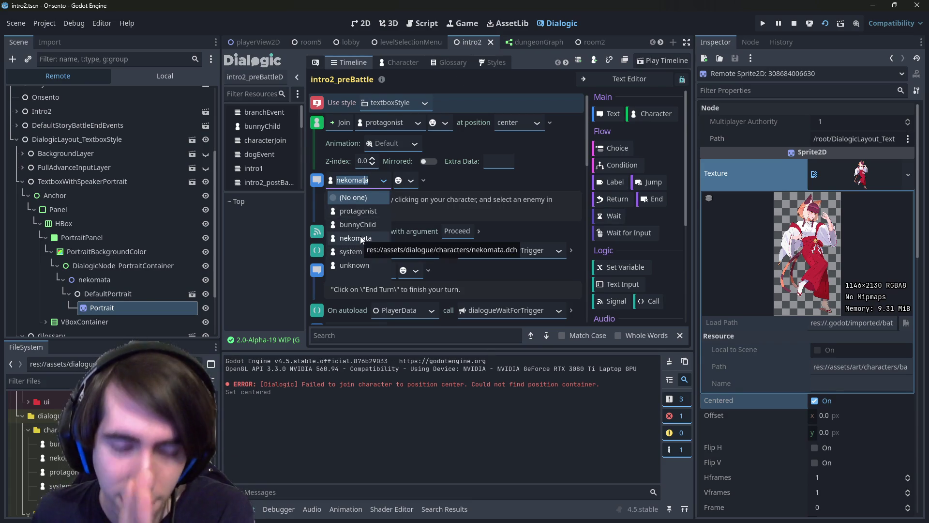
left_click(365, 212)
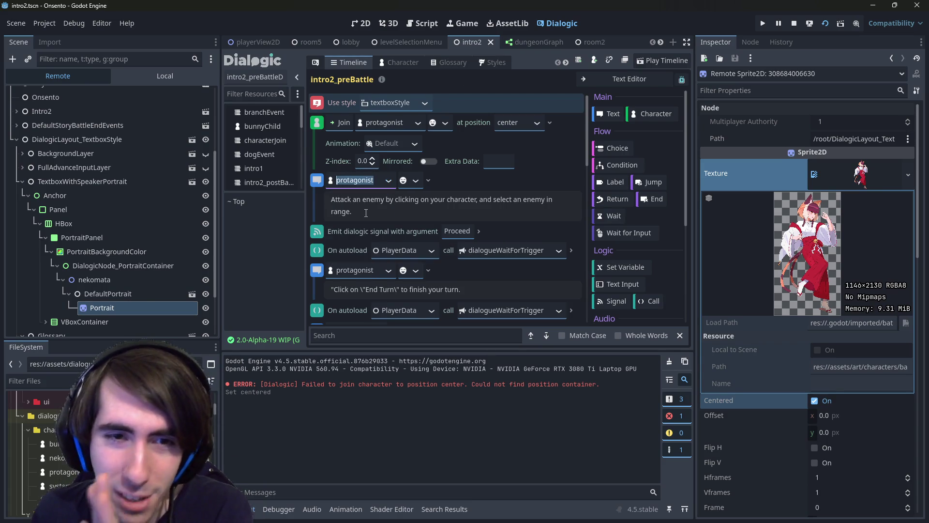
left_click(414, 178)
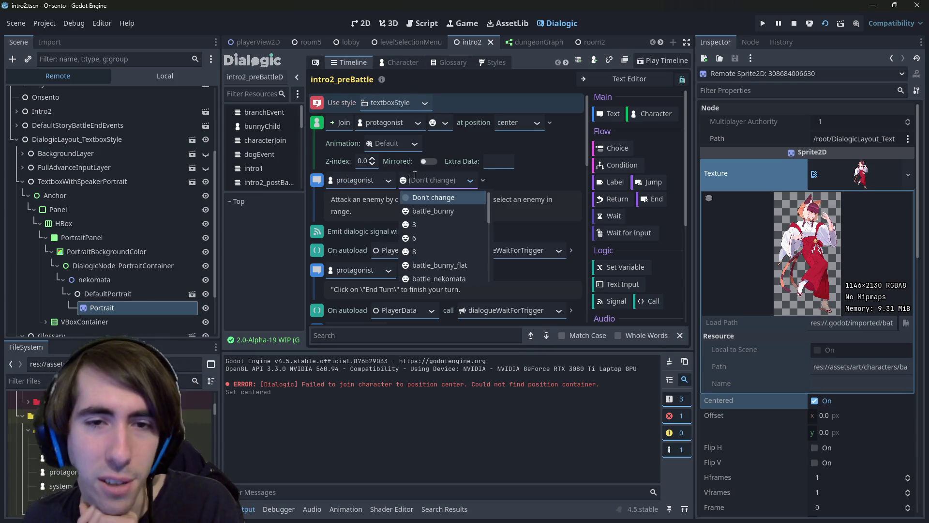
left_click(434, 211)
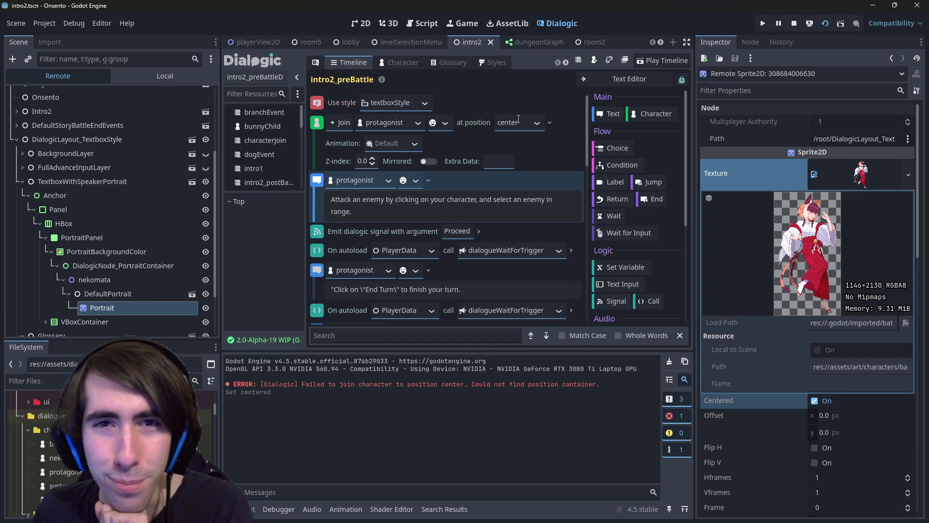
scroll(455, 63, "down", 1)
scroll(469, 62, "up", 2)
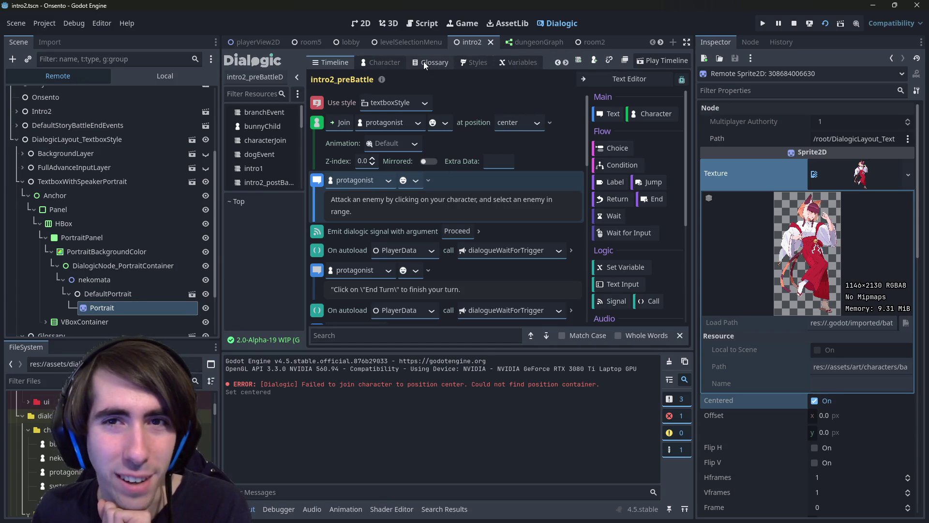
left_click(417, 61)
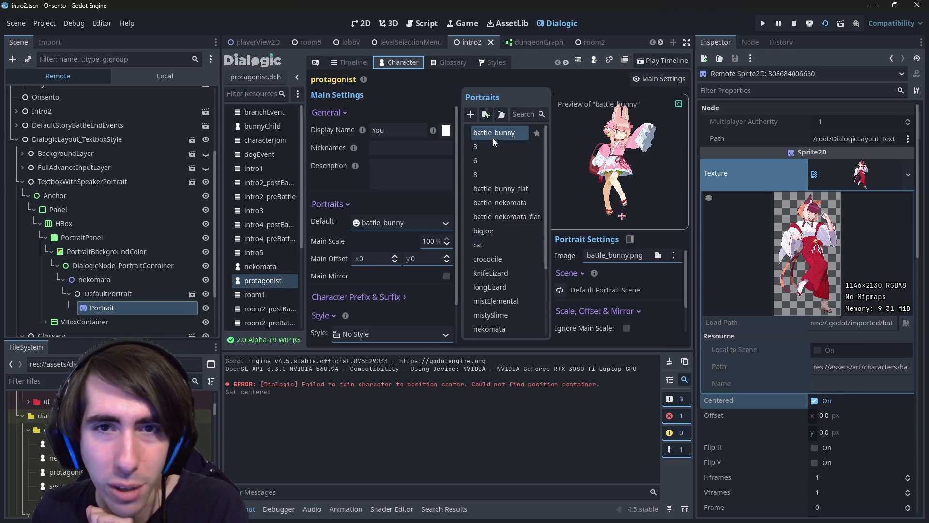
Step: Check the default portrait choices, then delete portraits 3 and 6
scroll(373, 281, "down", 2)
left_click(448, 177)
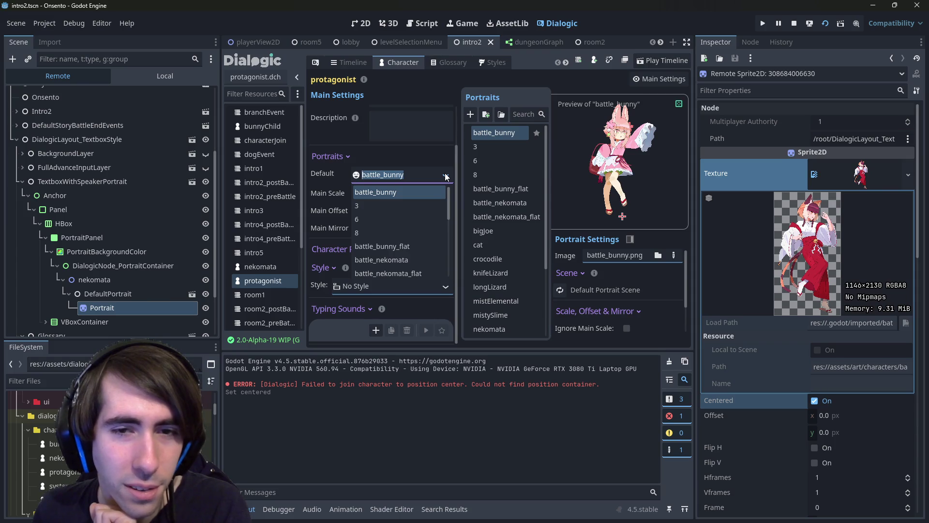
left_click(446, 177)
scroll(495, 220, "down", 3)
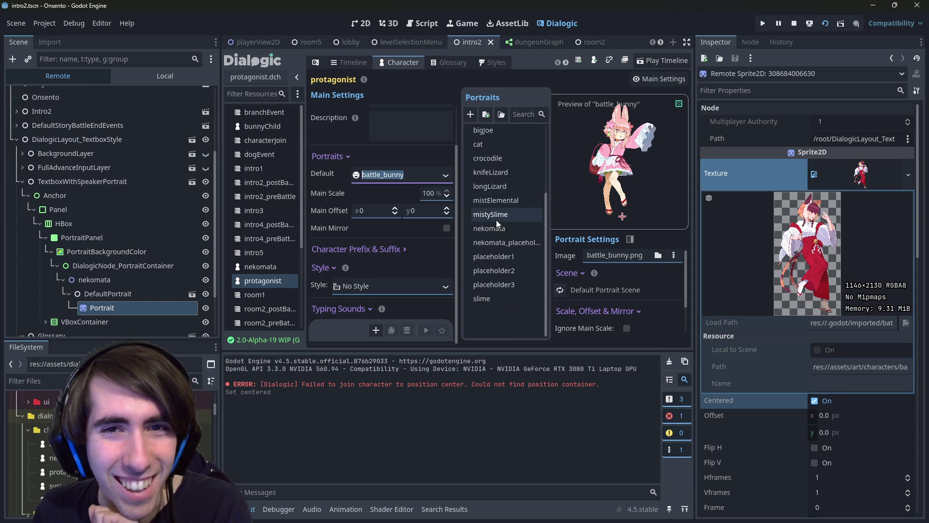
scroll(492, 272, "up", 3)
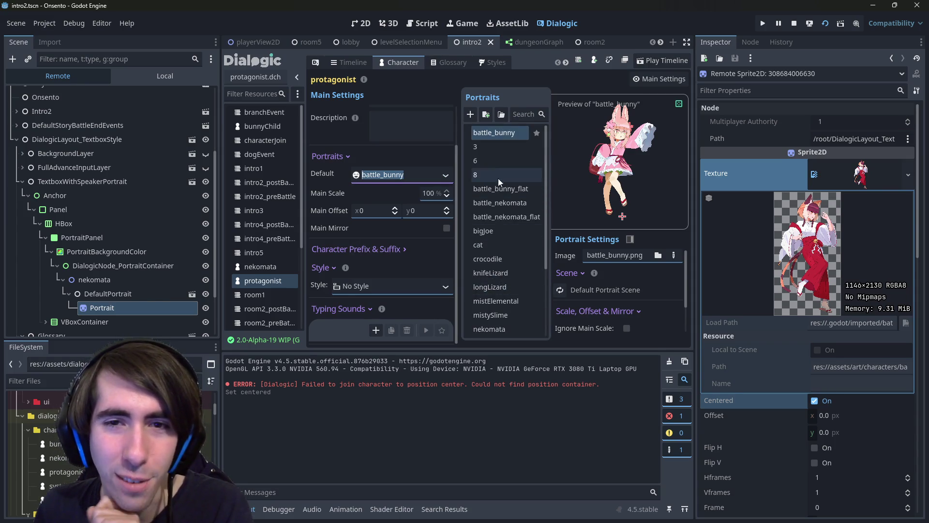
right_click(493, 150)
left_click(519, 186)
right_click(505, 148)
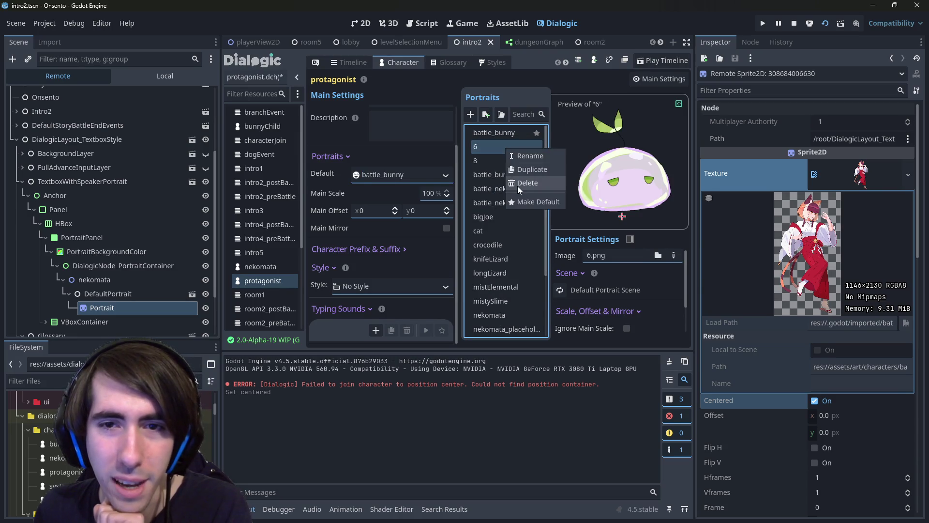
left_click(518, 186)
Step: Delete portrait 8, battle_nekomata, battle_bunny_flat, bigJoe, cat, crocodile and battle_nekomata_flat
scroll(498, 242, "down", 3)
left_click(501, 303)
scroll(502, 290, "down", 3)
left_click(492, 245)
left_click(486, 186)
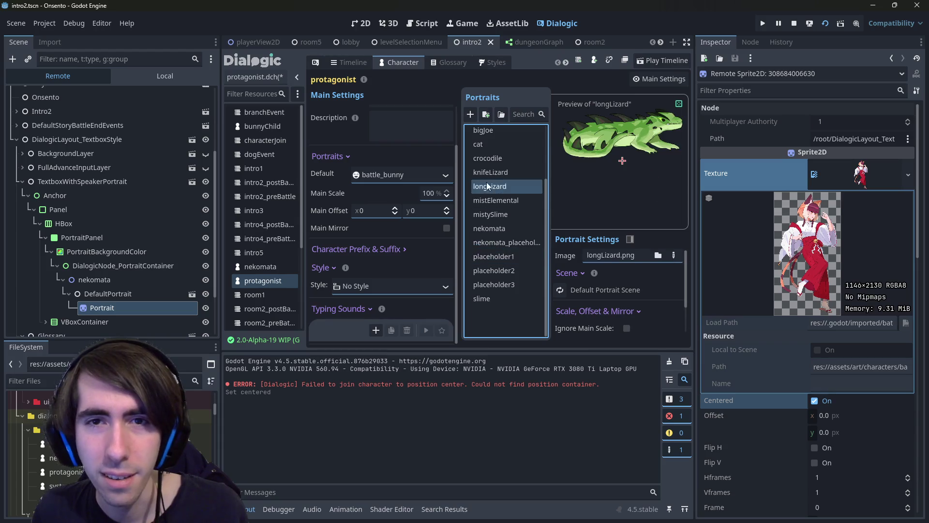
scroll(486, 192, "up", 3)
right_click(495, 146)
left_click(515, 184)
right_click(496, 160)
left_click(515, 192)
right_click(494, 153)
left_click(516, 186)
right_click(494, 160)
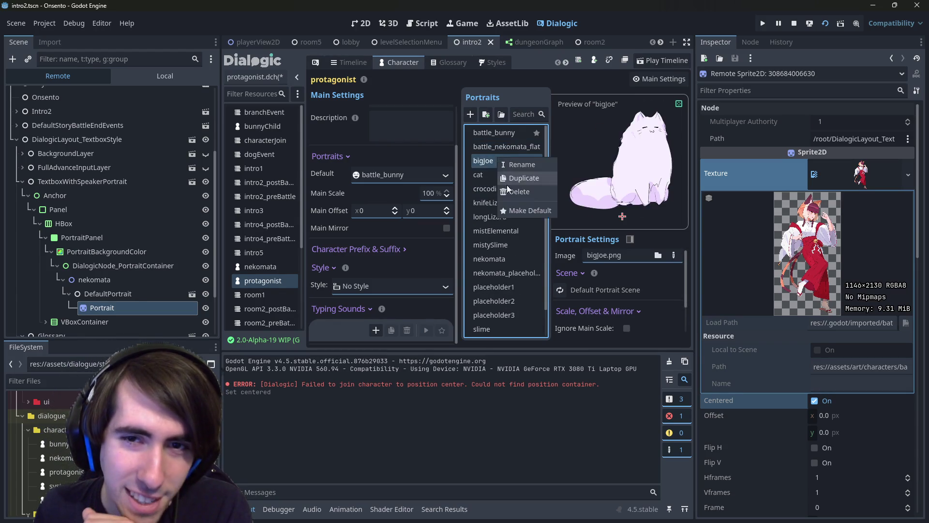
left_click(515, 192)
right_click(504, 159)
left_click(512, 192)
right_click(503, 160)
left_click(513, 191)
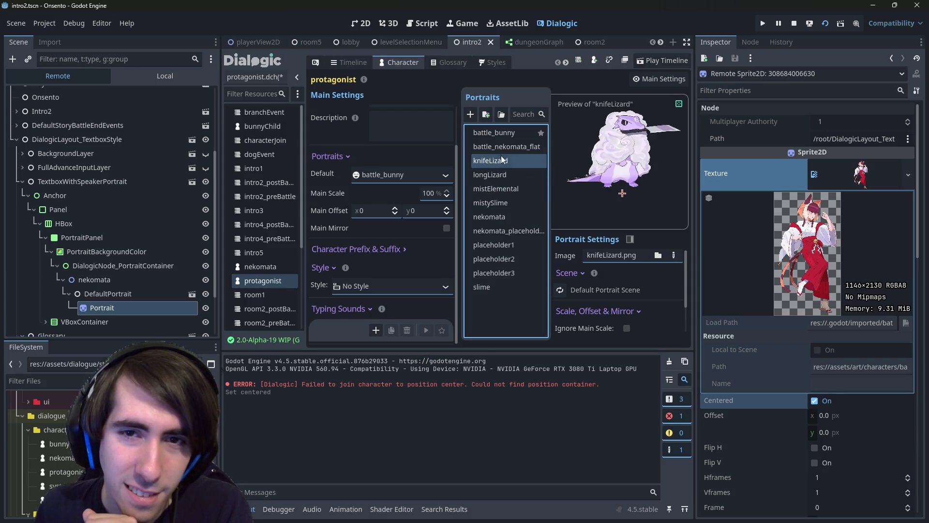
right_click(501, 153)
left_click(515, 188)
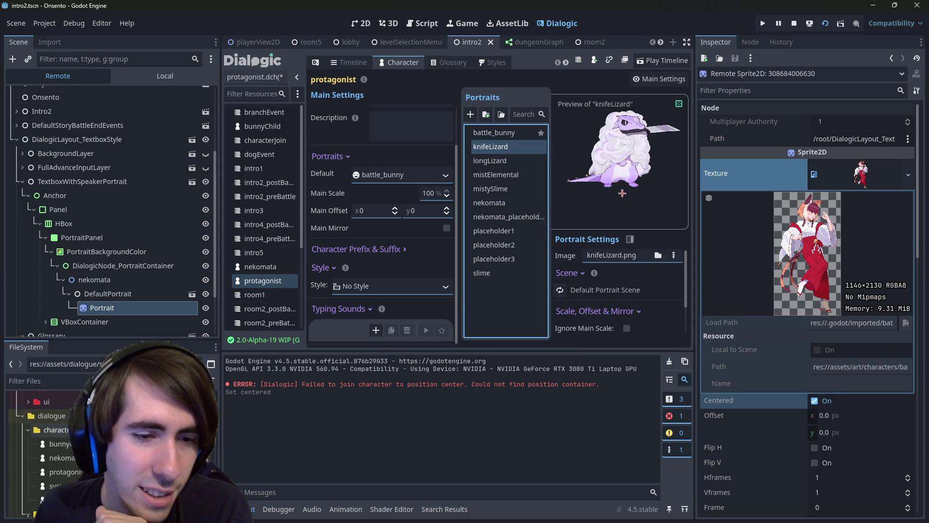
scroll(53, 436, "up", 2)
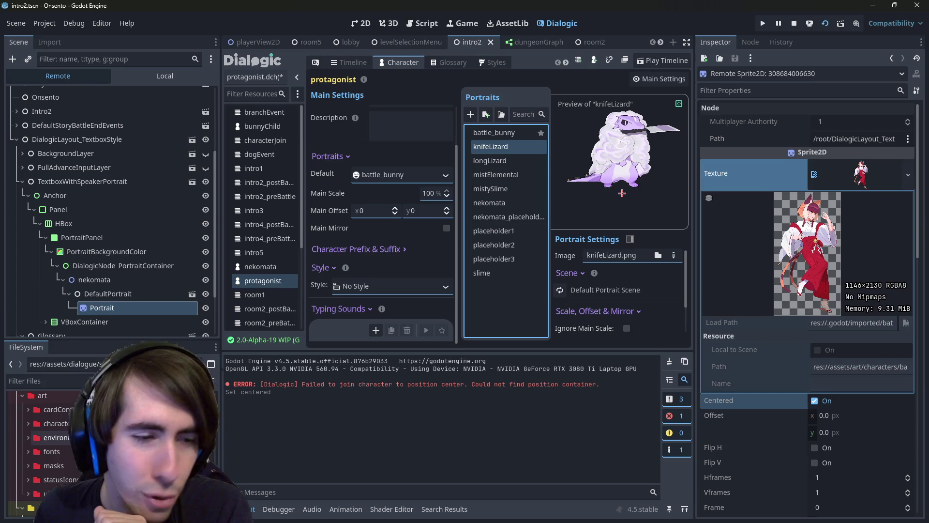
Step: Delete knifeLizard, longLizard, mistElemental, mistySlime, nekomata, the placeholder portraits and nekomata_placeholder
double_click(57, 423)
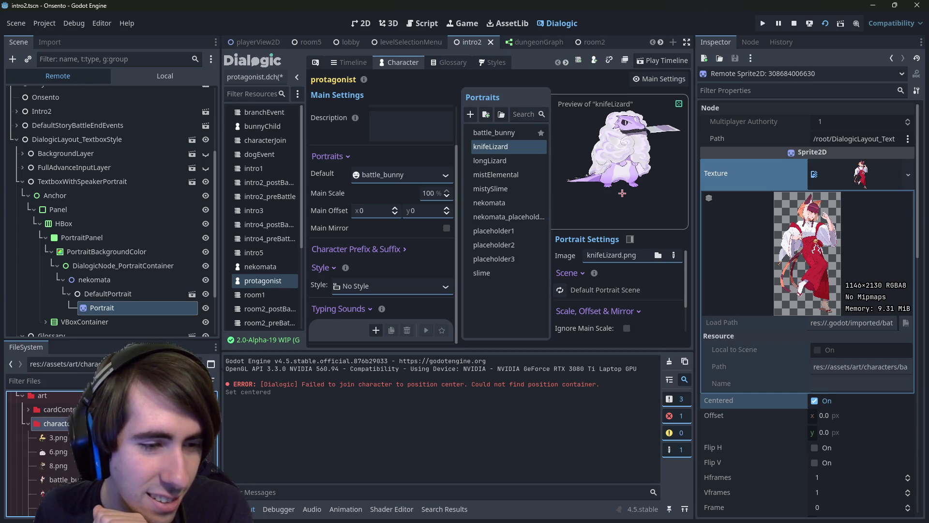
scroll(58, 436, "down", 2)
right_click(499, 151)
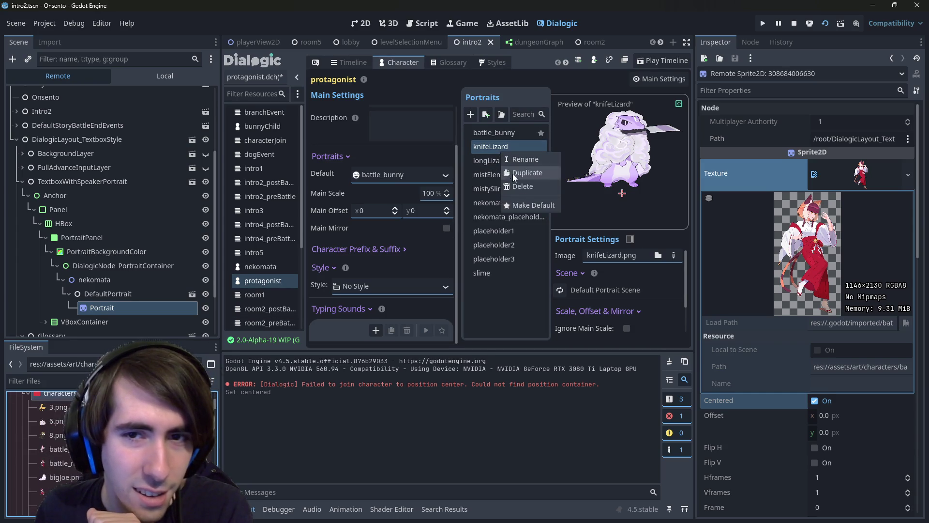
left_click(520, 187)
right_click(493, 150)
left_click(506, 185)
right_click(503, 153)
left_click(515, 187)
right_click(492, 146)
left_click(509, 184)
right_click(503, 154)
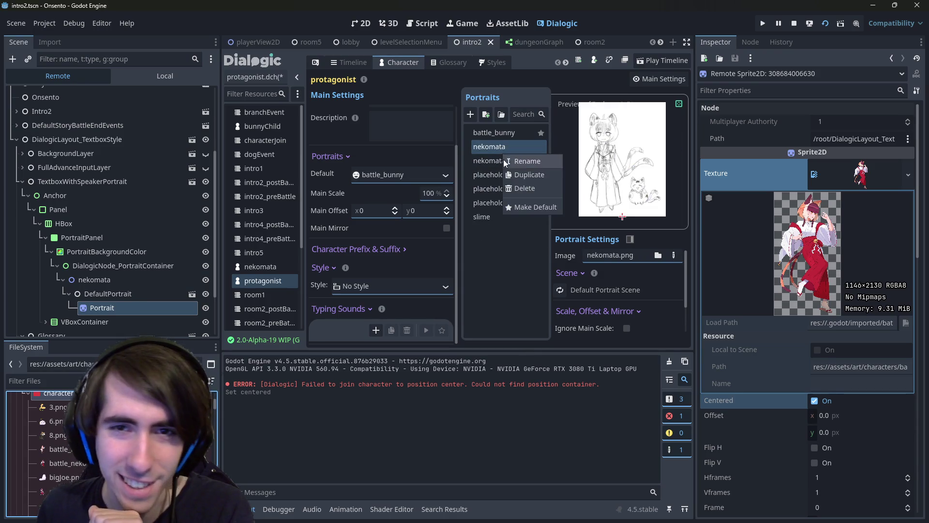
left_click(513, 188)
right_click(510, 160)
left_click(518, 193)
right_click(507, 158)
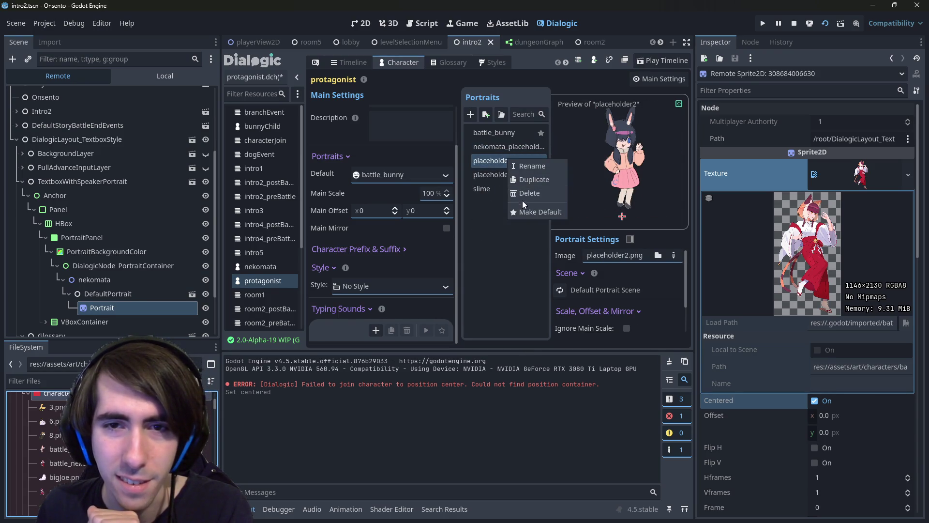
left_click(522, 193)
right_click(510, 160)
left_click(519, 193)
right_click(508, 159)
left_click(519, 191)
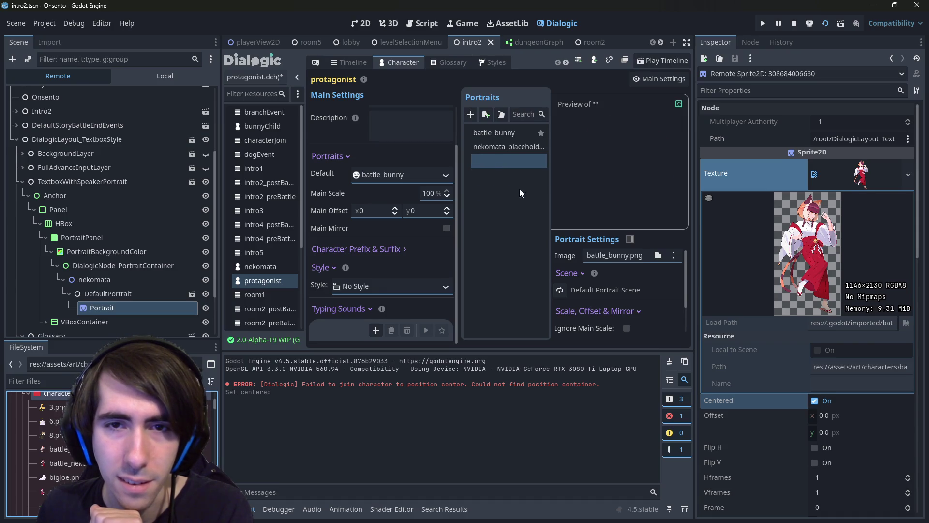
right_click(503, 150)
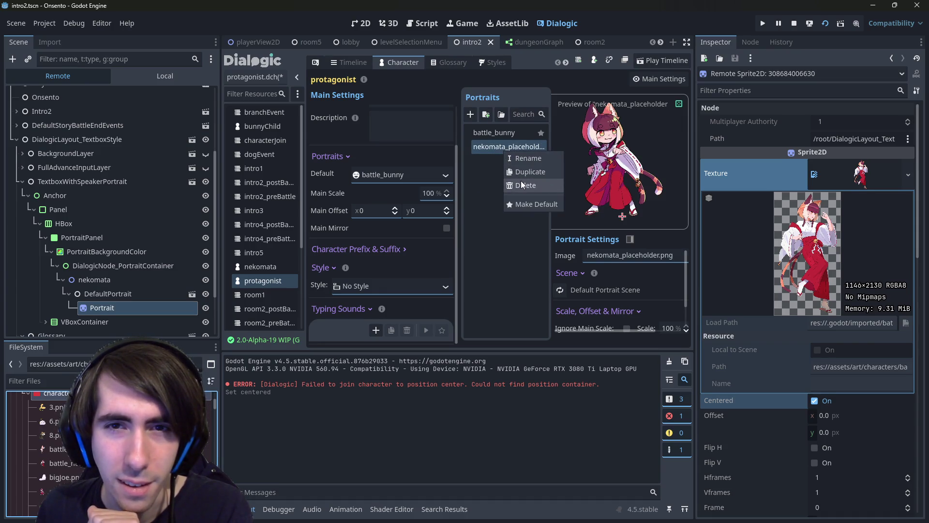
left_click(521, 182)
Step: Add a new protagonist portrait, set its image to crocodile.png, and save
left_click(470, 114)
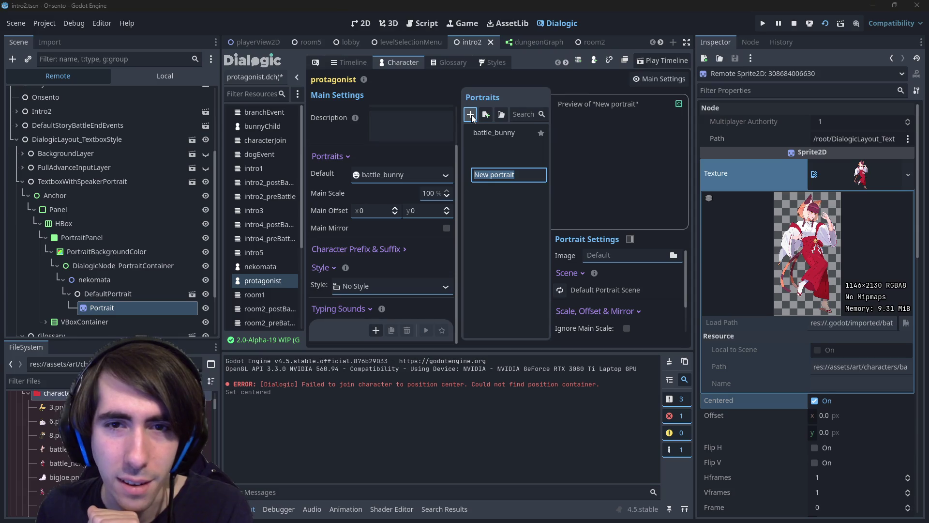
left_click(495, 152)
right_click(507, 153)
right_click(506, 149)
left_click(521, 182)
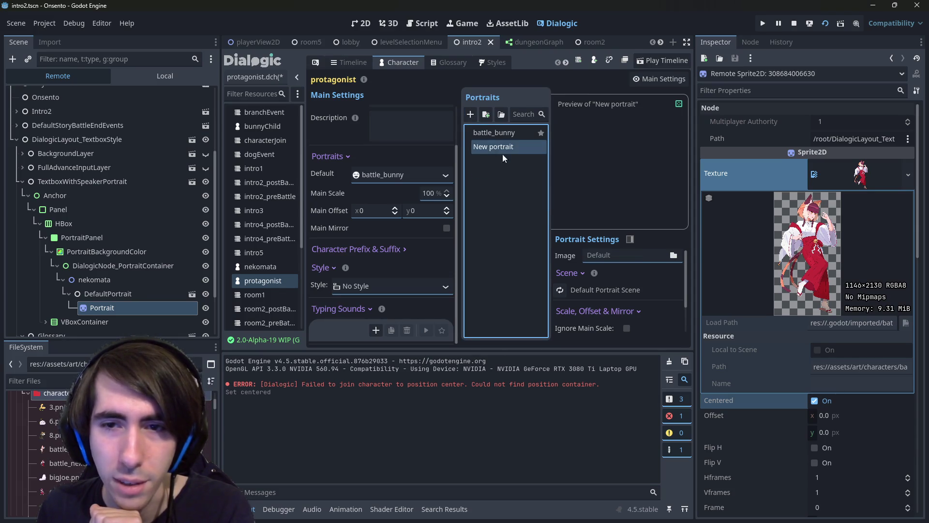
left_click(670, 256)
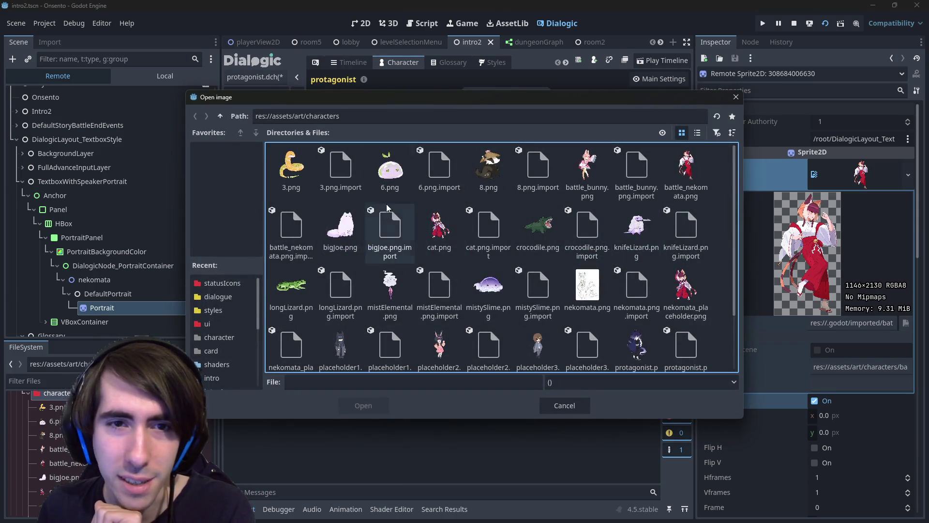
double_click(394, 172)
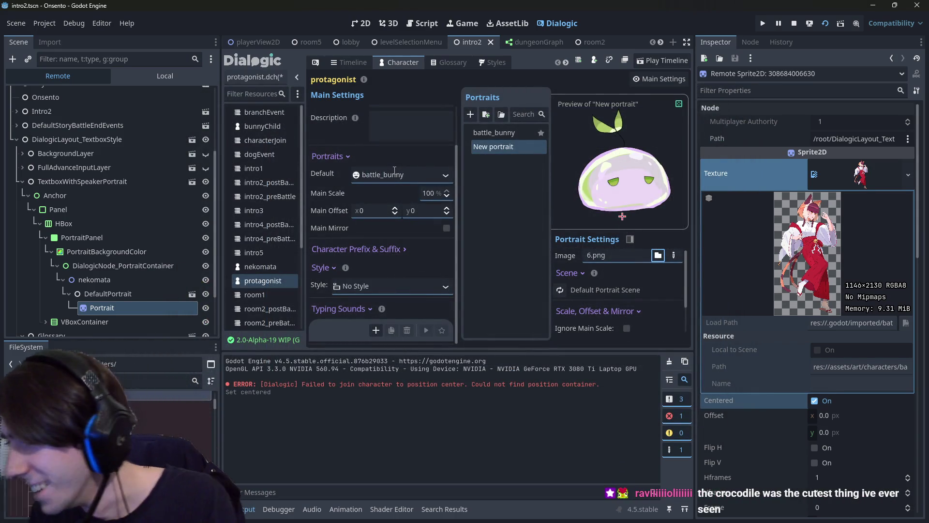
key("ctrl+s")
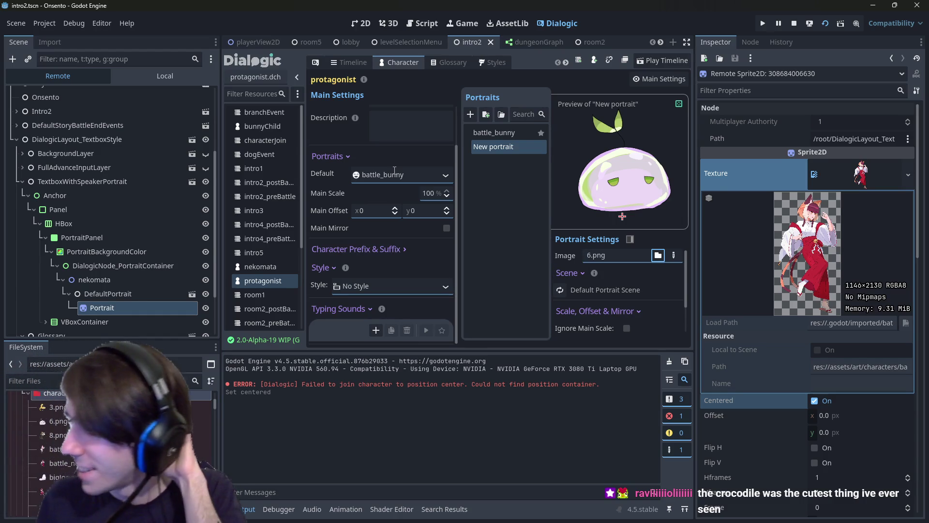
left_click(658, 254)
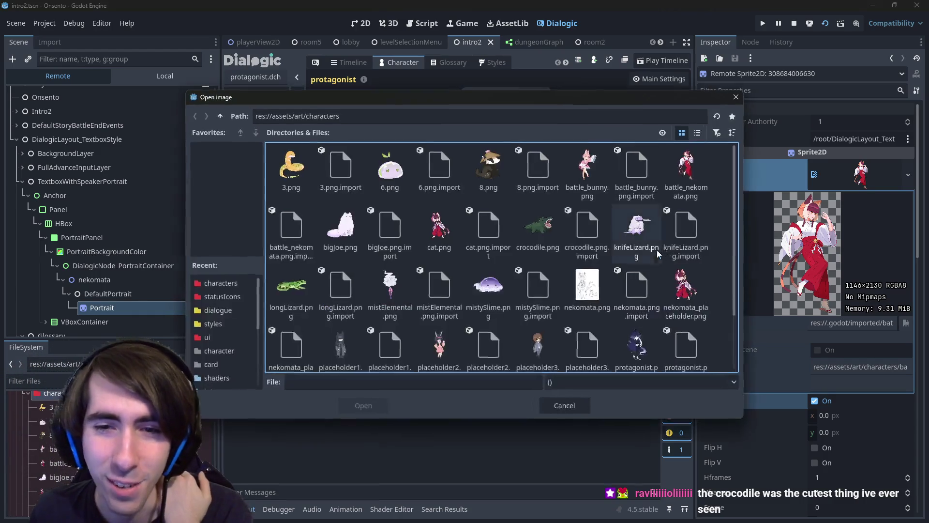
double_click(539, 231)
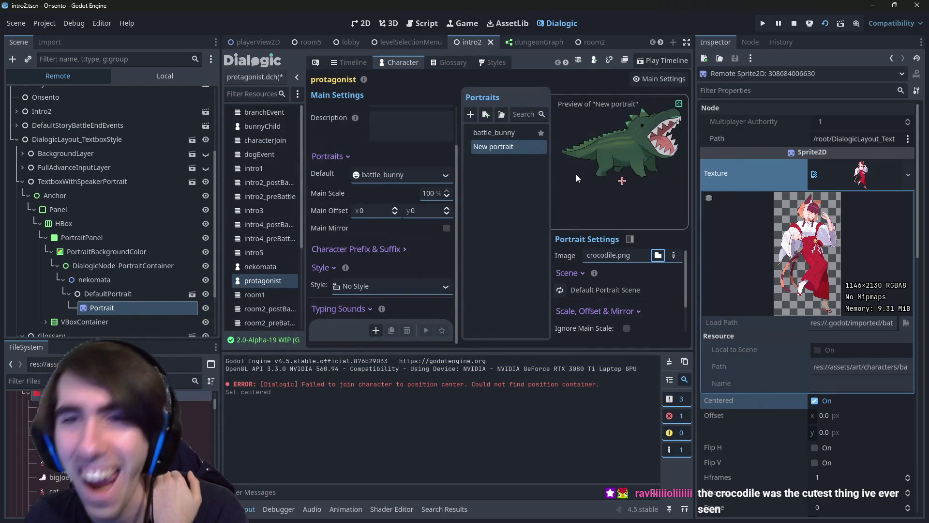
key("ctrl+s")
Step: Rename the new portrait to battle_dialogue
double_click(513, 146)
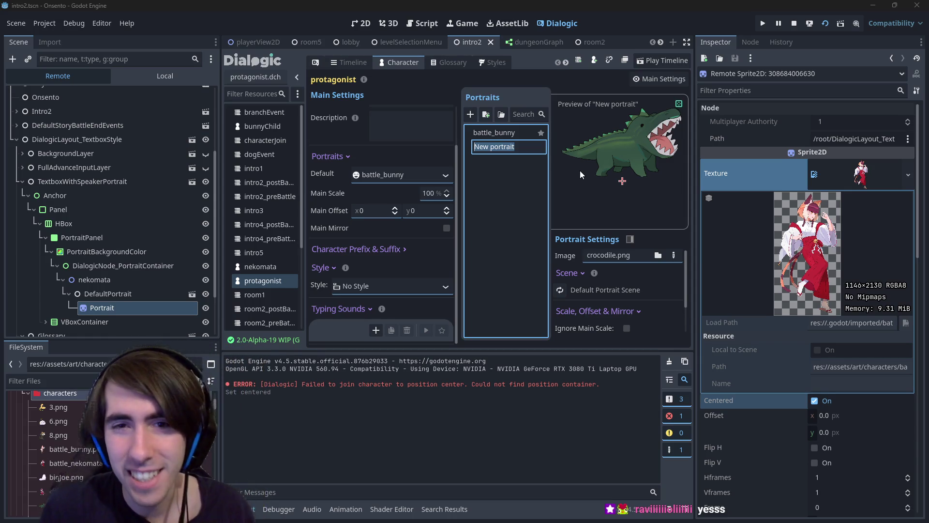
type("battle_dialogue_portrait")
key("BackSpace")
key("BackSpace")
key("BackSpace")
type("portrait")
key("BackSpace")
key("BackSpace")
key("BackSpace")
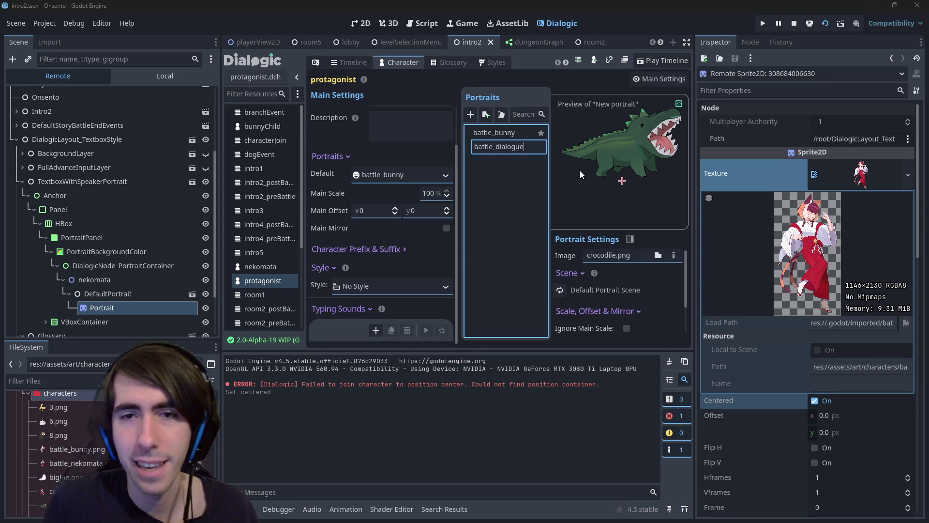
key("Return")
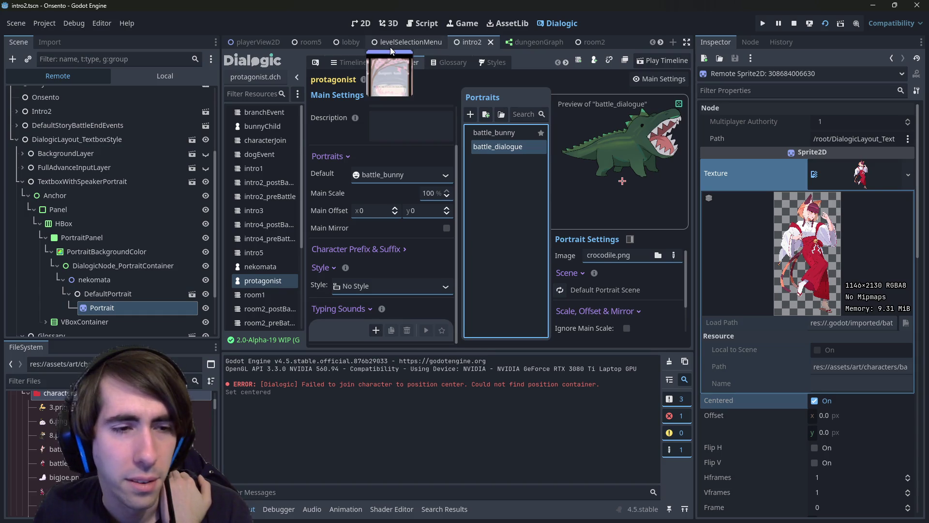
Step: Rename the protagonist's battle_bunny portrait to vn_normal and save the character
left_click(506, 136)
left_click(501, 150)
double_click(501, 133)
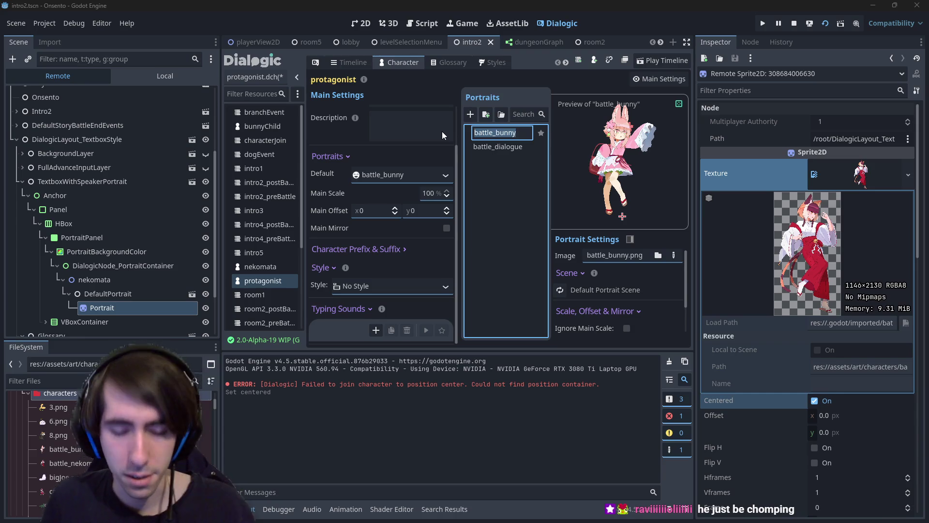
type("vn_normal")
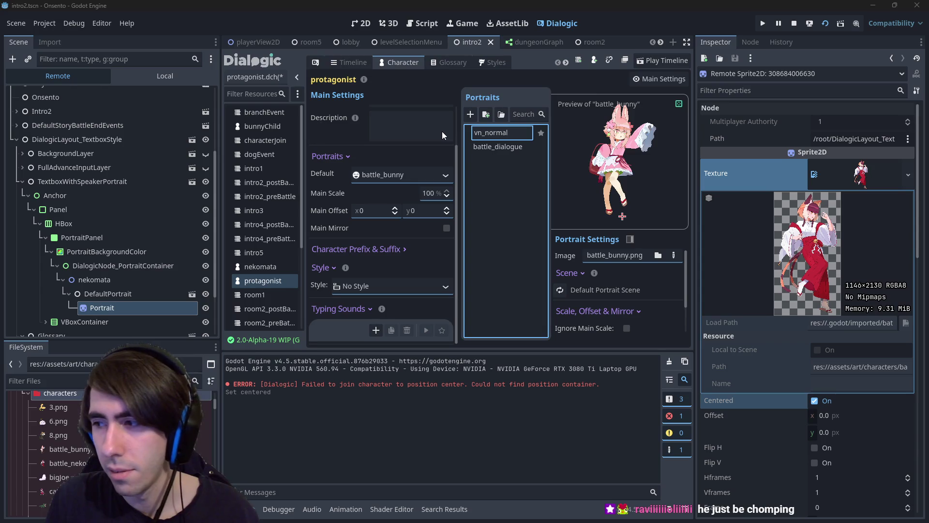
key("Return")
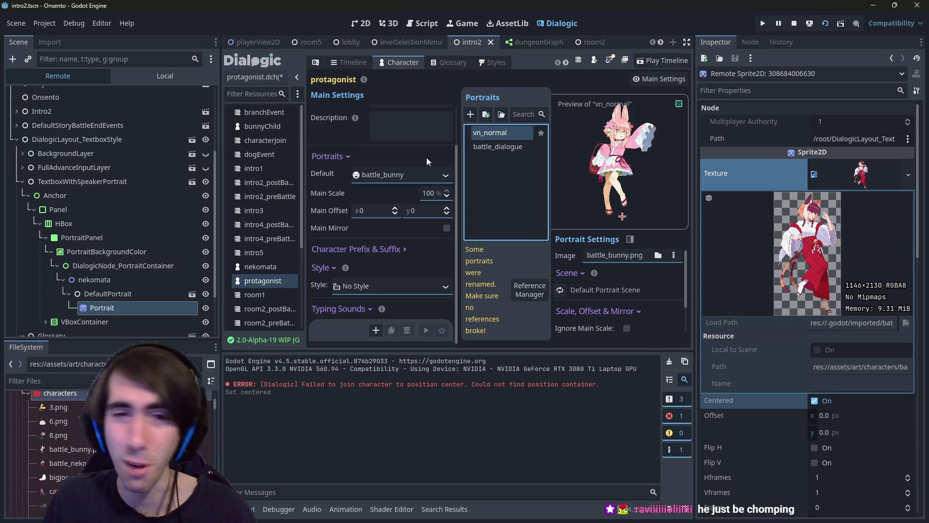
left_click(487, 153)
key("ctrl+s")
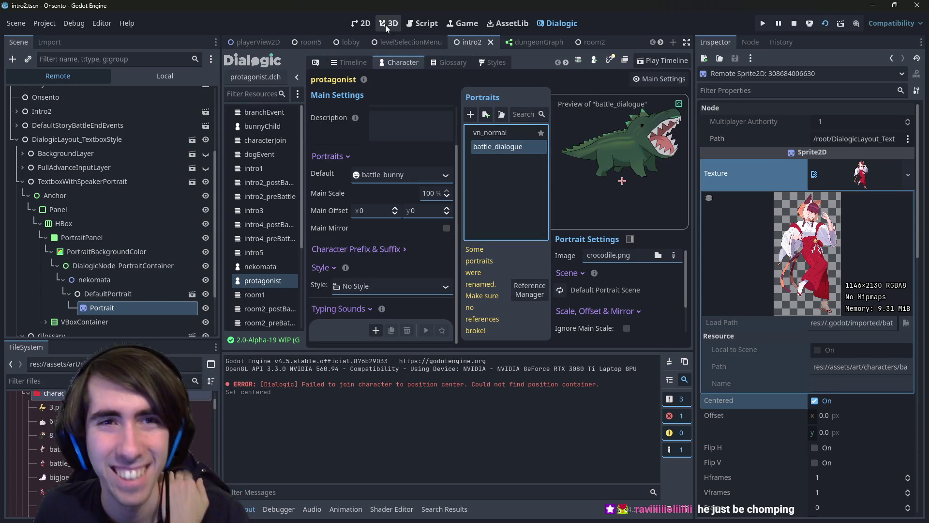
Step: Run the Reference Manager check for the renamed portrait and confirm no broken references remain
left_click(527, 288)
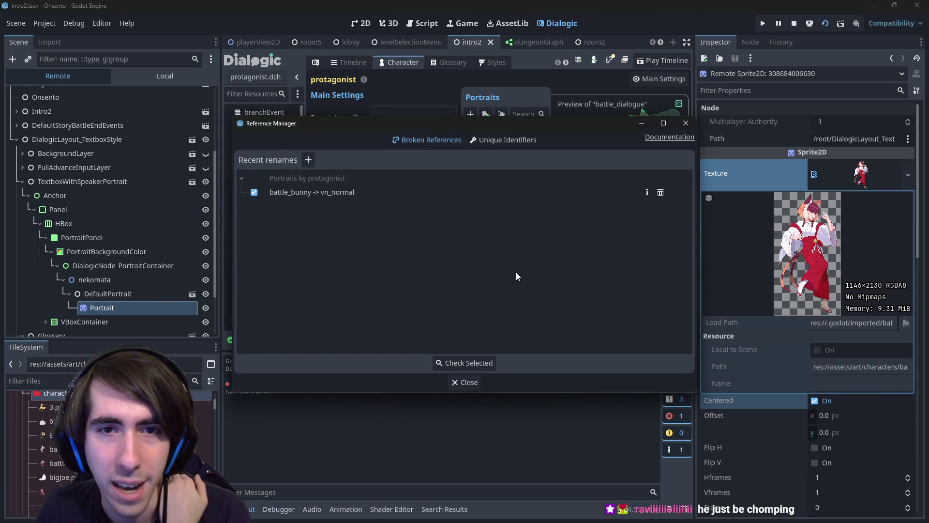
left_click(469, 363)
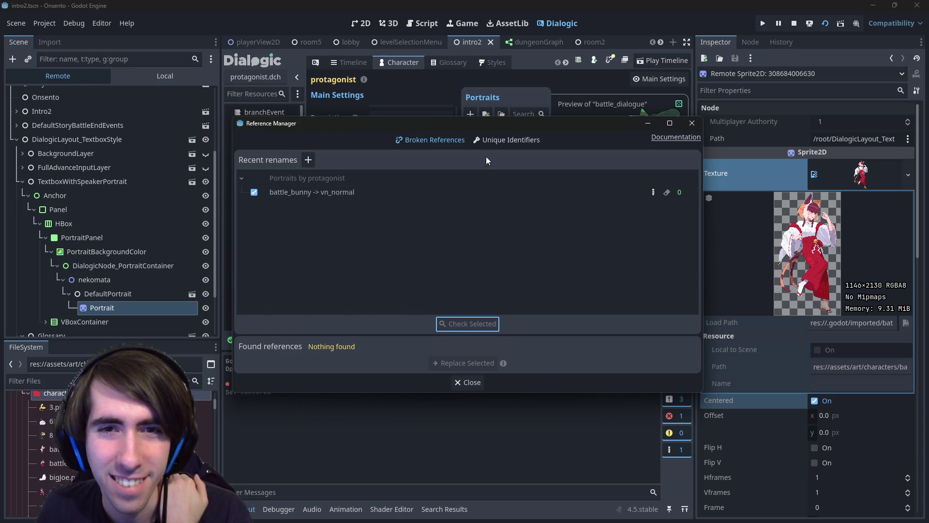
left_click(503, 140)
left_click(457, 139)
left_click(472, 383)
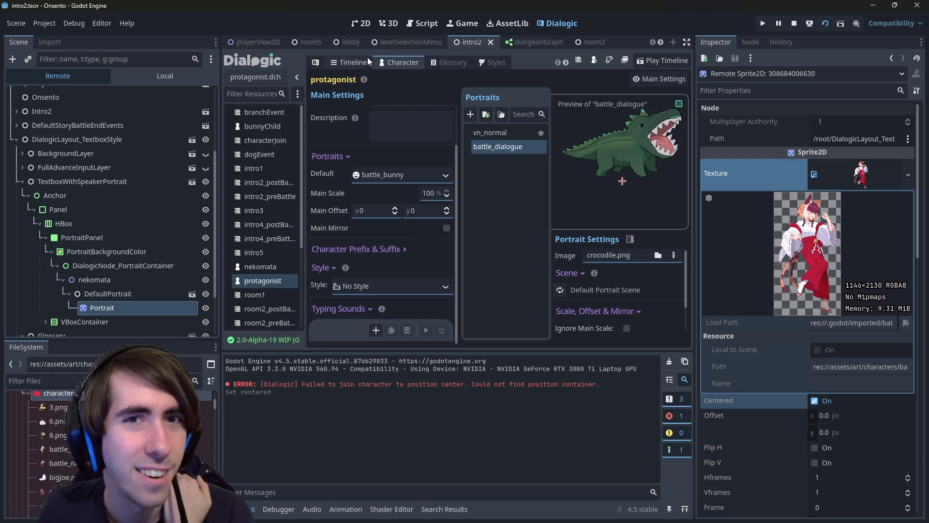
Step: In intro2_preBattle, make the protagonist's Join event use the battle_dialogue portrait
left_click(353, 66)
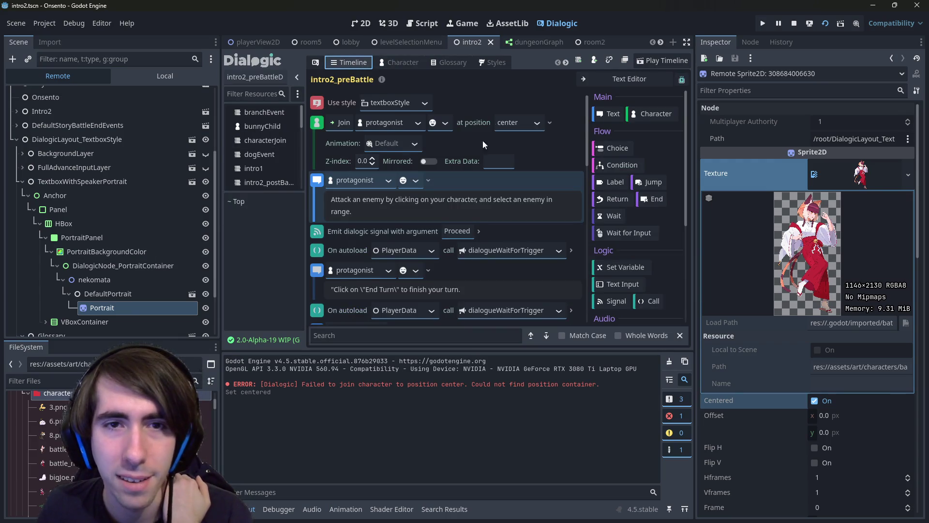
left_click(446, 124)
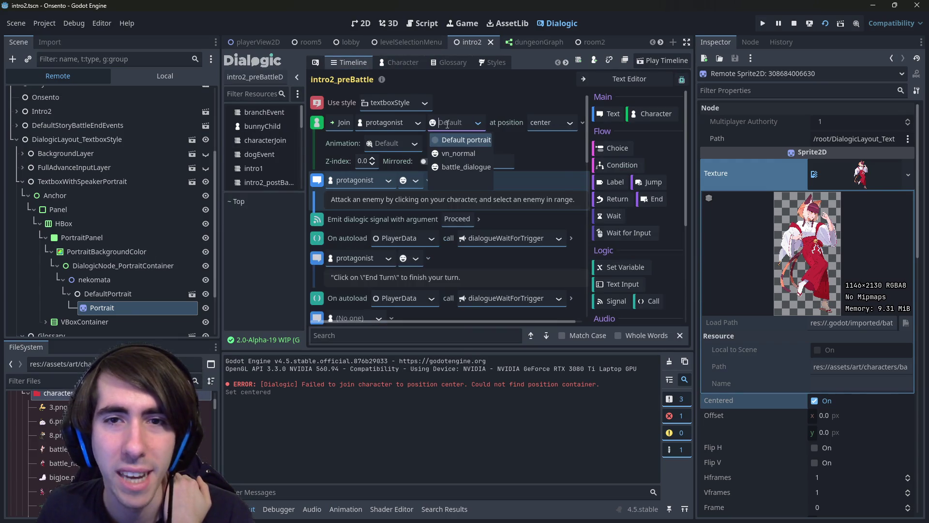
left_click(464, 167)
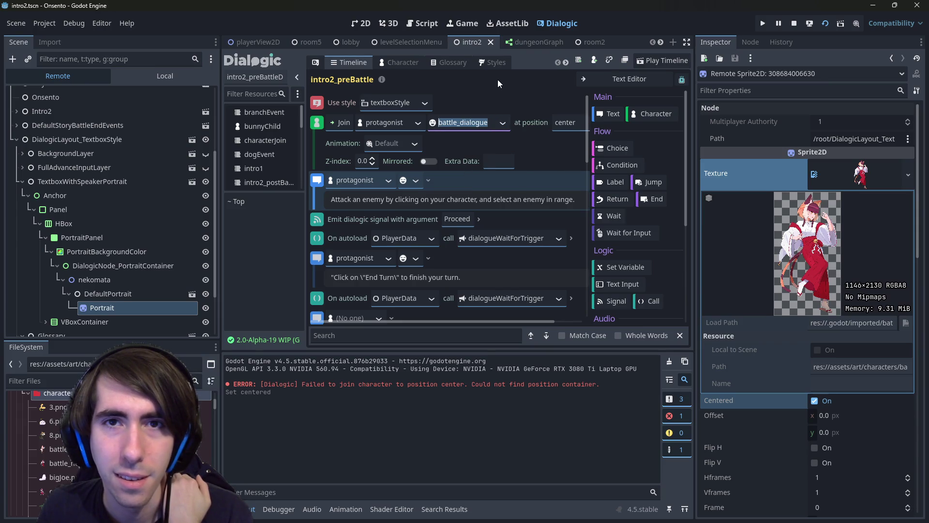
Step: Rename the protagonist's battle_dialogue portrait to battle_normal and save the character
left_click(496, 63)
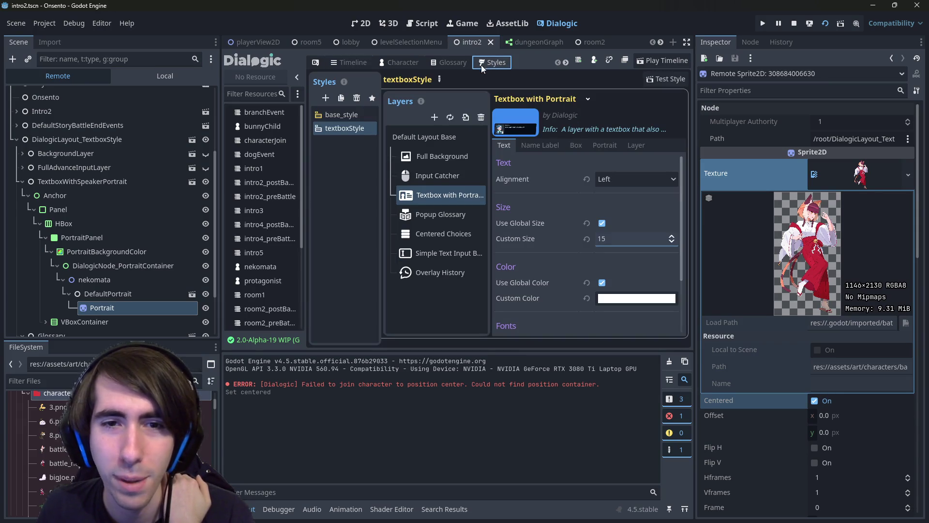
left_click(450, 62)
left_click(399, 63)
left_click(520, 146)
left_click_drag(524, 146, 495, 146)
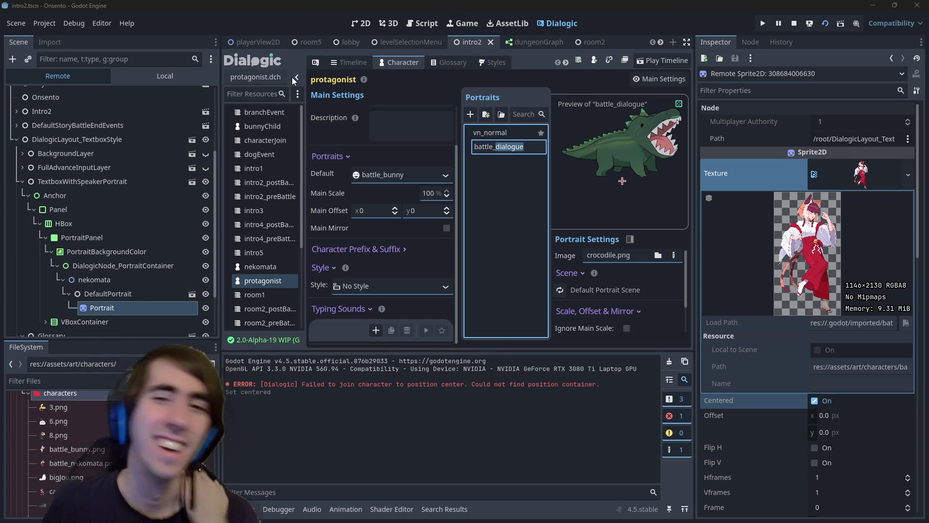
type("normal")
key("Return")
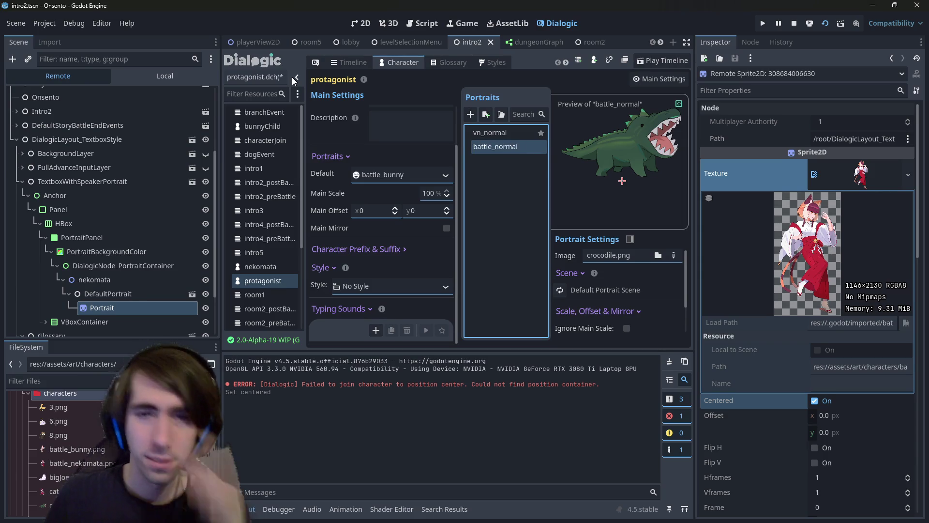
key("ctrl+s")
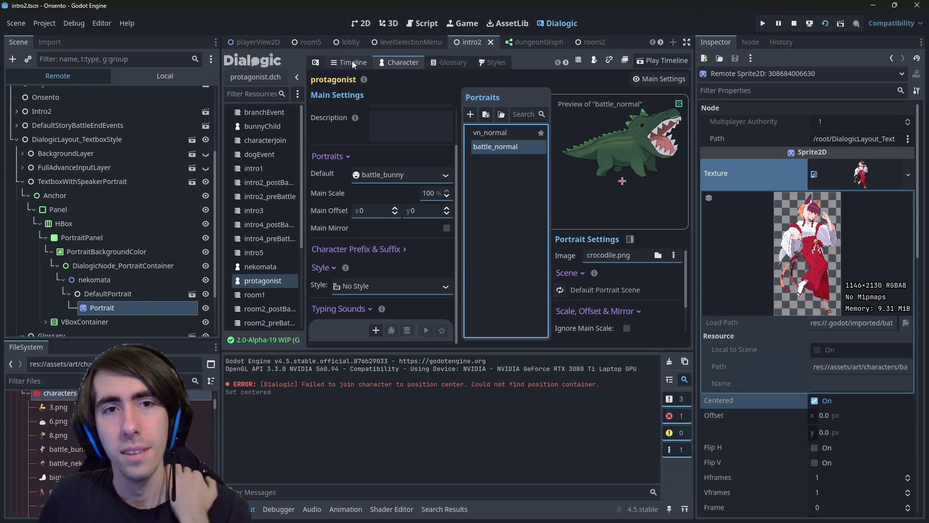
left_click(352, 60)
Step: Set the protagonist's Join event to battle_normal at center and pick a portrait for the second line
left_click(489, 130)
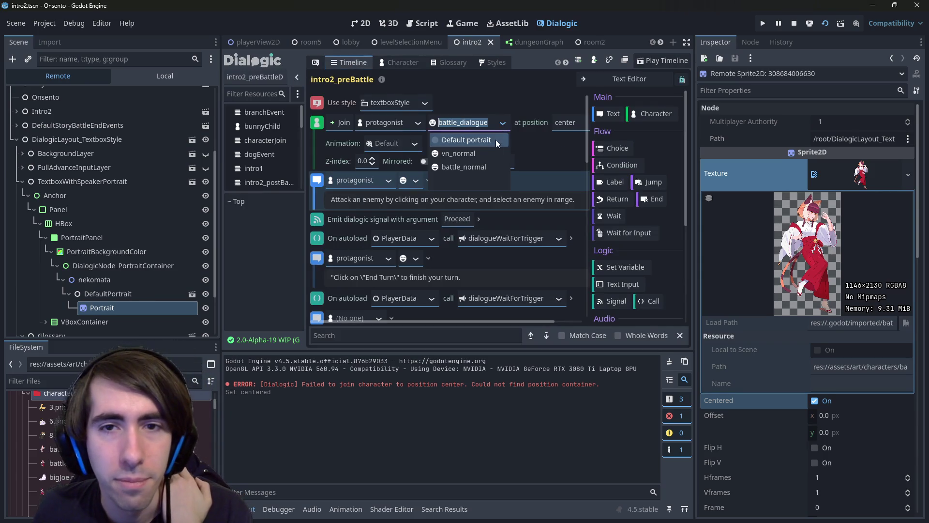
left_click(486, 164)
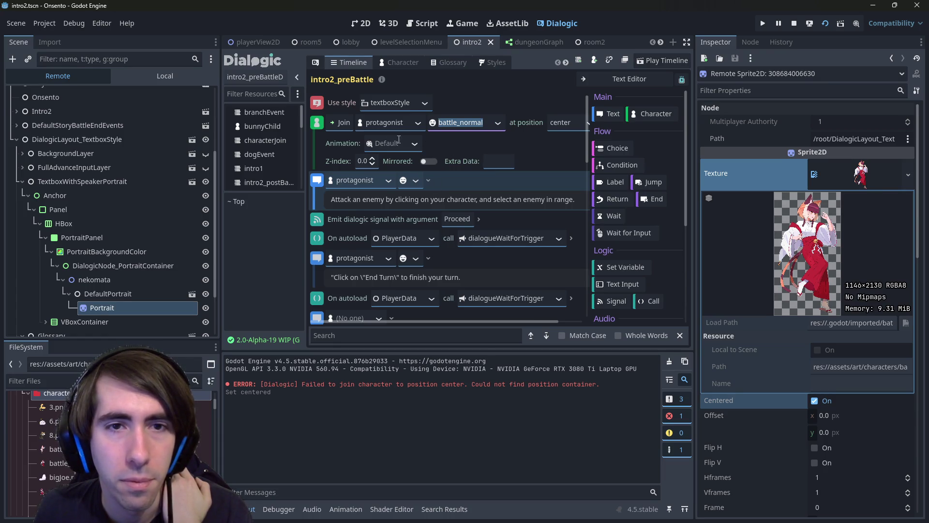
left_click(339, 132)
left_click(553, 127)
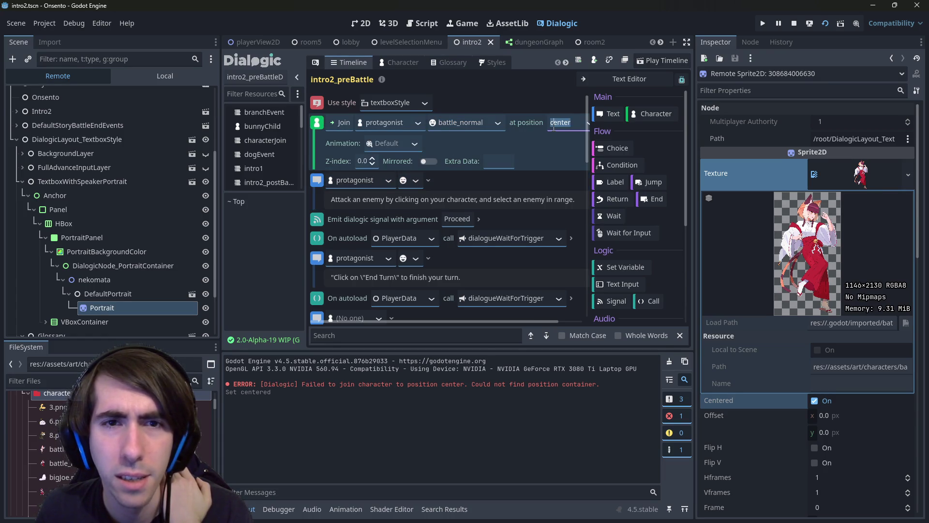
scroll(411, 154, "down", 1)
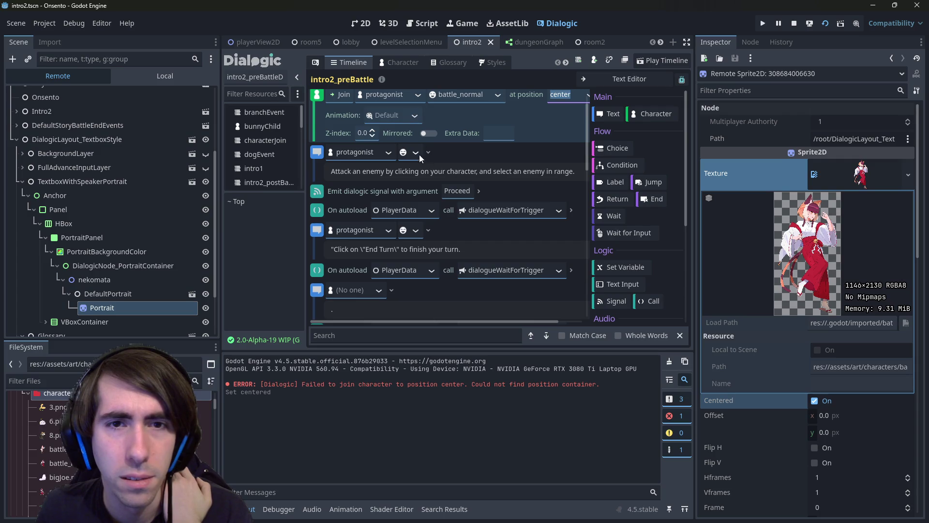
left_click(415, 152)
left_click(432, 189)
scroll(478, 114, "up", 1)
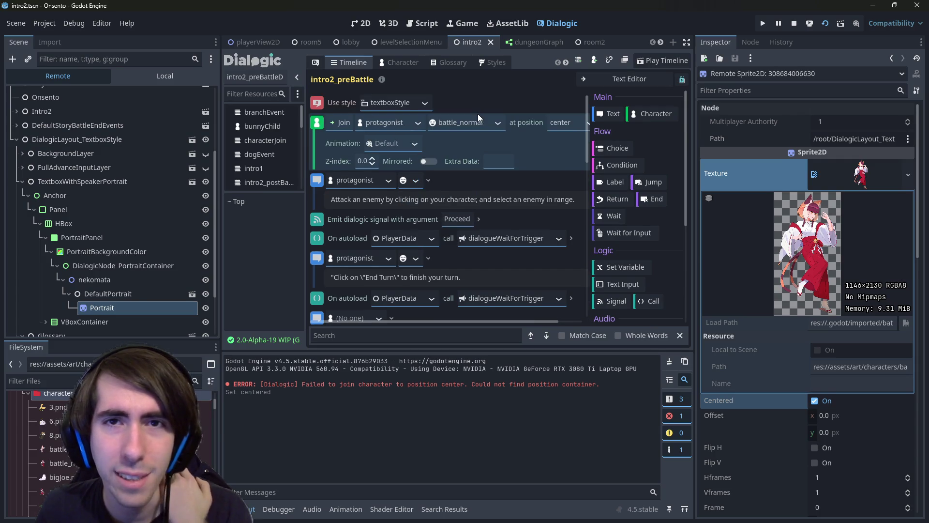
Step: Restart the game with F5 to check the tutorial line, then close it
left_click(794, 23)
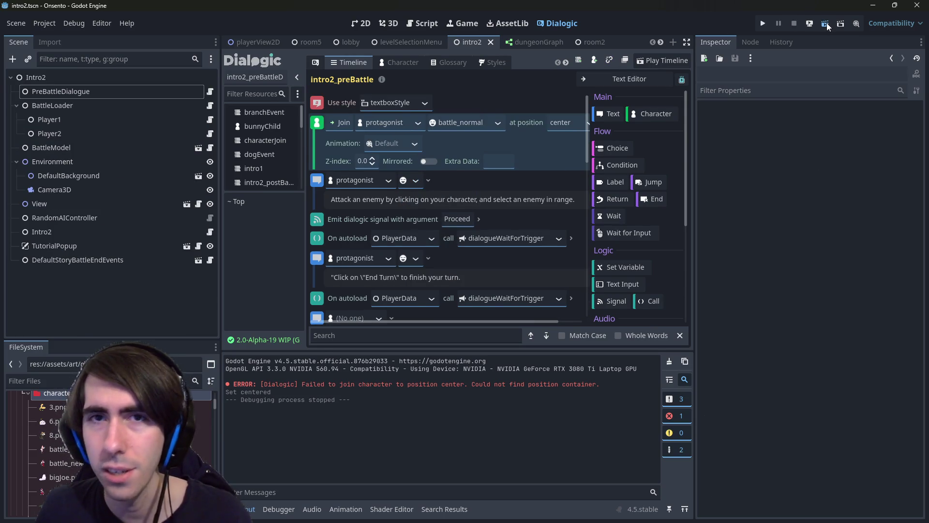
left_click(825, 22)
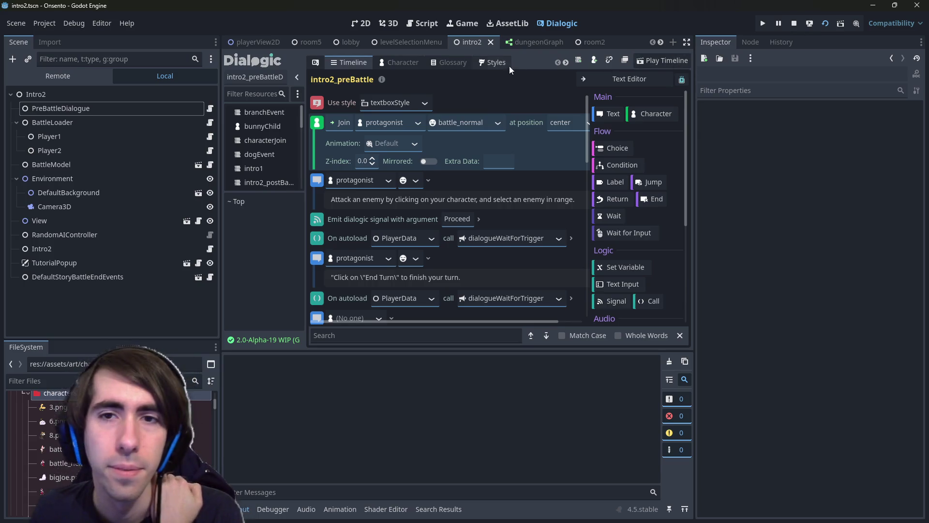
key("F5")
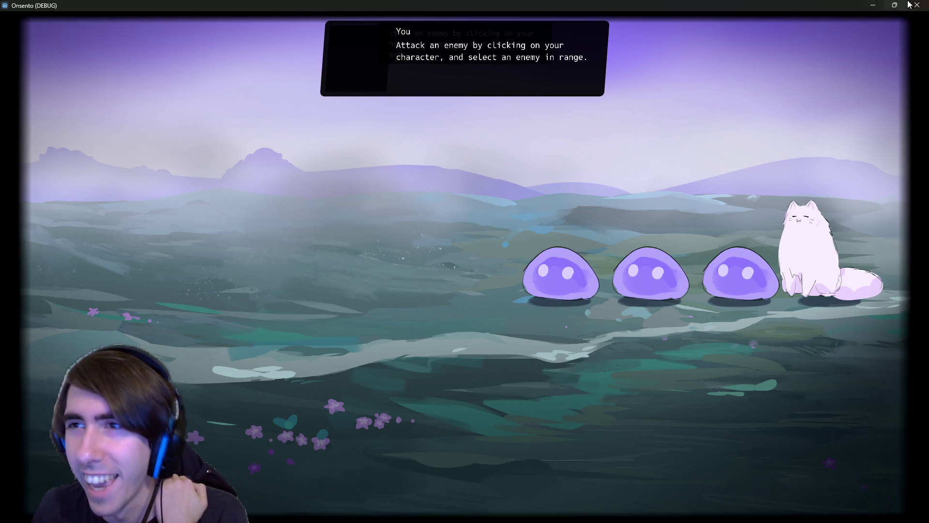
left_click(916, 5)
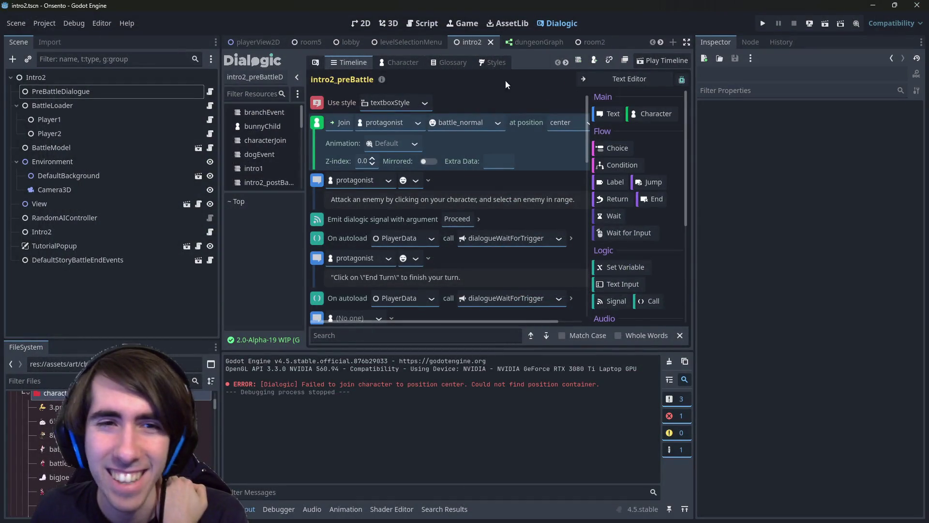
Step: Give the tutorial line the battle_normal portrait and test-run the scene
left_click(412, 180)
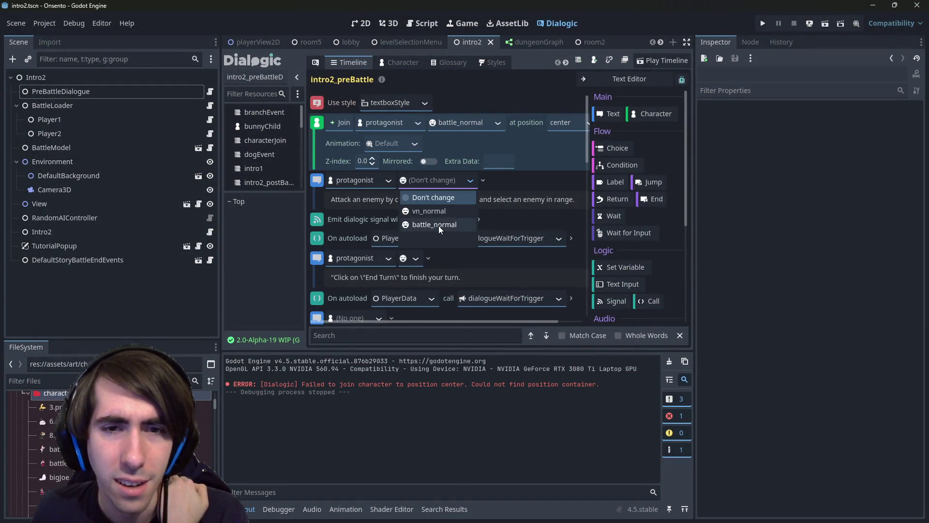
left_click(438, 226)
left_click(825, 24)
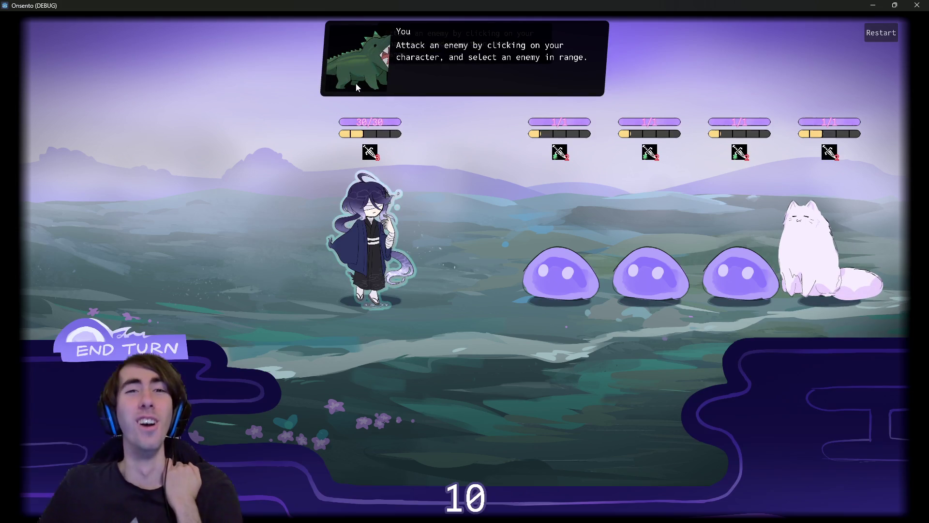
left_click(924, 4)
Step: Delete the Join protagonist event from the intro2_preBattle timeline
right_click(317, 159)
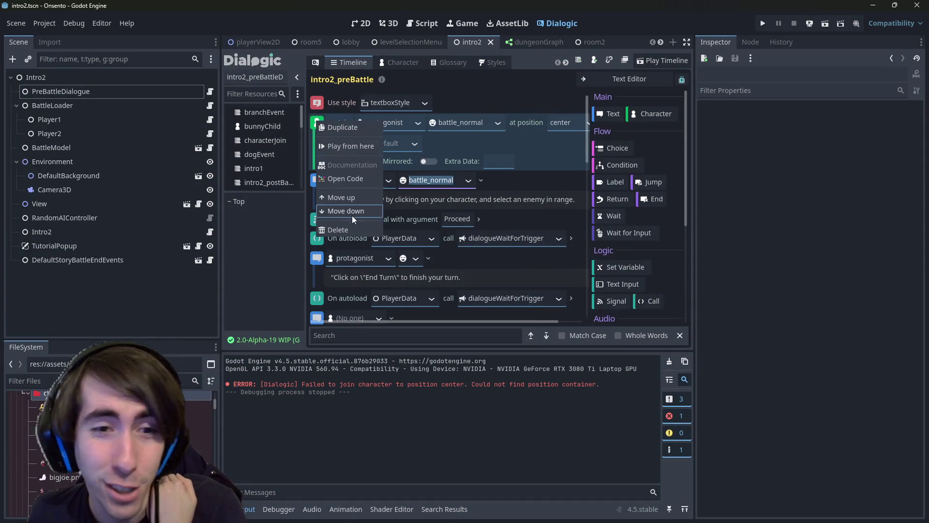
left_click(355, 228)
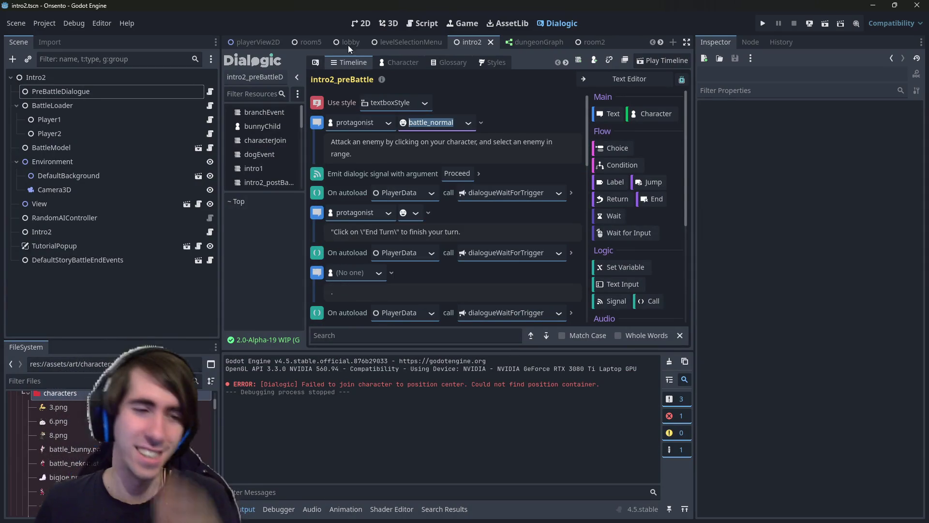
left_click(49, 381)
Step: Filter the FileSystem for 'crocodil' and preview crocodile.png in the Inspector
type("crocodil")
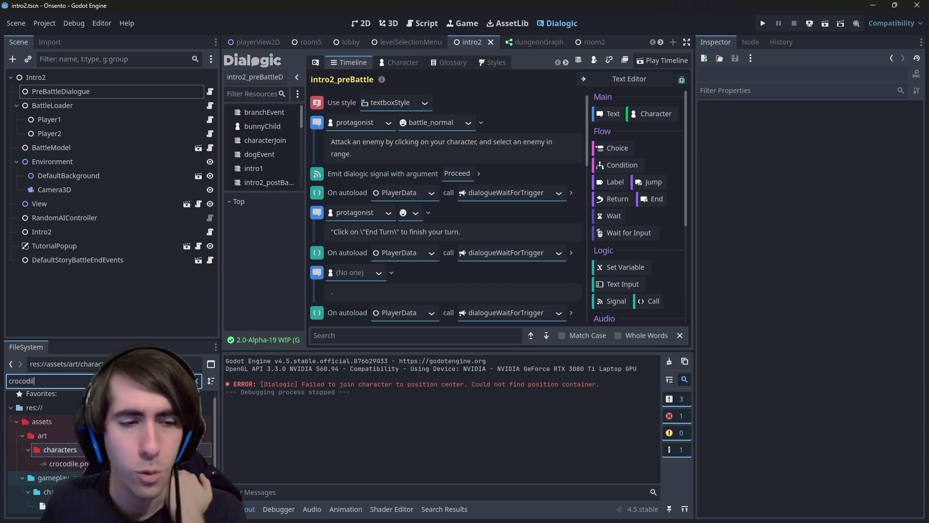
key("Down")
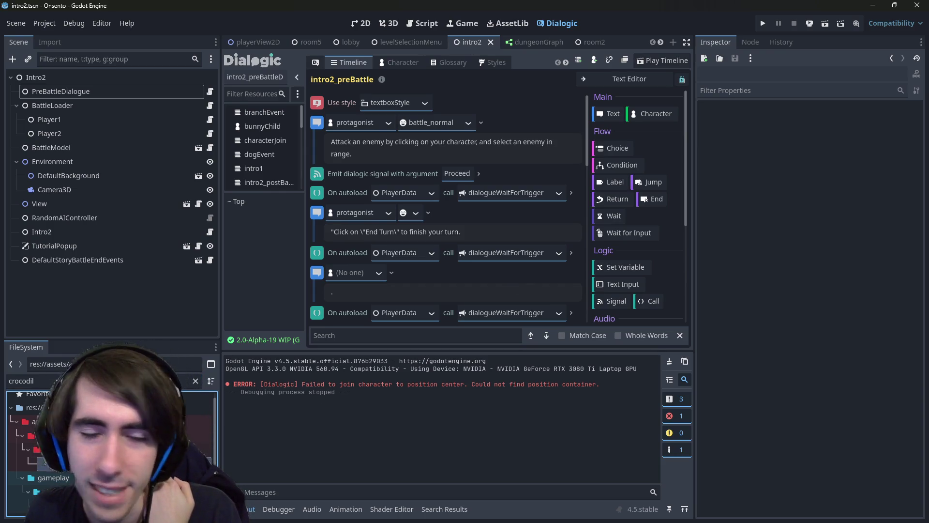
key("Down")
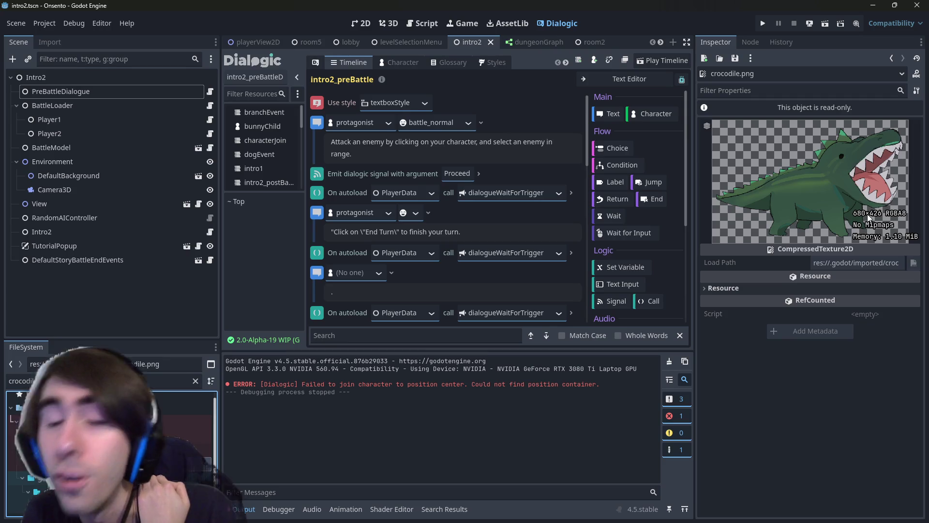
Step: Test-run the scene to see the crocodile in the textbox, then select the tutorial text event
left_click(827, 25)
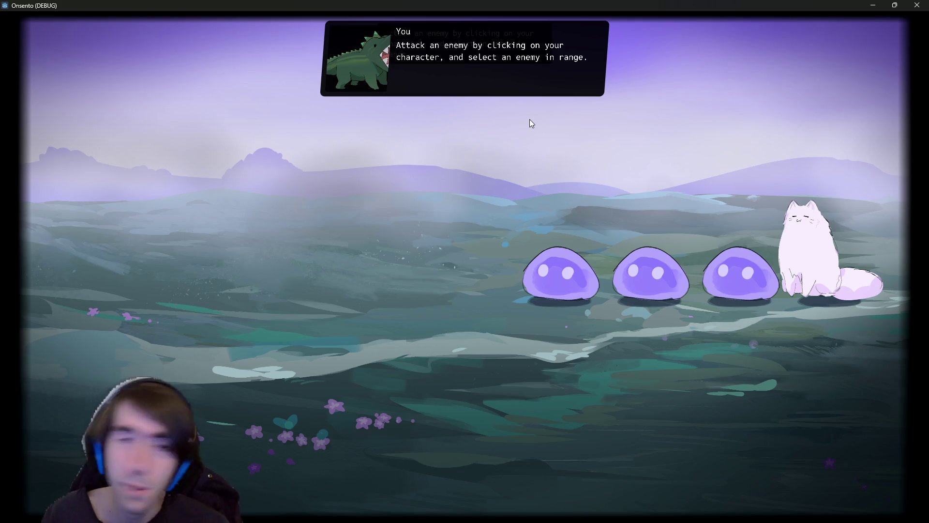
left_click(917, 4)
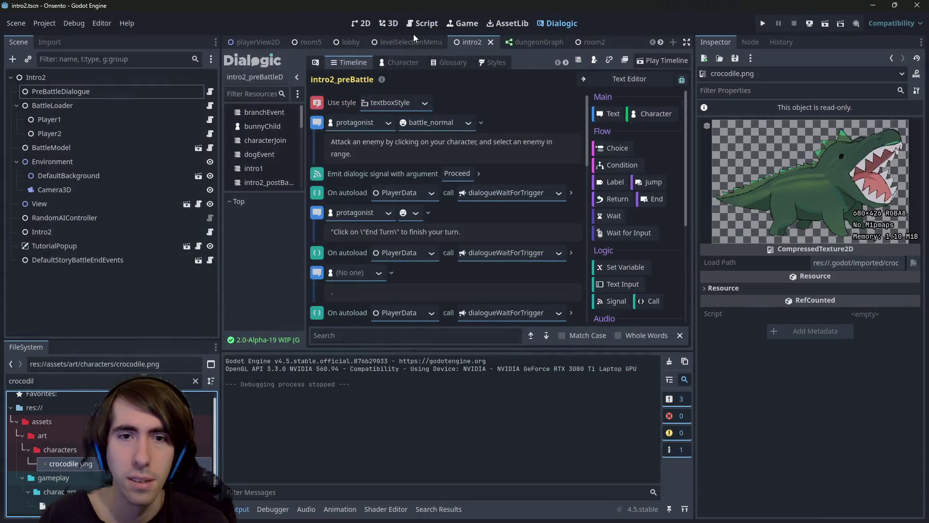
left_click(481, 123)
left_click(481, 123)
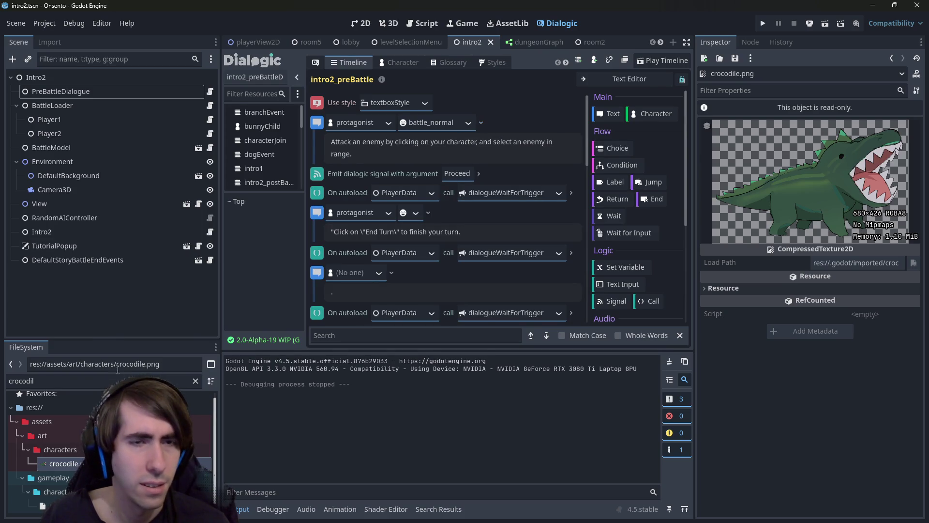
left_click(419, 136)
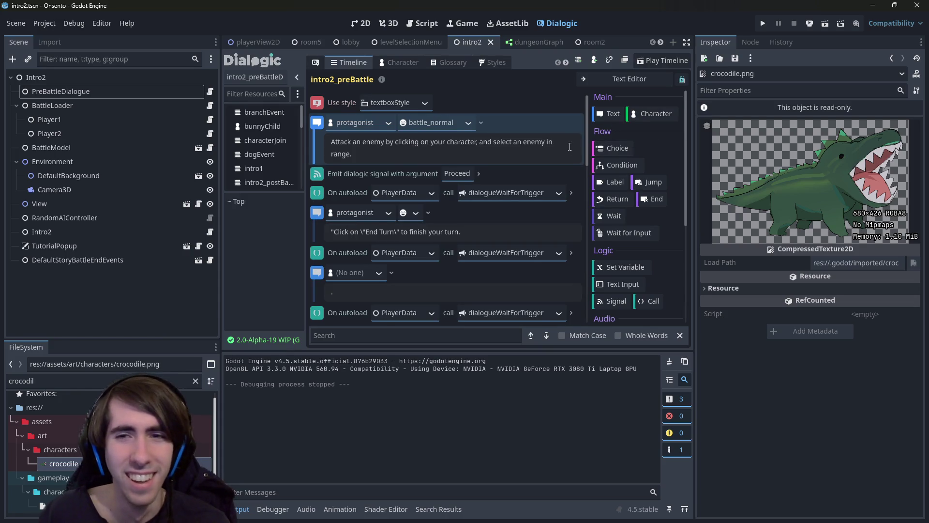
Step: Add a Join event at the top of the timeline for the protagonist with the battle_normal portrait
left_click(650, 113)
left_click_drag(312, 186, 314, 120)
left_click(387, 123)
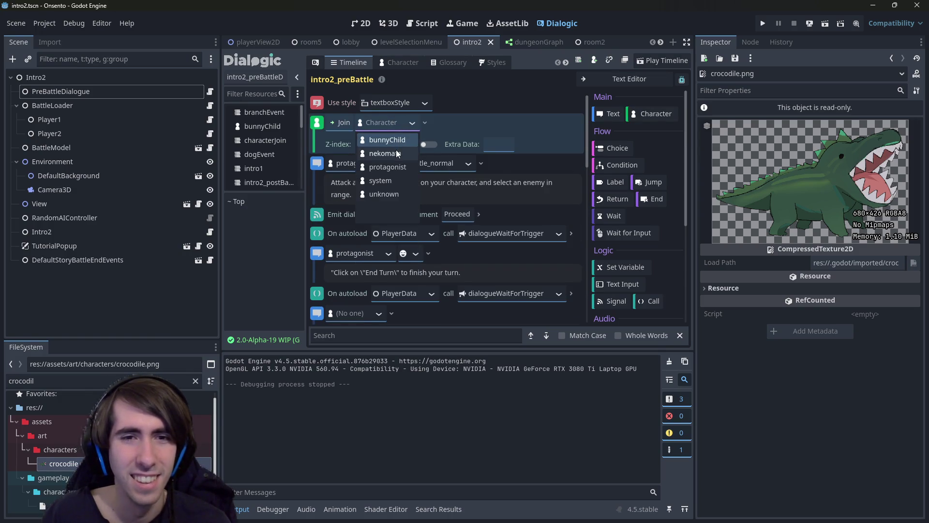
left_click(393, 167)
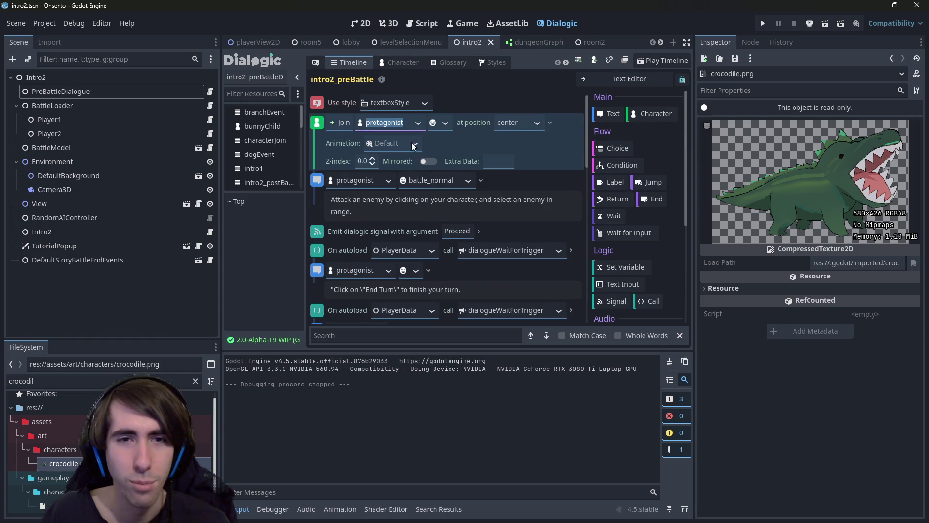
left_click(453, 123)
left_click(474, 167)
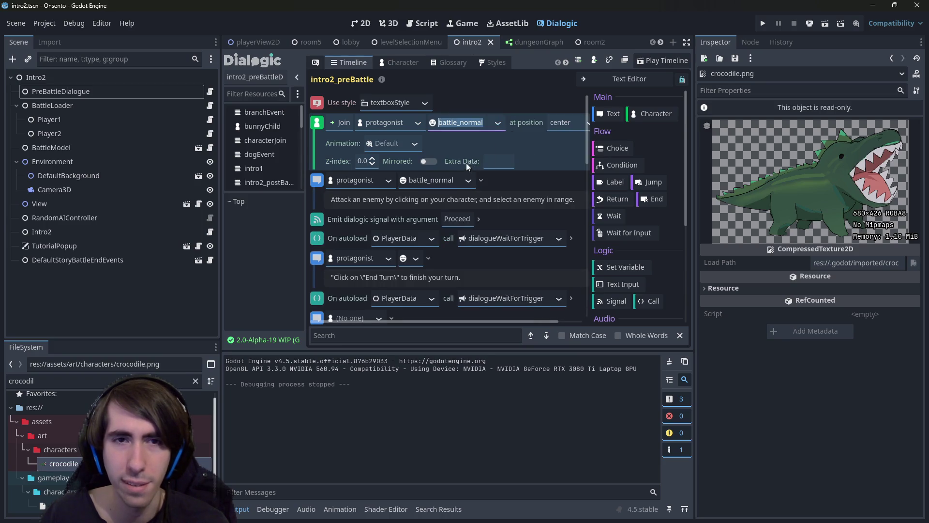
Step: Set the Join event's animation to Fade In
left_click(412, 144)
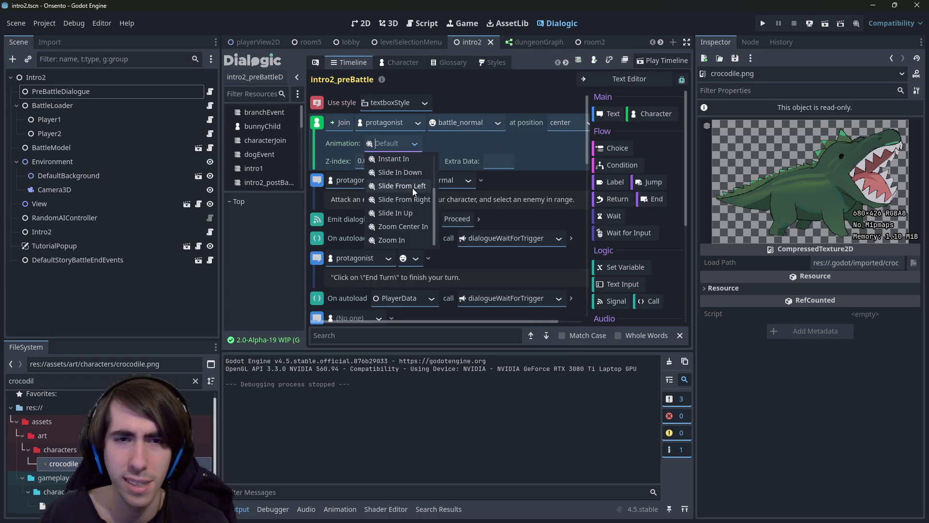
scroll(415, 215, "up", 3)
right_click(396, 147)
left_click(371, 149)
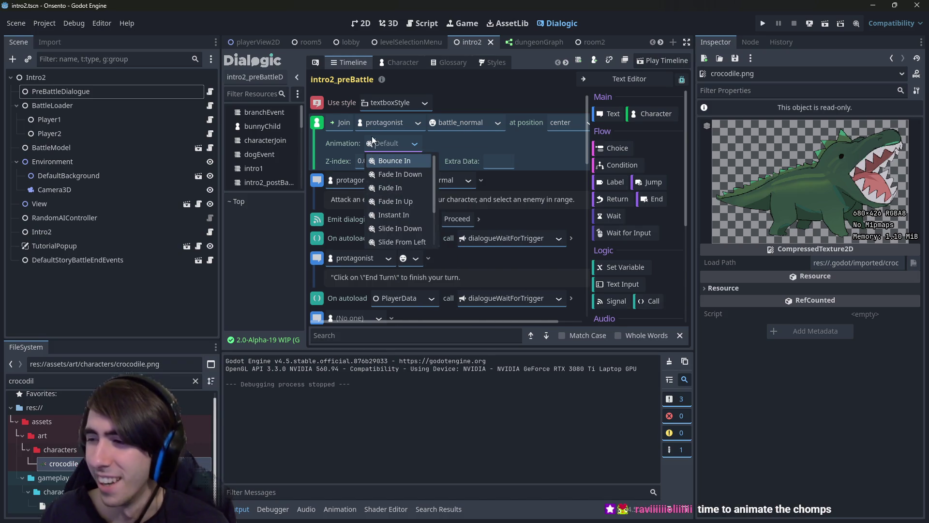
left_click(417, 140)
left_click(417, 142)
left_click(416, 144)
left_click(415, 144)
scroll(410, 198, "down", 2)
scroll(405, 199, "up", 2)
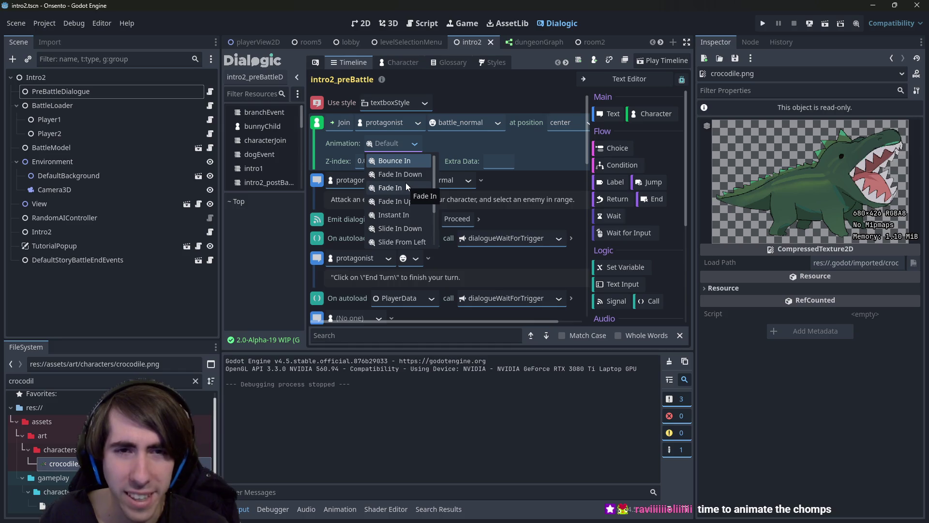
left_click(407, 184)
Step: Review the Join and tutorial events, then test-run the scene to check the fade-in join
left_click(410, 146)
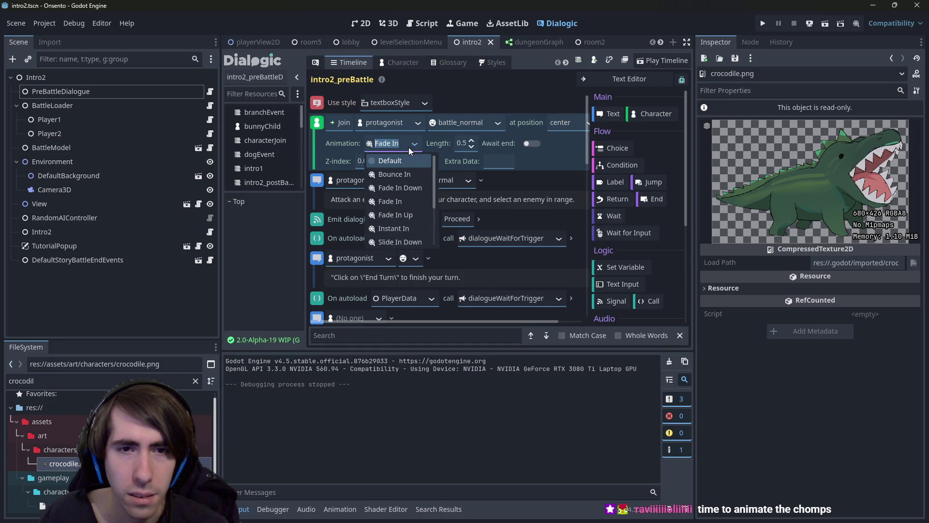
left_click(432, 145)
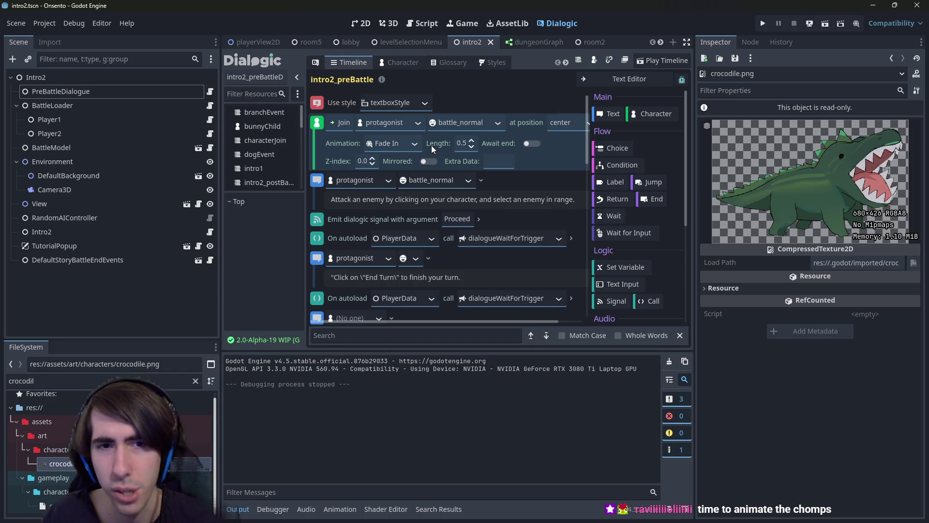
left_click(481, 180)
left_click(481, 181)
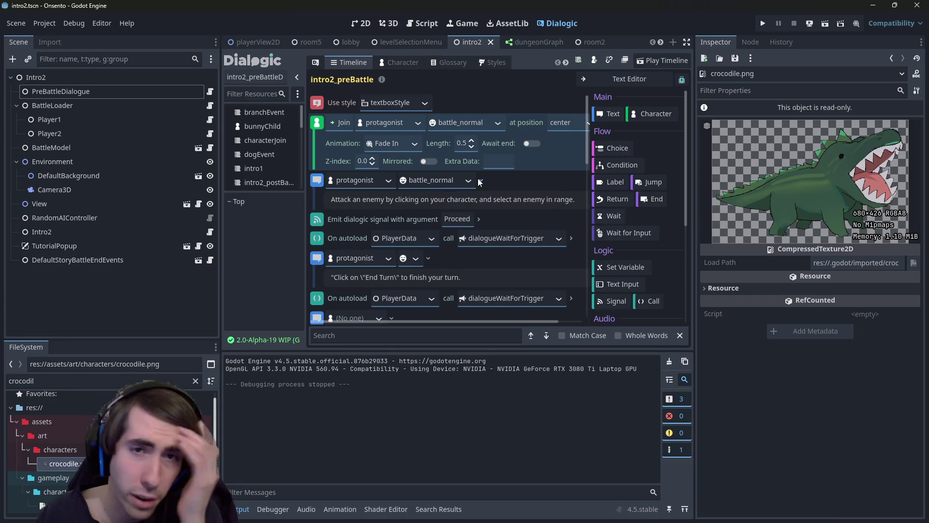
left_click(825, 24)
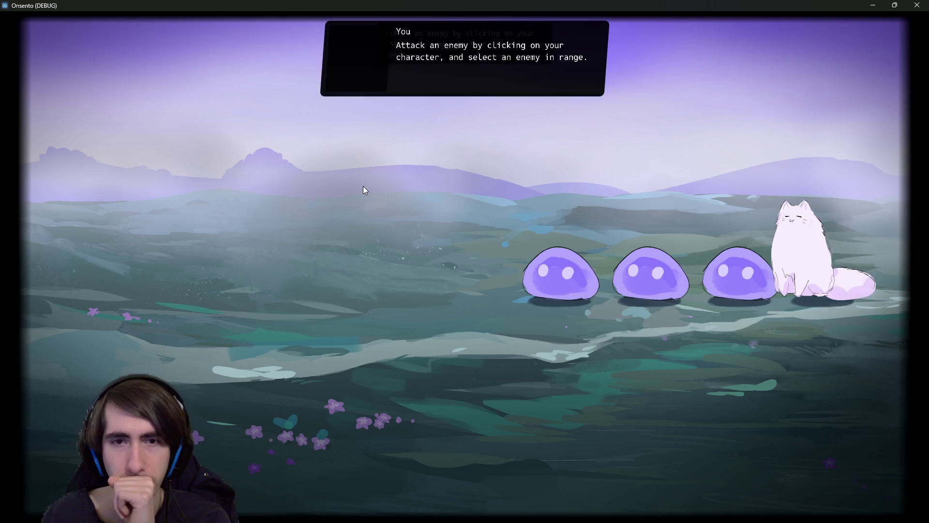
Step: Close the game, delete the protagonist's Join event from intro2_preBattle, save, and rerun the scene
left_click(916, 5)
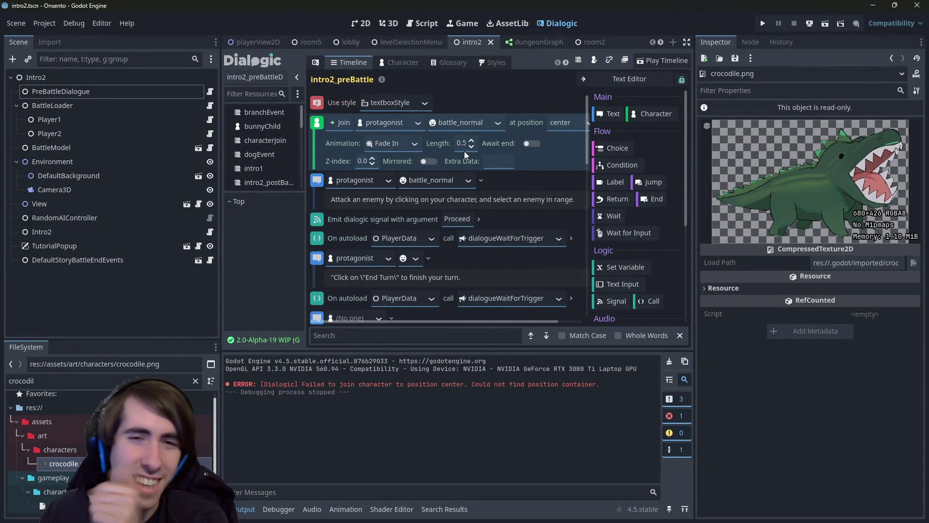
right_click(340, 122)
left_click(360, 227)
key("ctrl+s")
left_click(824, 23)
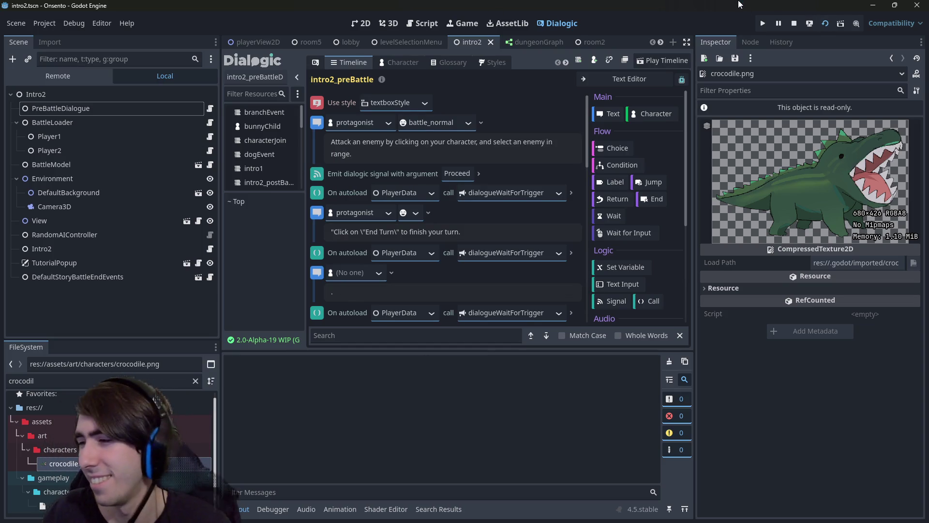
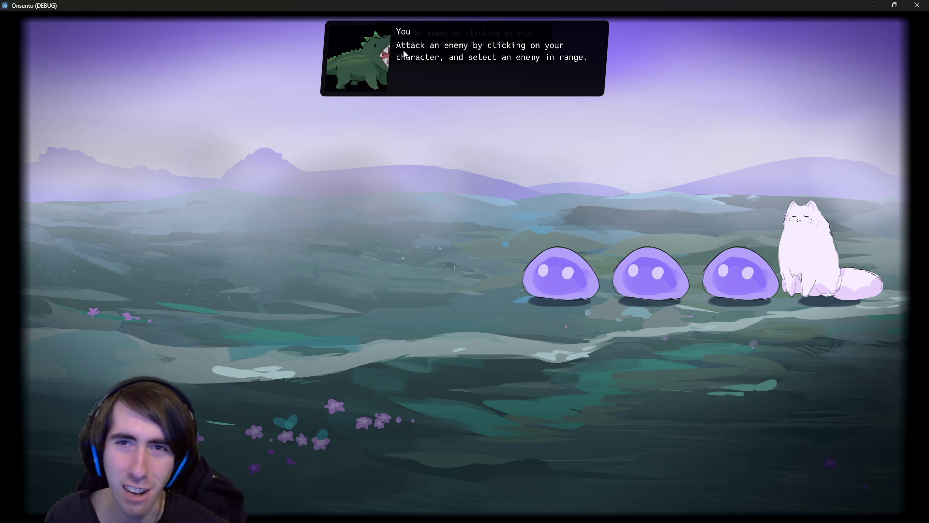
Step: Attack the slimes with the player character and end a turn until the card-playing tip appears
left_click(347, 231)
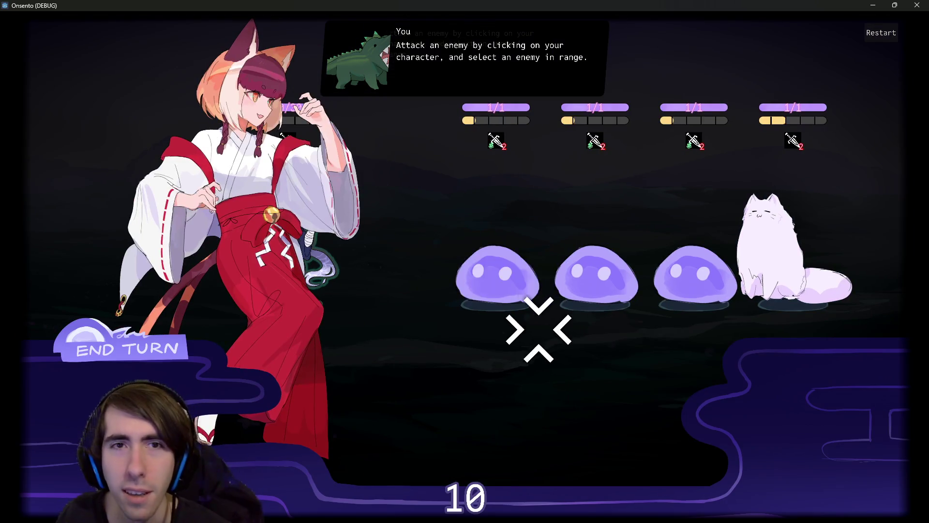
left_click(538, 329)
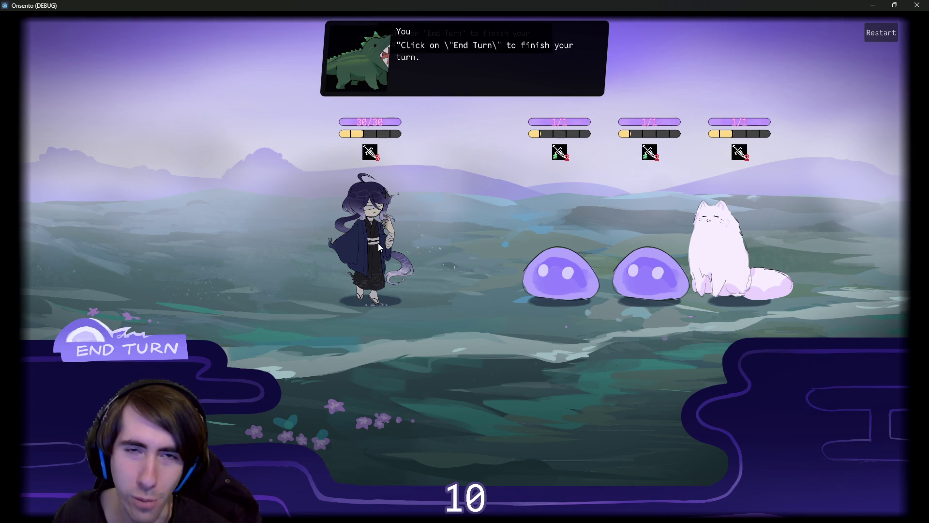
left_click(138, 355)
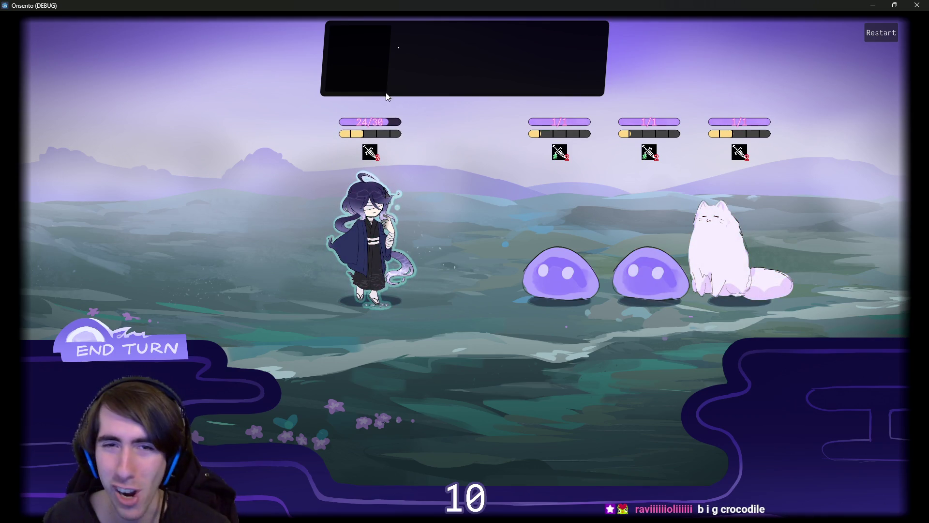
left_click(397, 178)
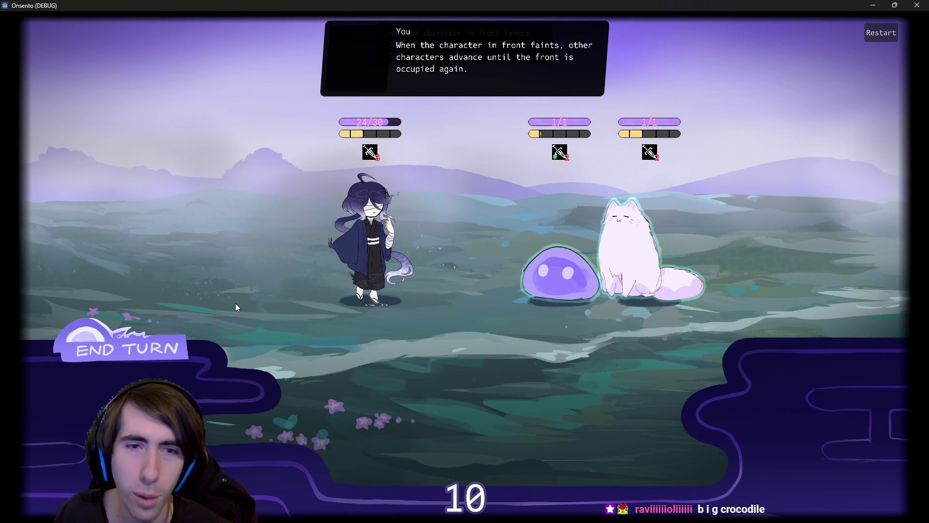
left_click(348, 242)
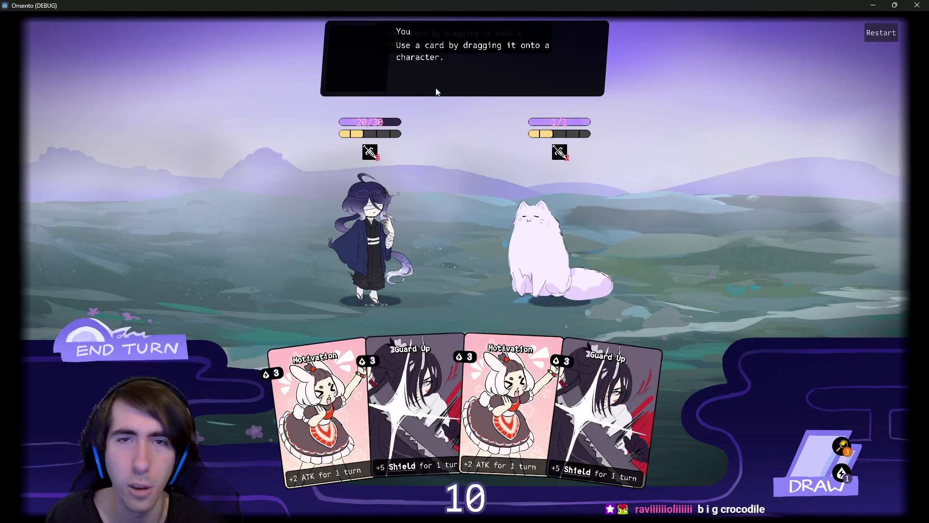
left_click(121, 349)
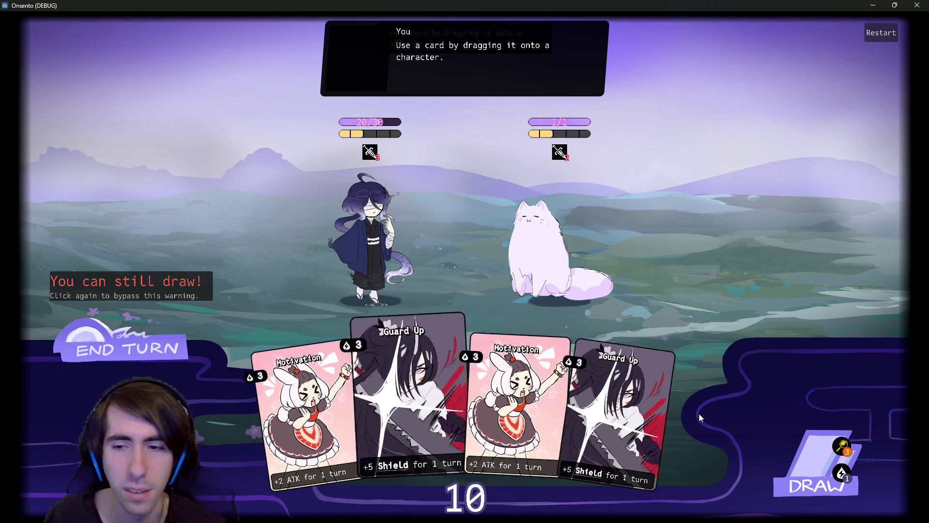
Step: Play both Motivation cards on the blindfolded character, draw a card, force-end the turn, and minimize the game
left_click_drag(333, 412, 378, 274)
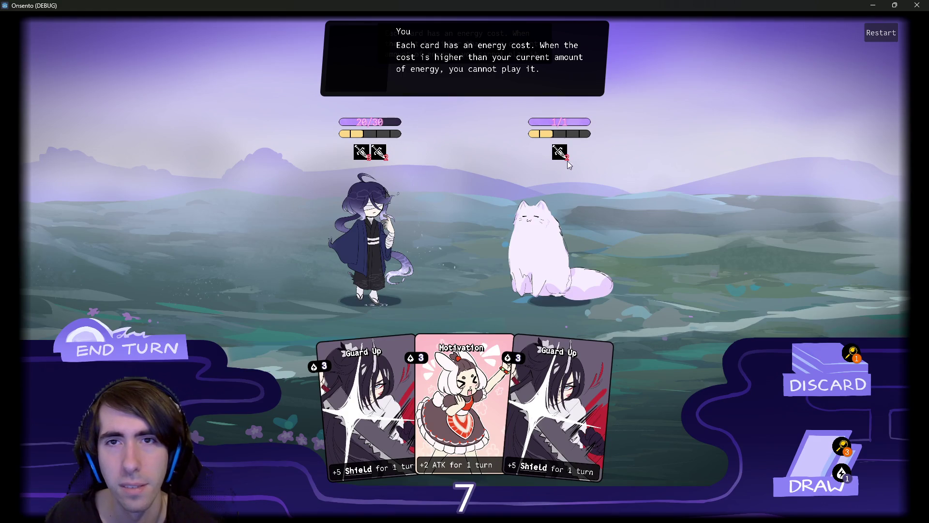
left_click_drag(462, 411, 382, 258)
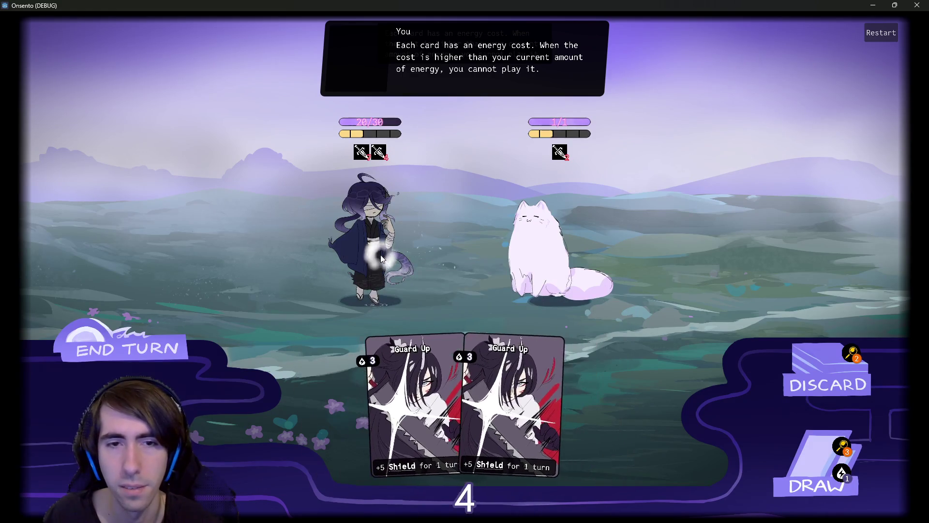
left_click(803, 459)
left_click(140, 356)
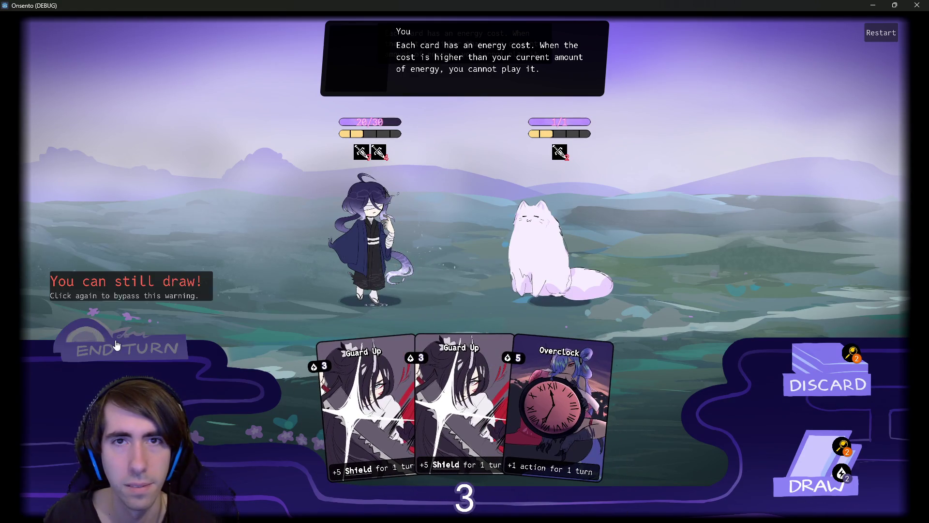
left_click(140, 361)
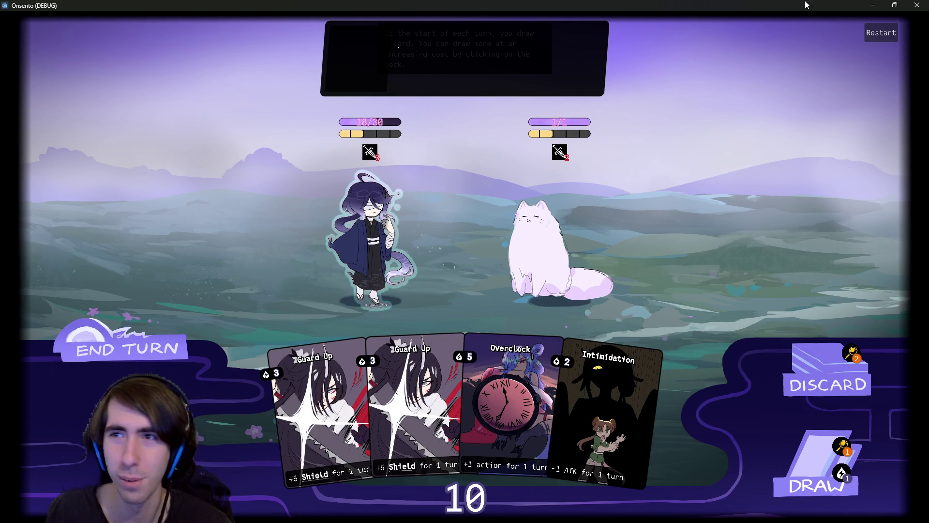
left_click(873, 5)
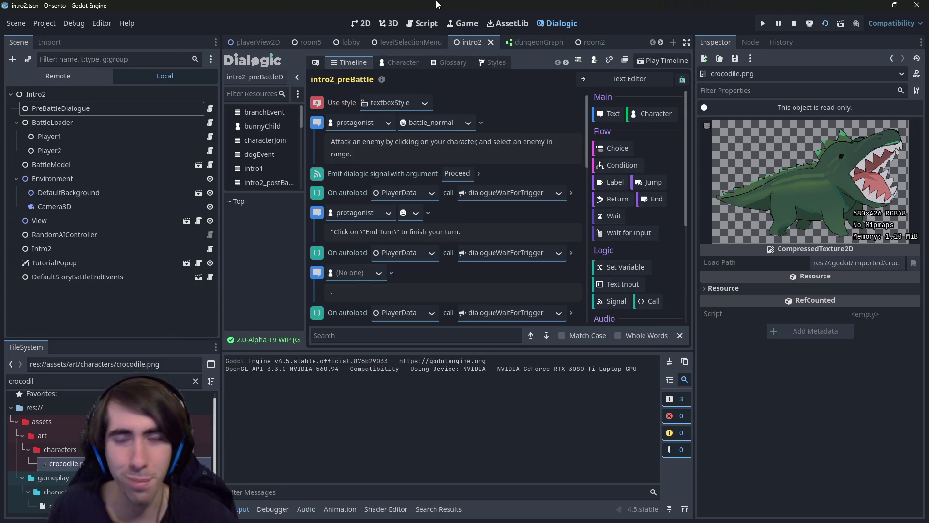
Step: Quick-open the PlayerData.tscn scene and switch to the Script workspace
key("alt+shift+o")
type("playerdata")
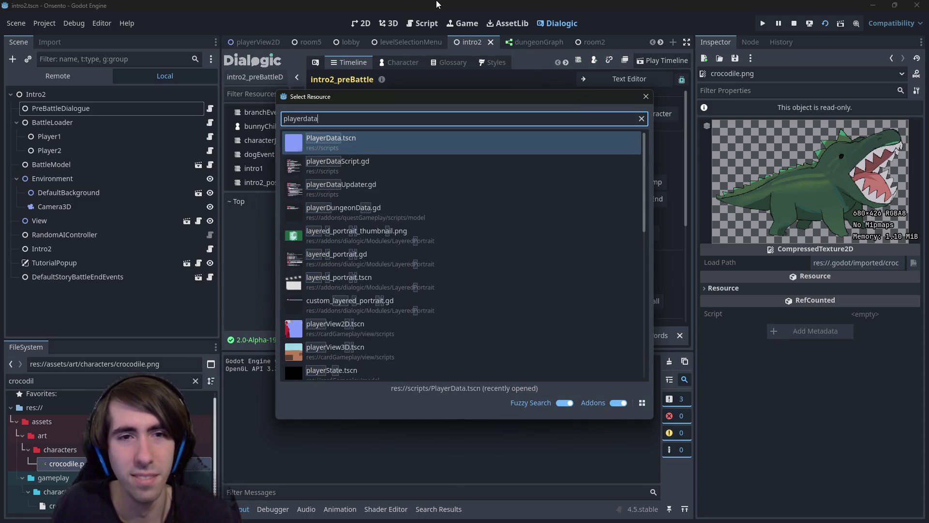
key("Return")
left_click(420, 22)
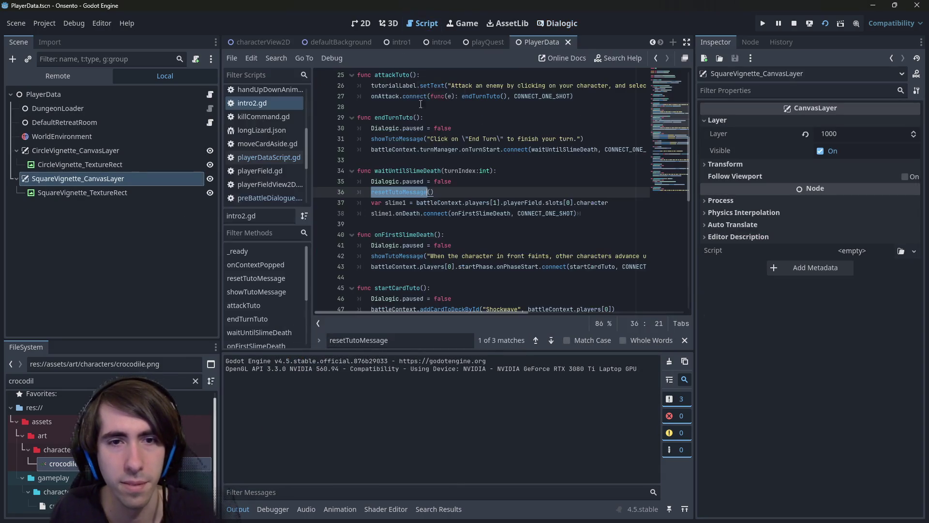
scroll(415, 145, "down", 2)
left_click(415, 147)
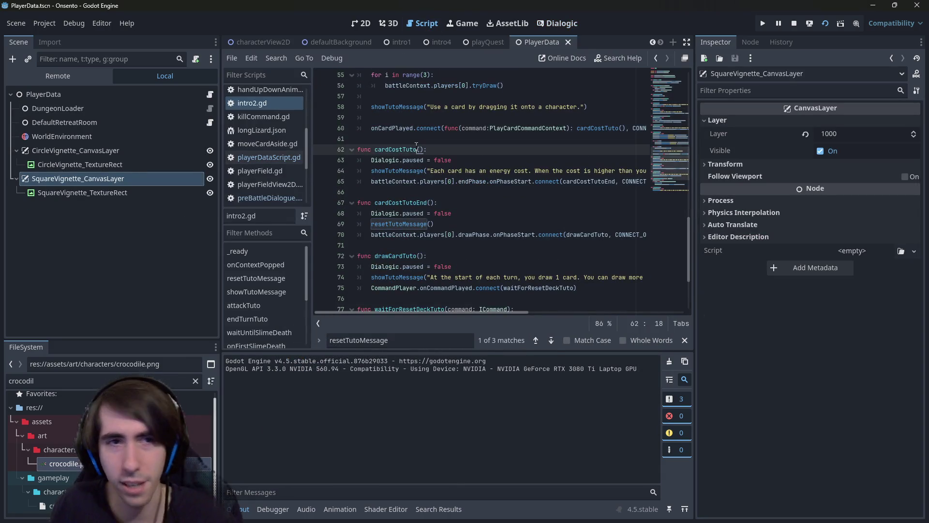
Step: Quick-open playerDataScript.gd at the dialogueWaitForTrigger function
key("alt+shift+o")
type("playerdata")
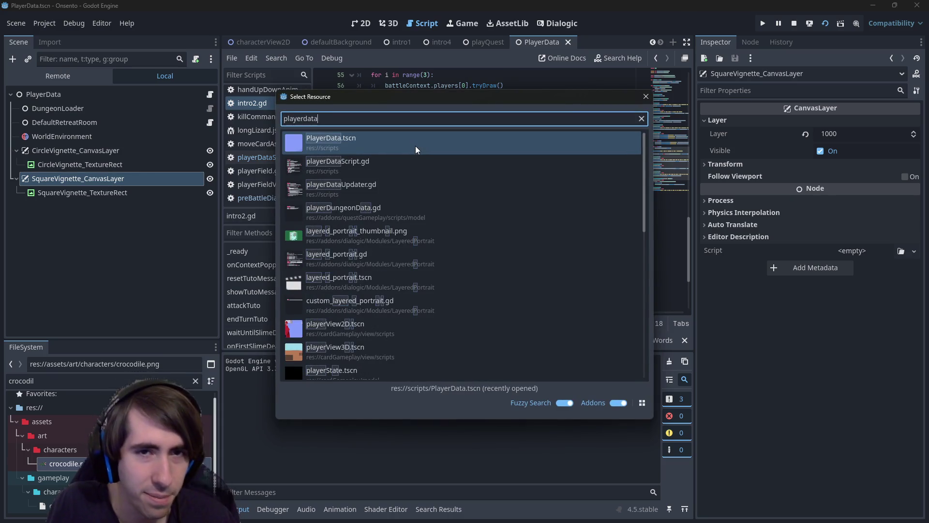
key("Down")
key("Return")
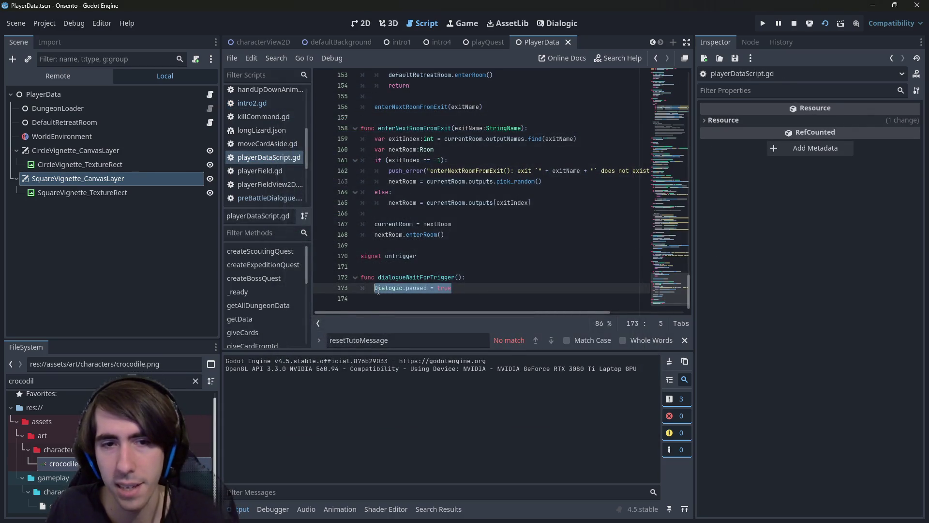
Step: Start a new line below the Dialogic.paused line and begin typing a Dialogic get call
left_click(487, 288)
key("Return")
type("Dialogic")
type(".visi")
key("ctrl+BackSpace")
type("get")
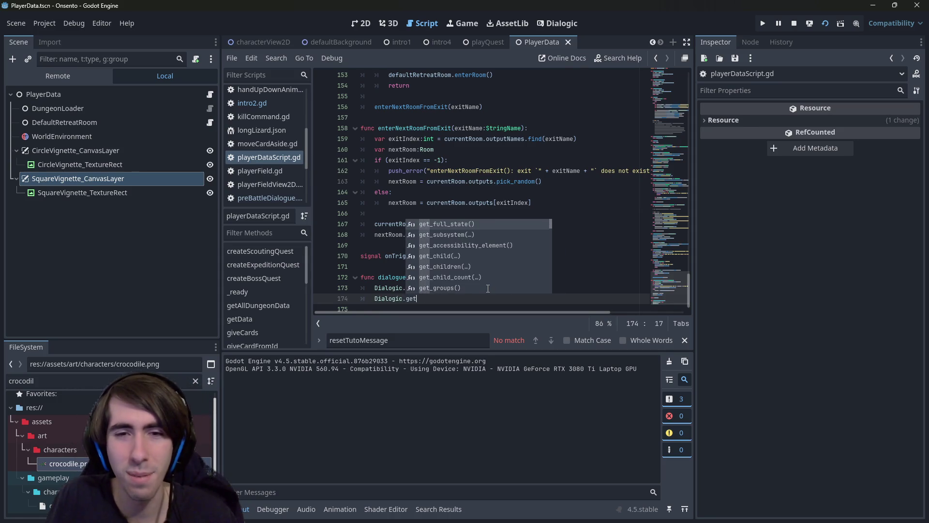
Step: Inspect the Dialogic timeline class definition, then navigate back to playerDataScript.gd line 174
left_click(382, 288, "ctrl")
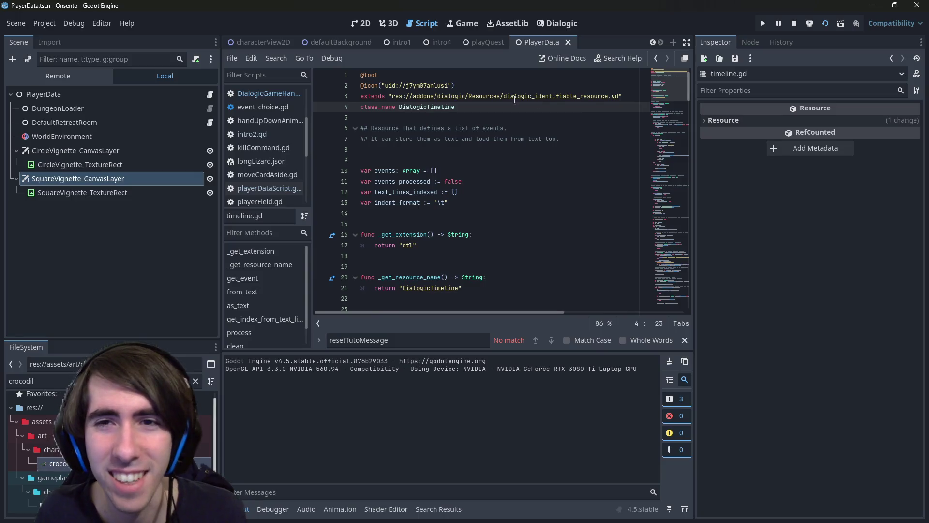
double_click(579, 96)
scroll(470, 198, "down", 3)
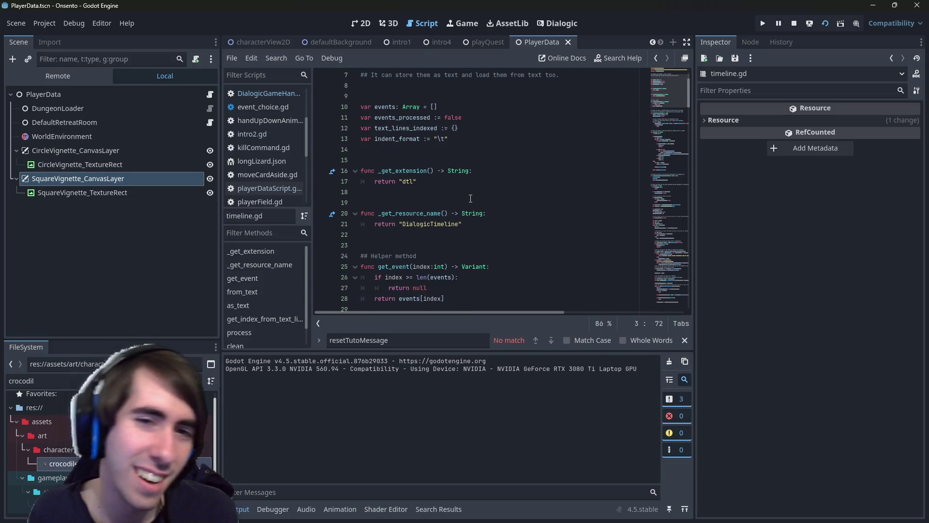
scroll(470, 199, "down", 3)
left_click(471, 194)
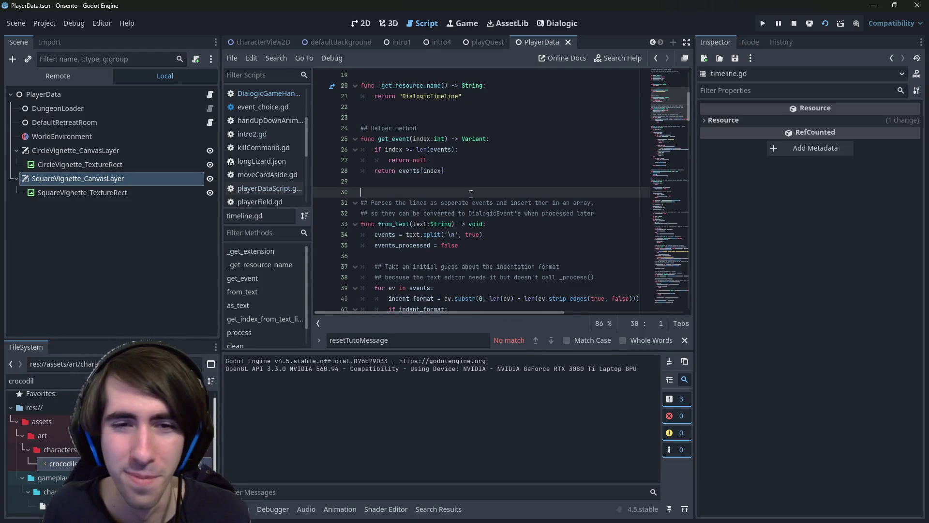
scroll(471, 194, "down", 8)
key("alt+Left")
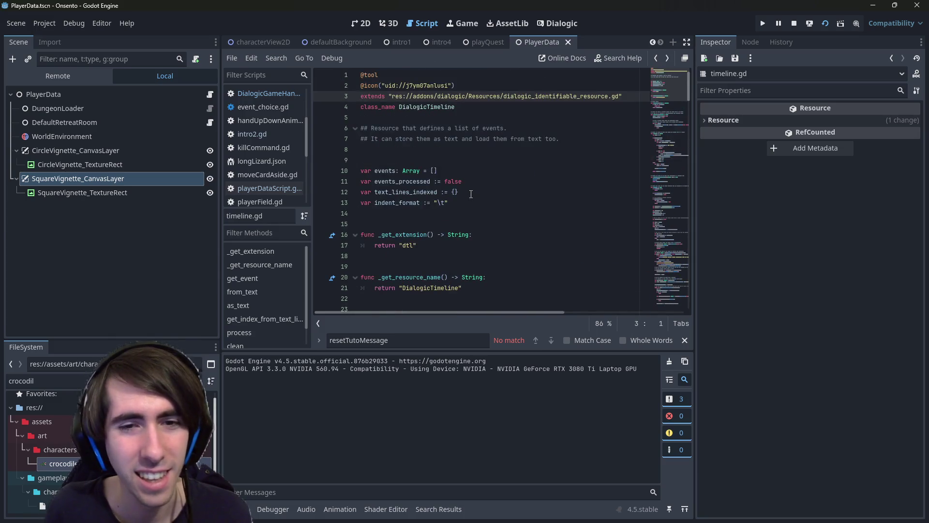
key("alt+Left")
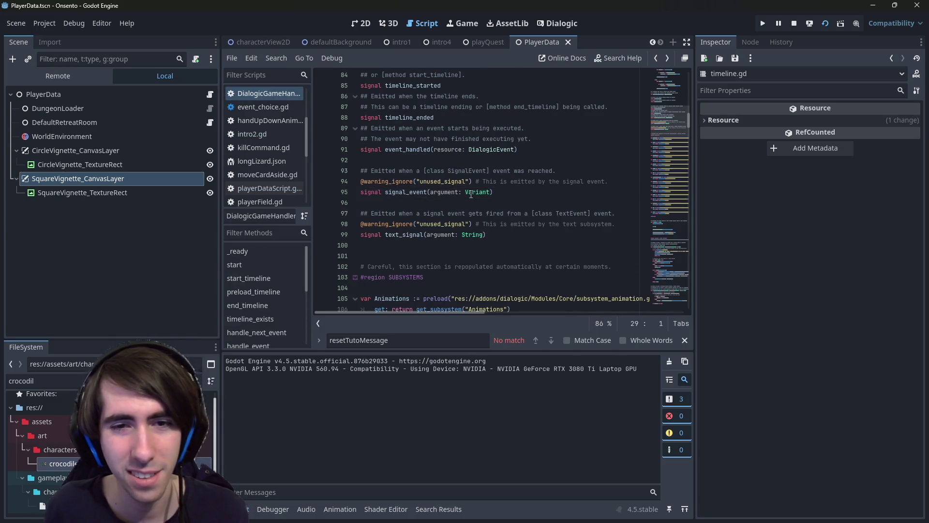
Step: Browse Dialogic's get method suggestions, then delete the unfinished Dialogic.get line
key("ctrl+BackSpace")
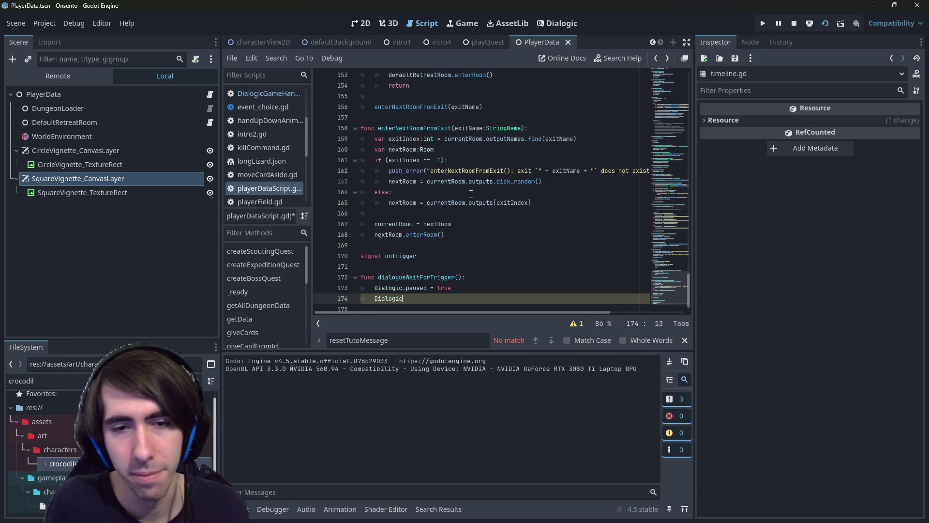
type("get")
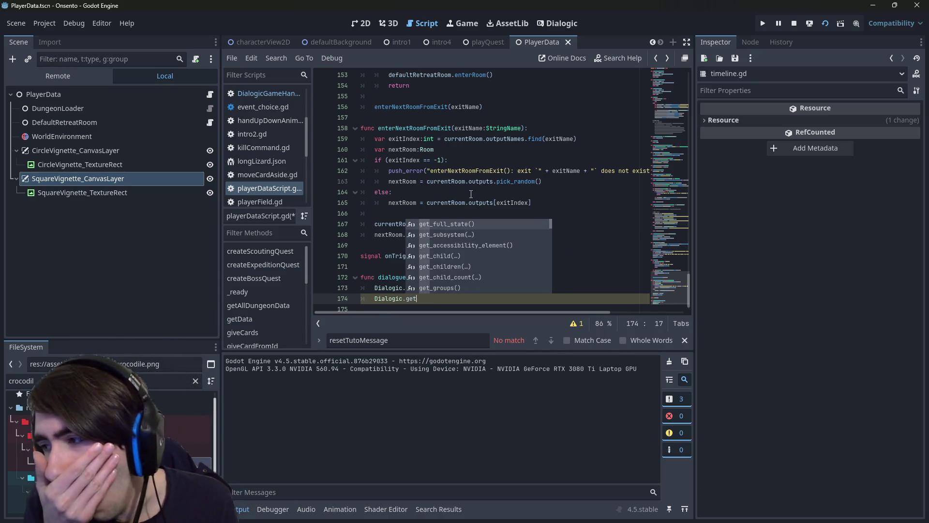
key("Down")
key("Down")
key("Down")
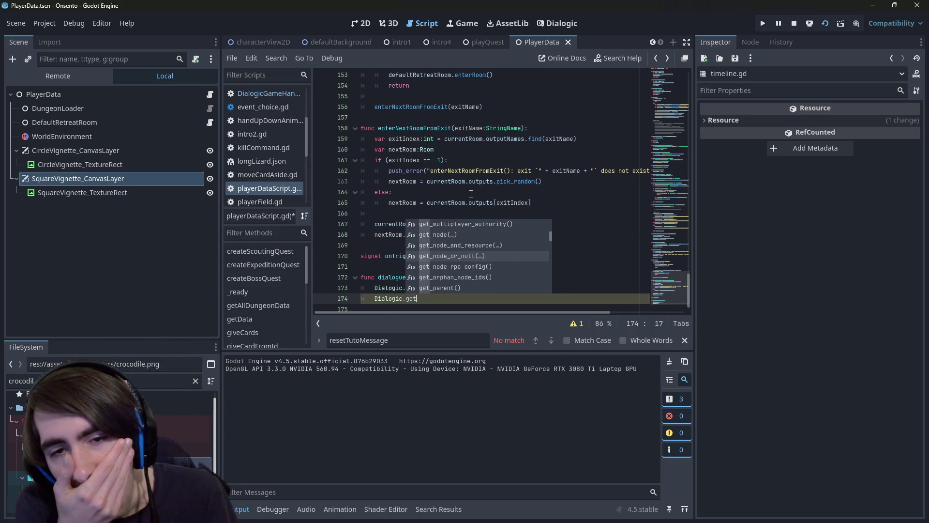
key("Down")
key("Down")
key("Down")
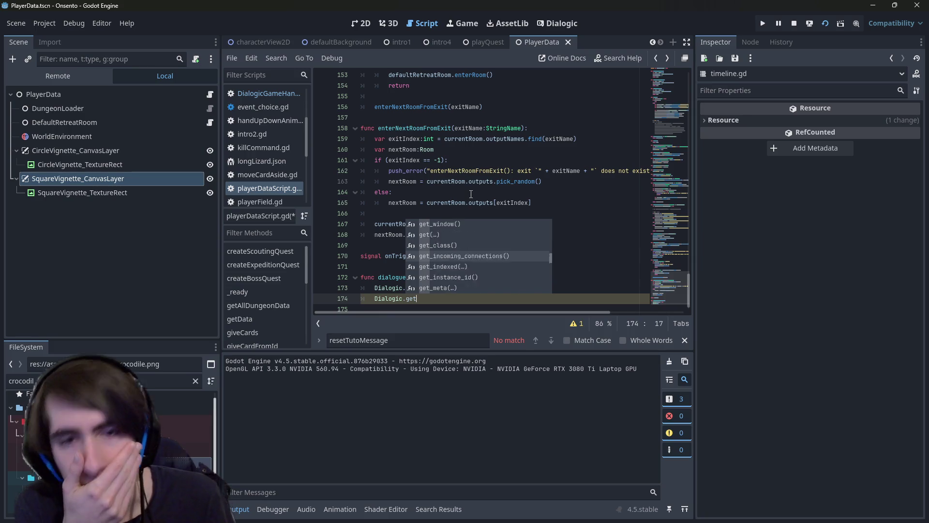
key("Up")
key("Up")
key("Up")
key("Down")
key("Down")
key("Down")
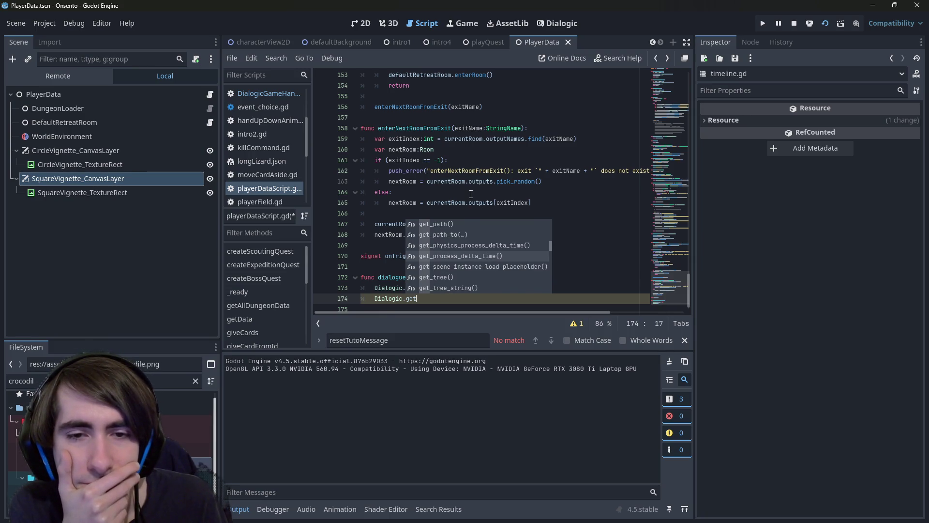
key("Down")
key("Down")
key("Down")
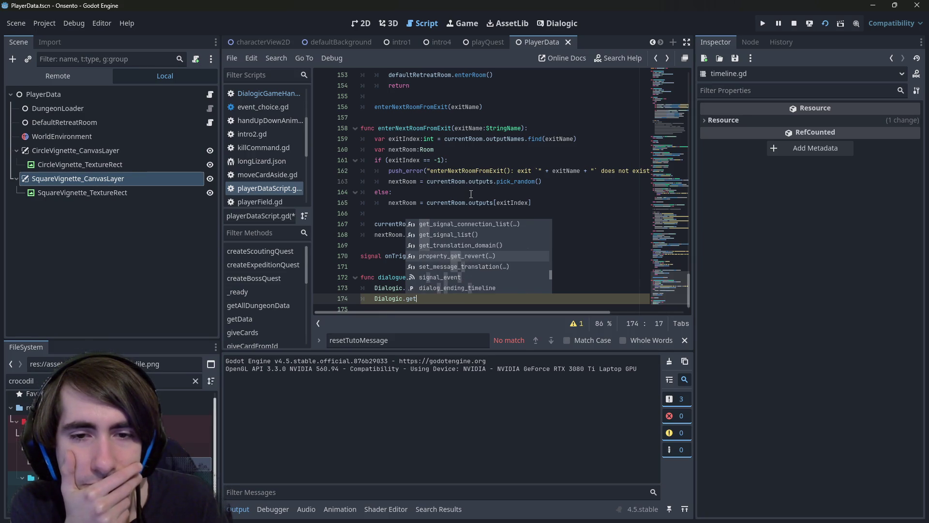
key("Down")
key("Down")
key("Down")
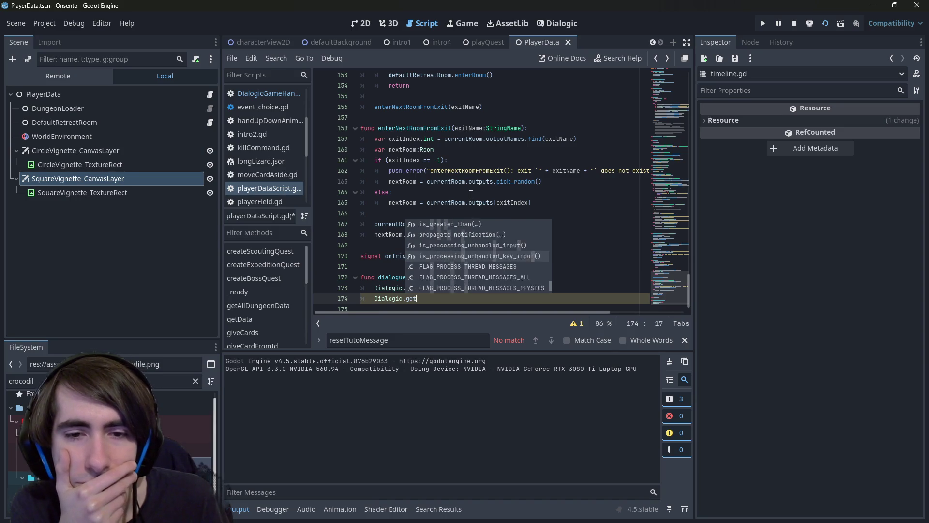
key("Up")
key("Up")
key("Up")
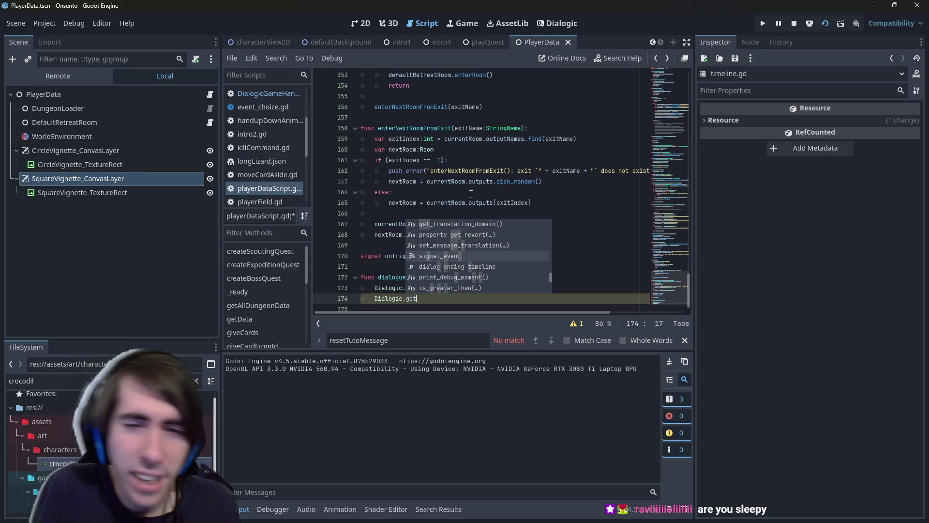
key("BackSpace")
key("BackSpace")
key("BackSpace")
key("BackSpace")
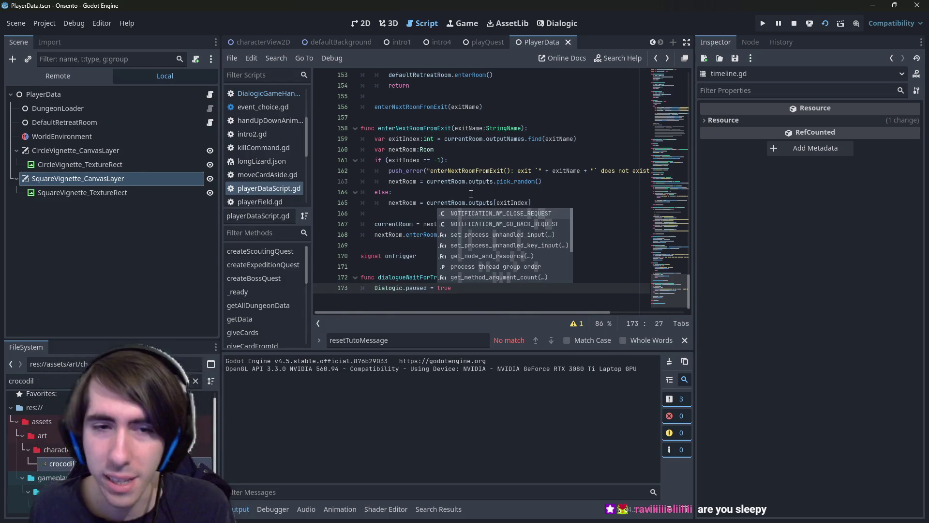
left_click(448, 202)
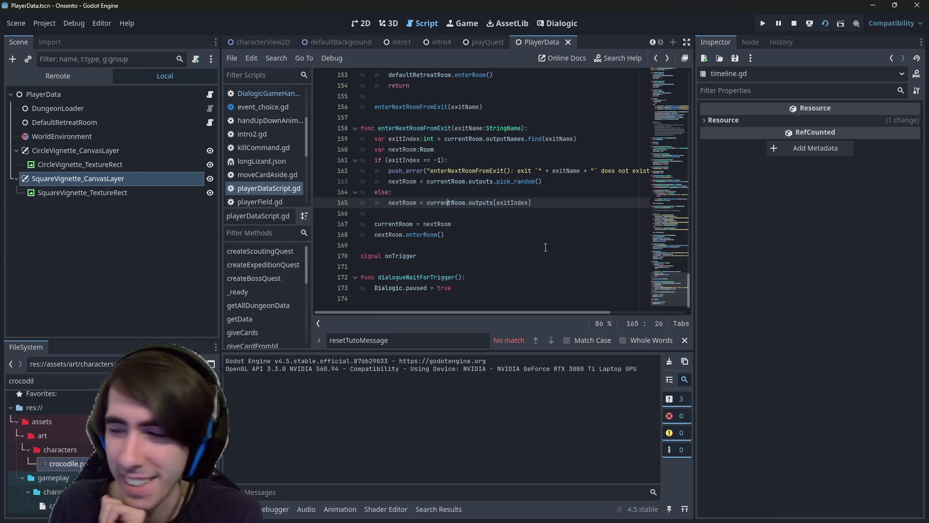
Step: Dismiss autocomplete and stop the running Onsento debug session
left_click(525, 241)
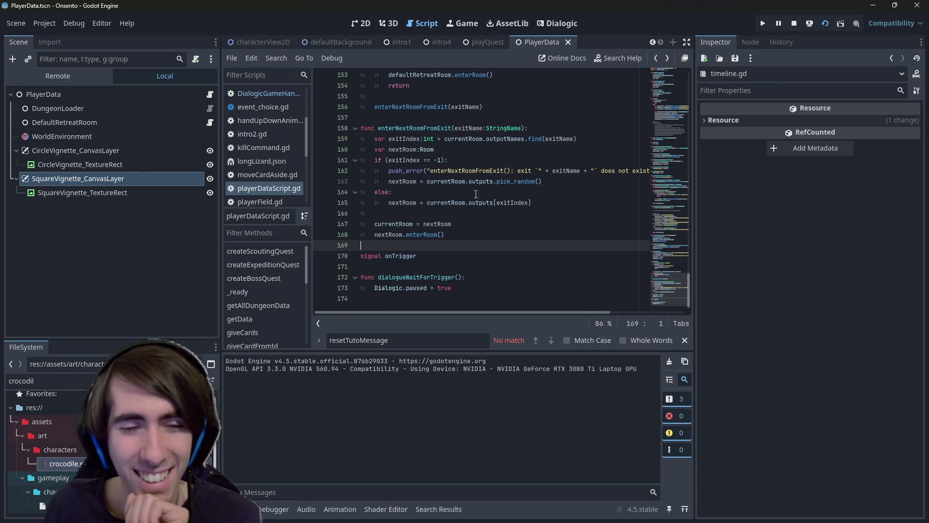
left_click(794, 19)
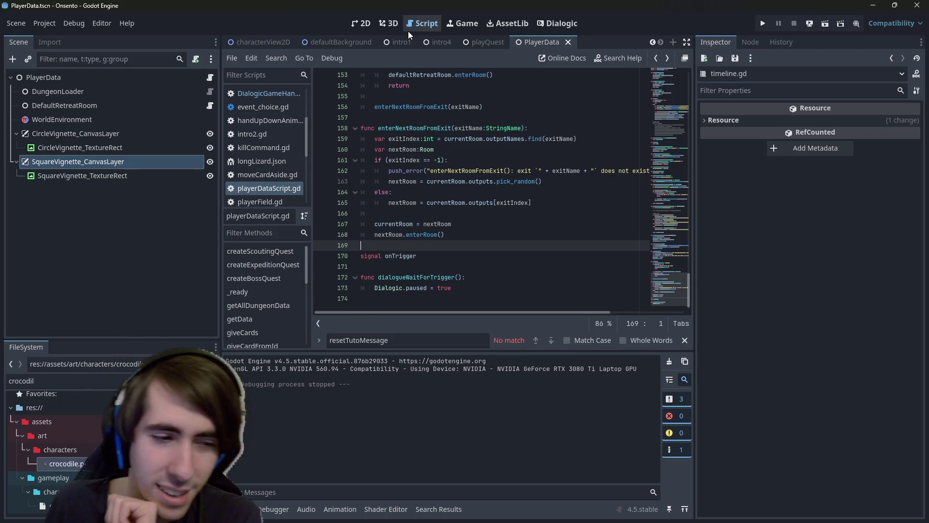
Step: Switch among the 2D, Game and Script workspaces, open the intro4 scene tab, and end on Game
left_click(359, 28)
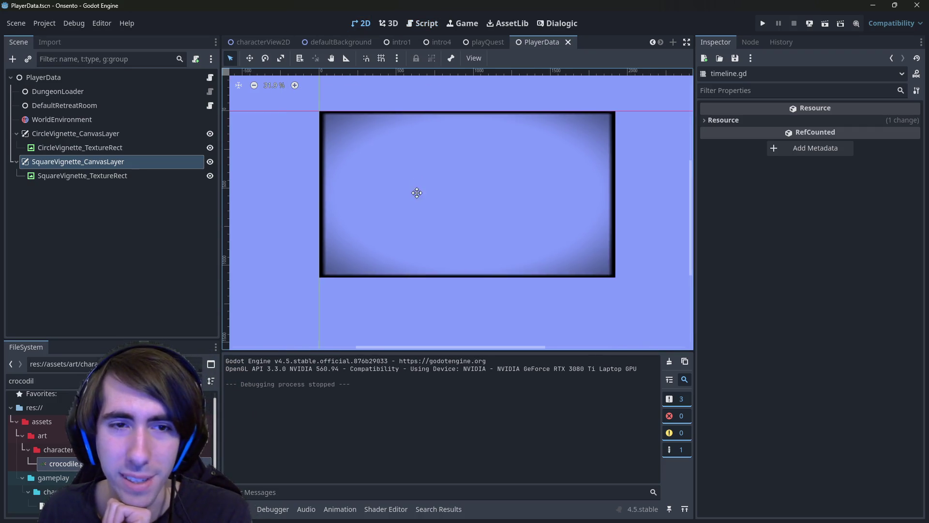
left_click(461, 22)
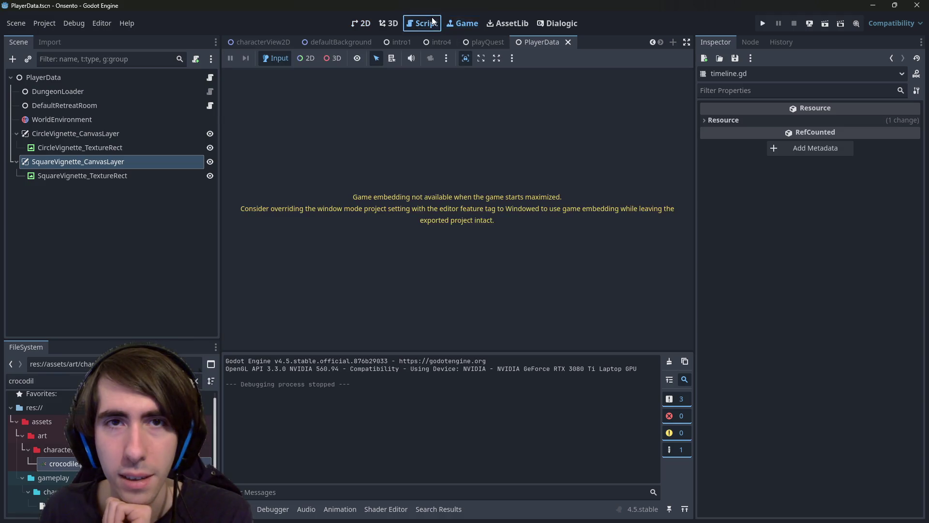
left_click(498, 22)
left_click(469, 21)
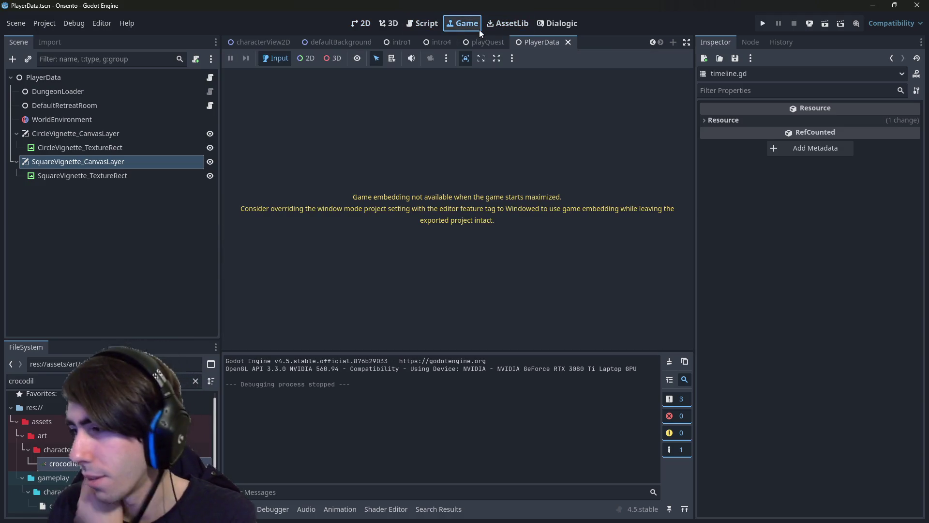
left_click(360, 23)
left_click(448, 46)
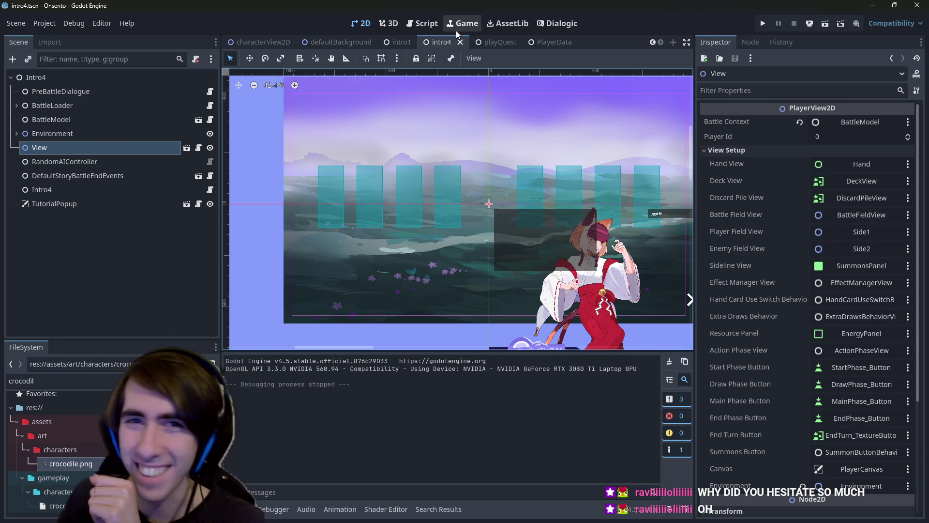
left_click(429, 25)
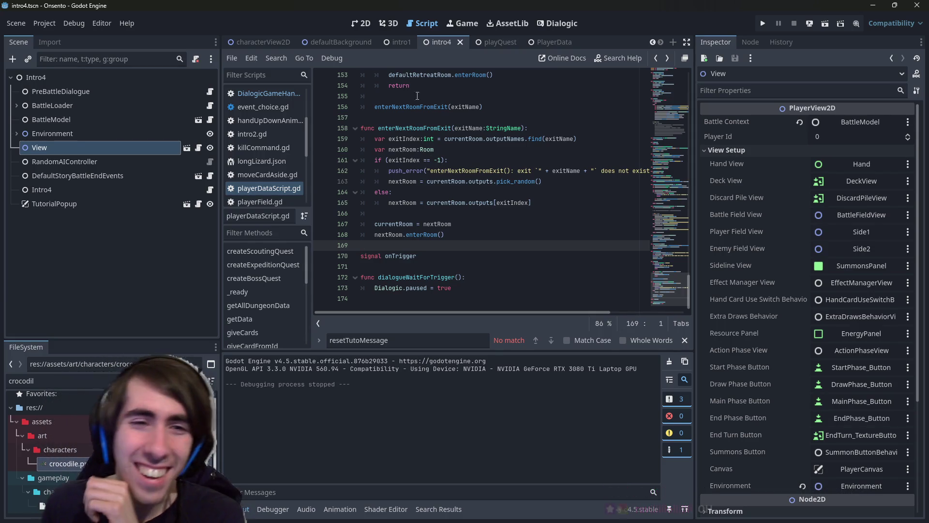
left_click(361, 24)
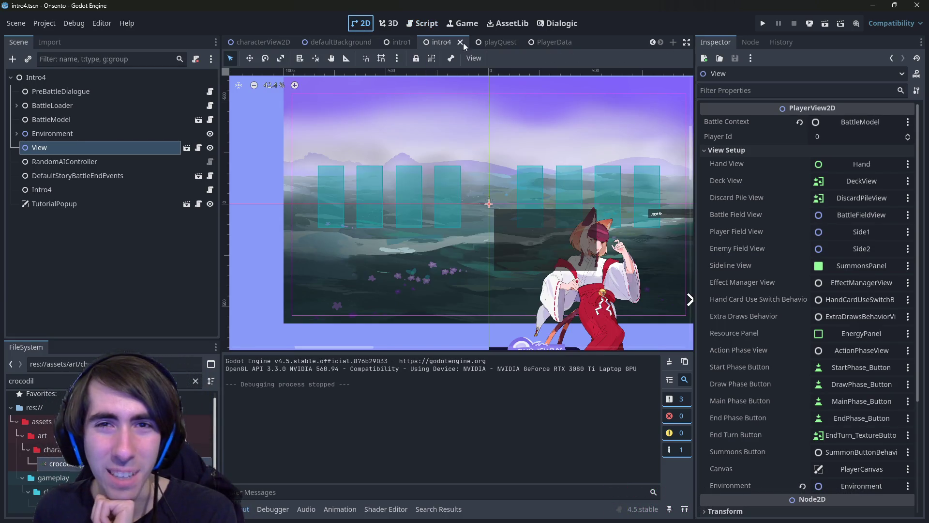
left_click(466, 25)
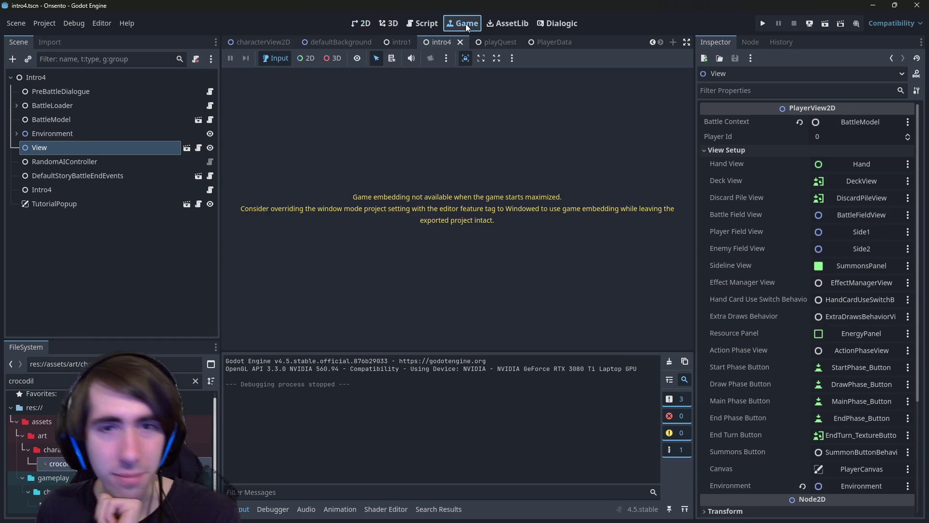
Step: Open the Dialogic workspace and review the 'Attack an enemy' dialogue text
left_click(541, 24)
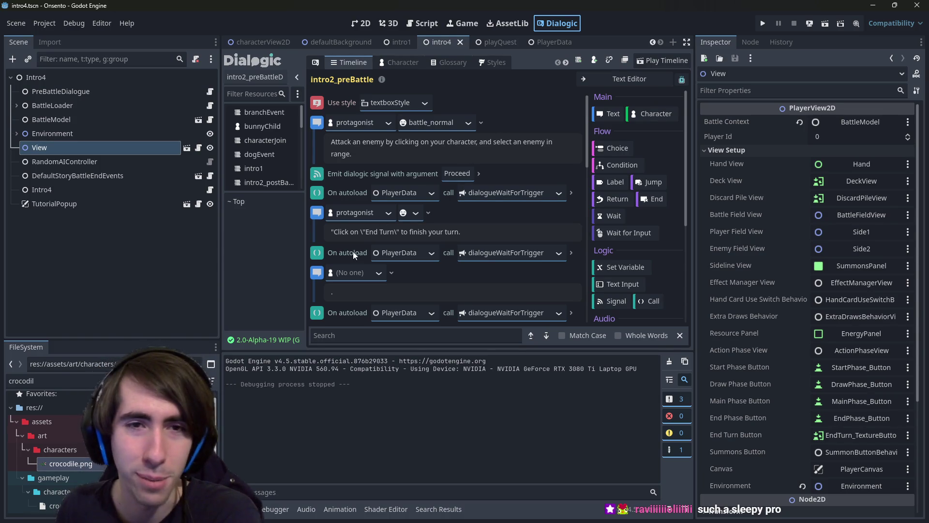
triple_click(400, 140)
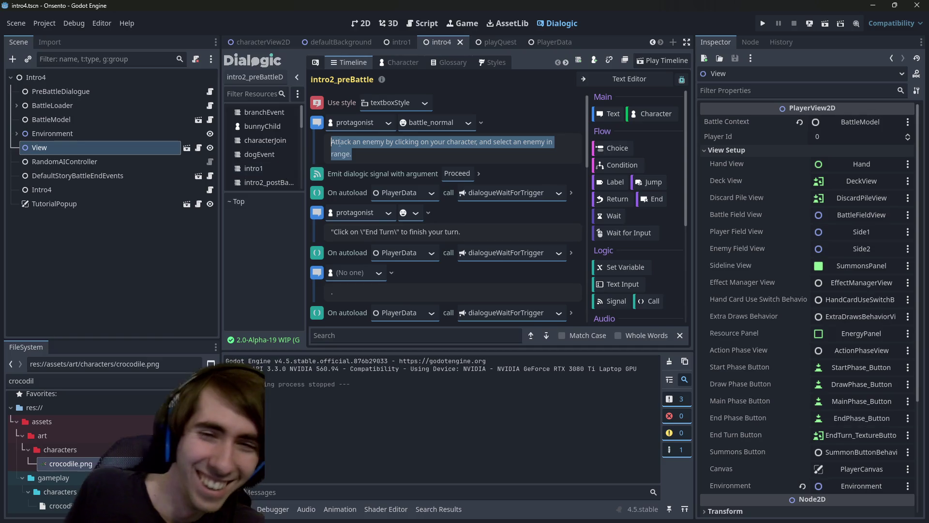
left_click(391, 277)
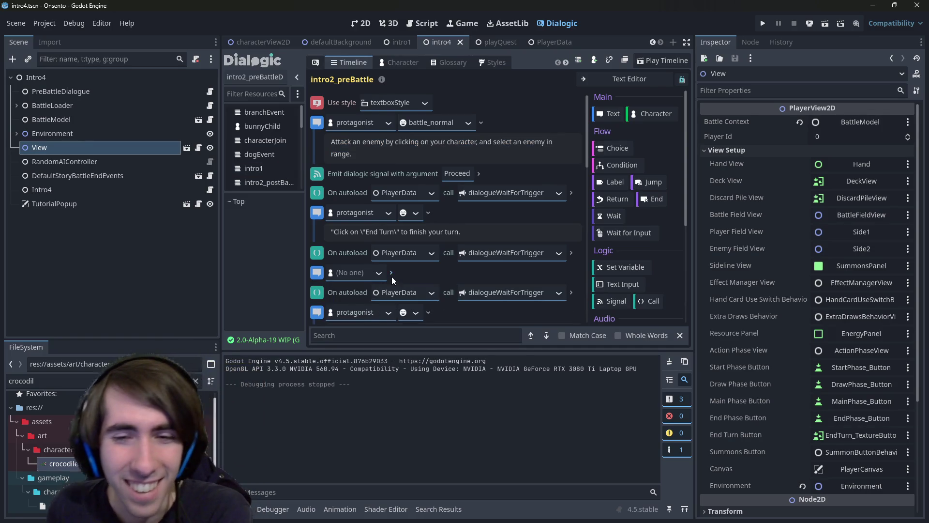
Step: Append a Clear event from the Other palette section to the intro2_preBattle timeline
scroll(638, 251, "down", 5)
scroll(638, 251, "down", 1)
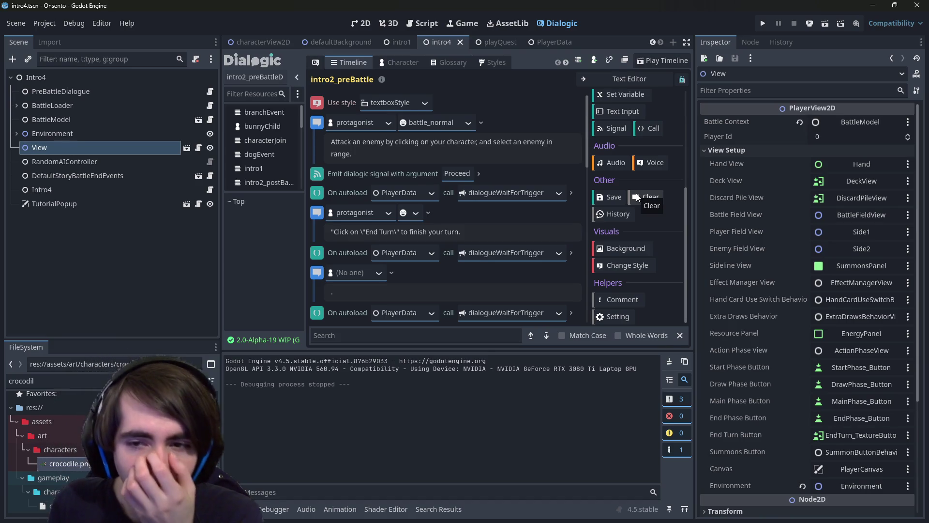
scroll(631, 192, "up", 2)
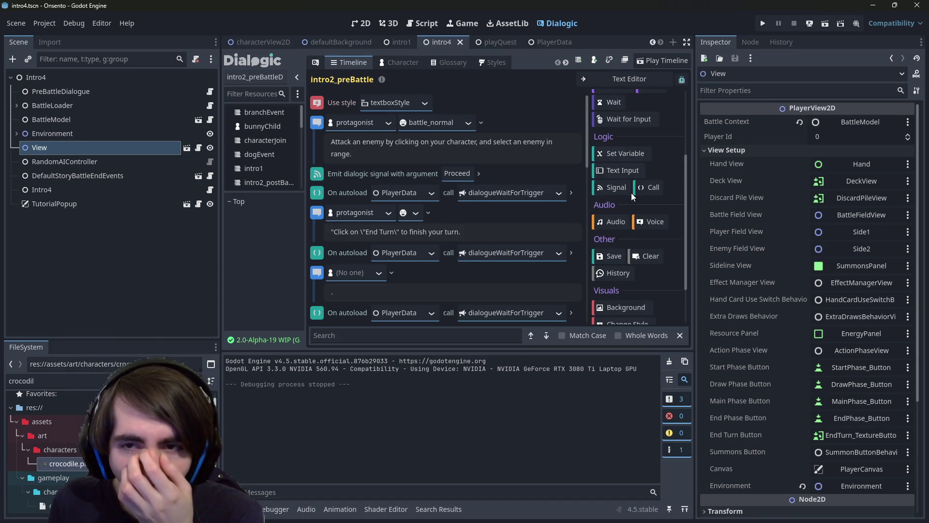
scroll(627, 192, "up", 2)
scroll(627, 192, "up", 2)
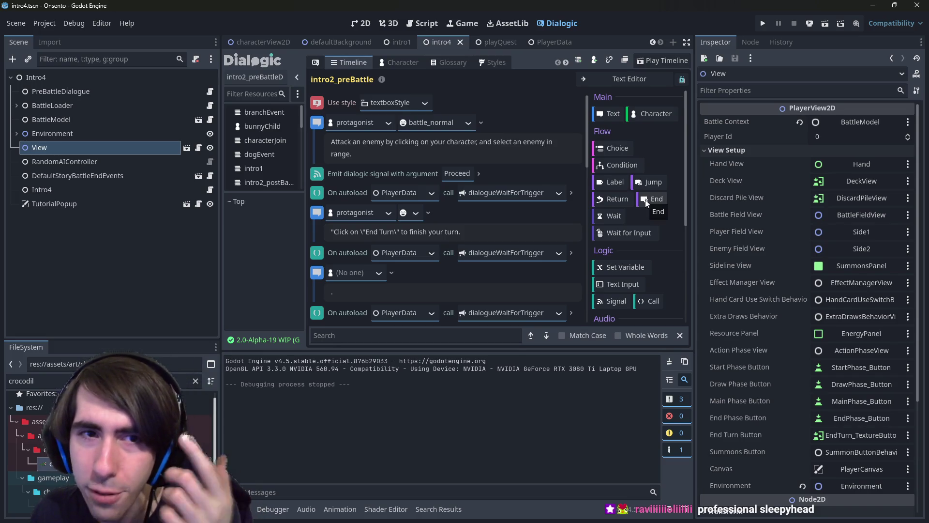
scroll(646, 199, "down", 3)
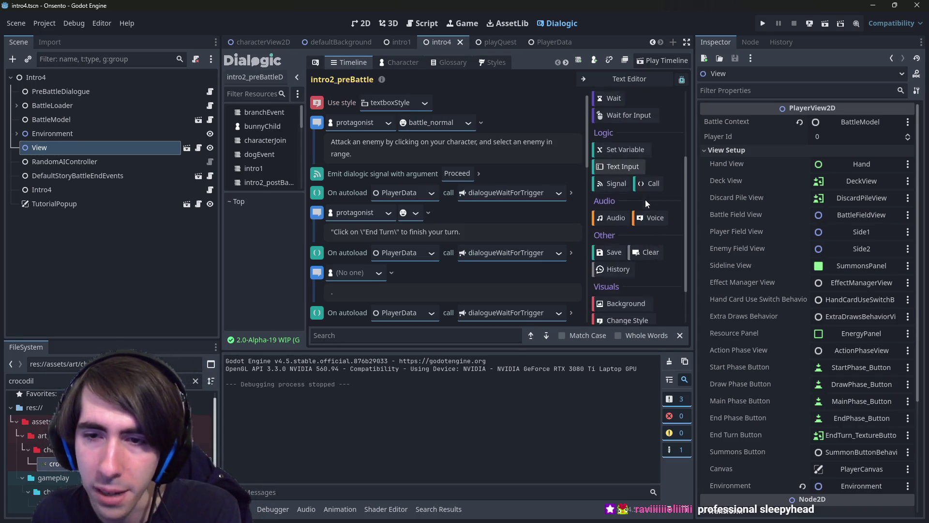
left_click(660, 254)
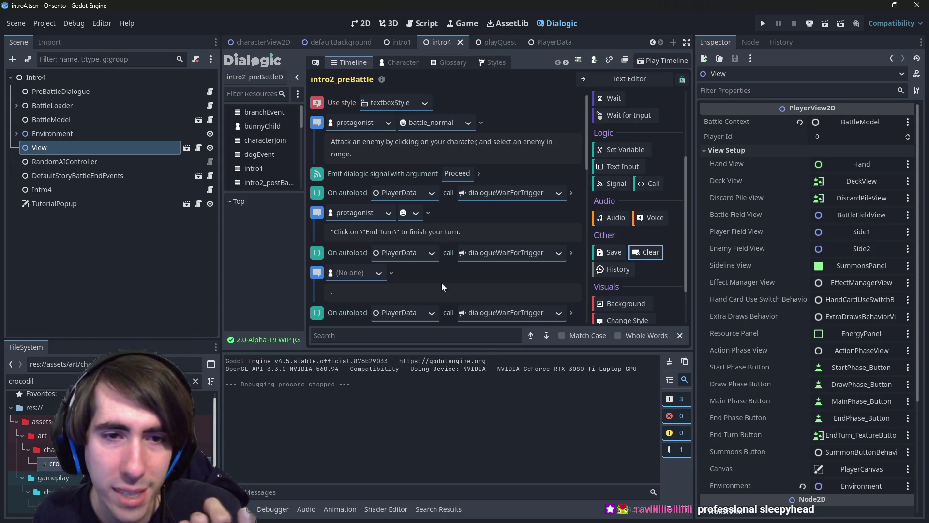
scroll(441, 283, "down", 5)
scroll(402, 286, "down", 4)
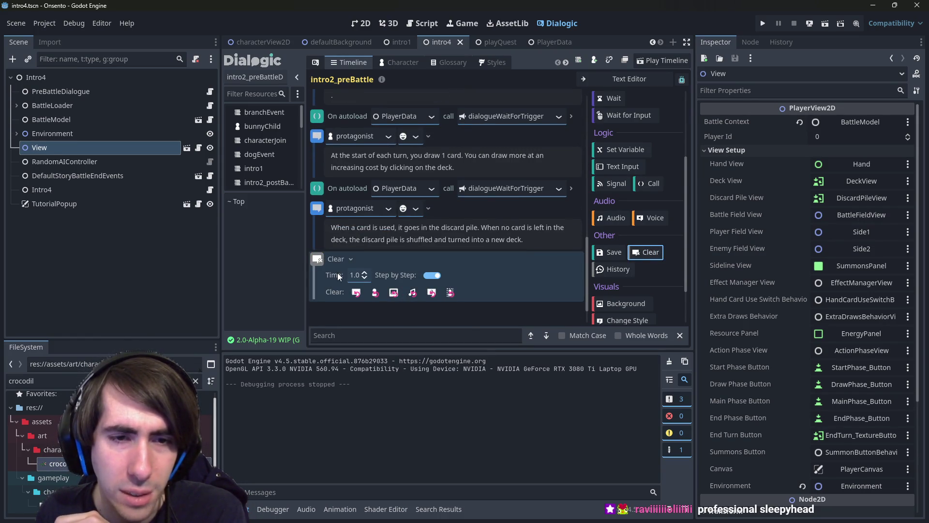
Step: Toggle the Clear event's textbox and character options, then move it after the End Turn line
left_click(356, 293)
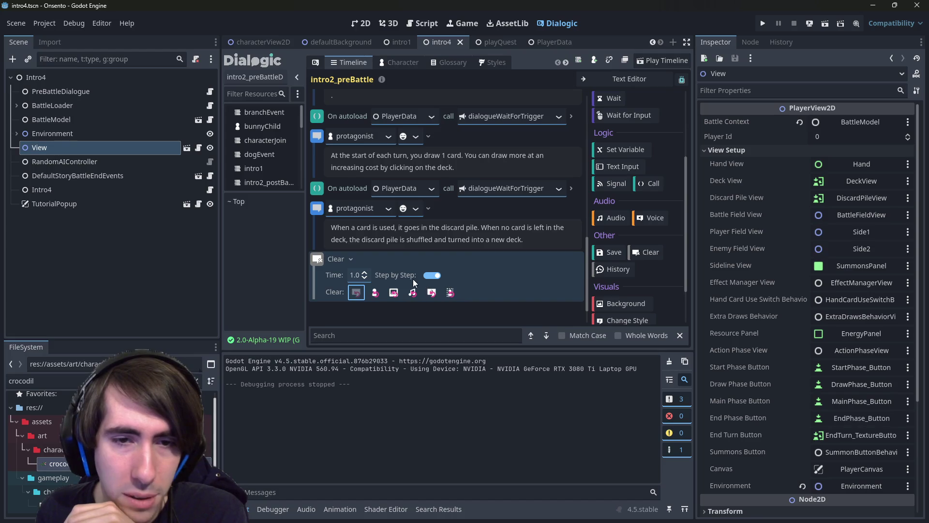
left_click(374, 292)
left_click(356, 292)
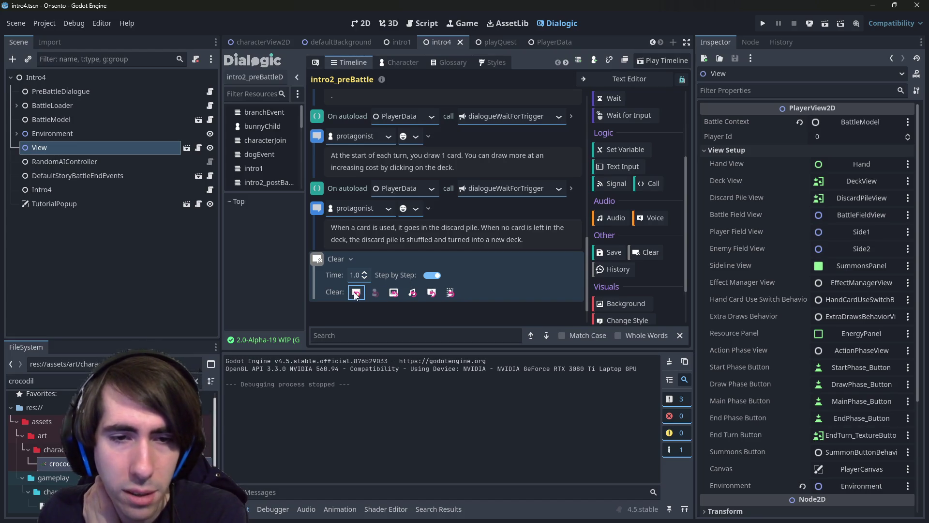
left_click(361, 293)
left_click(425, 273)
left_click(426, 273)
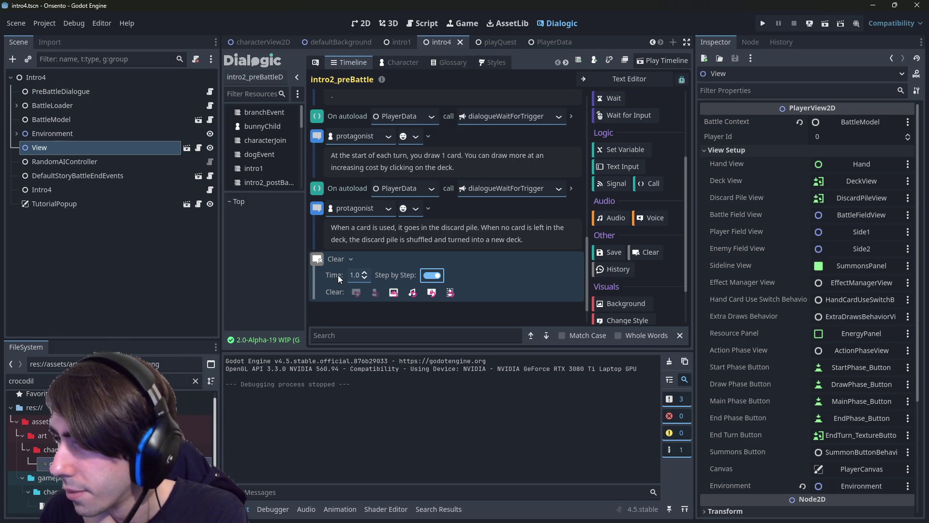
mouse_move(317, 259)
left_mouse_down()
mouse_move(340, 190)
mouse_move(336, 160)
mouse_move(330, 183)
mouse_move(327, 167)
mouse_move(345, 236)
left_mouse_up()
Step: Delete the empty (No one) text event and keep textbox clearing enabled on the Clear event
right_click(318, 289)
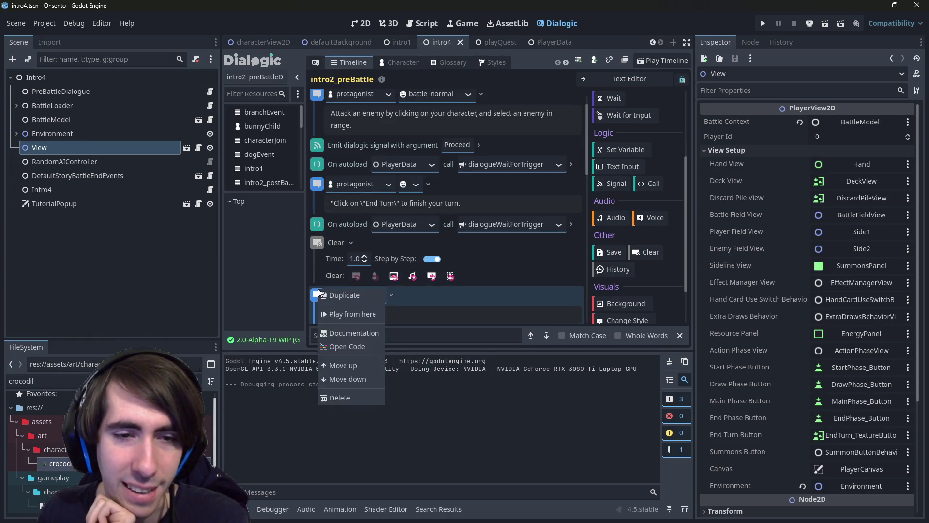
left_click(359, 401)
left_click(356, 278)
left_click(356, 275)
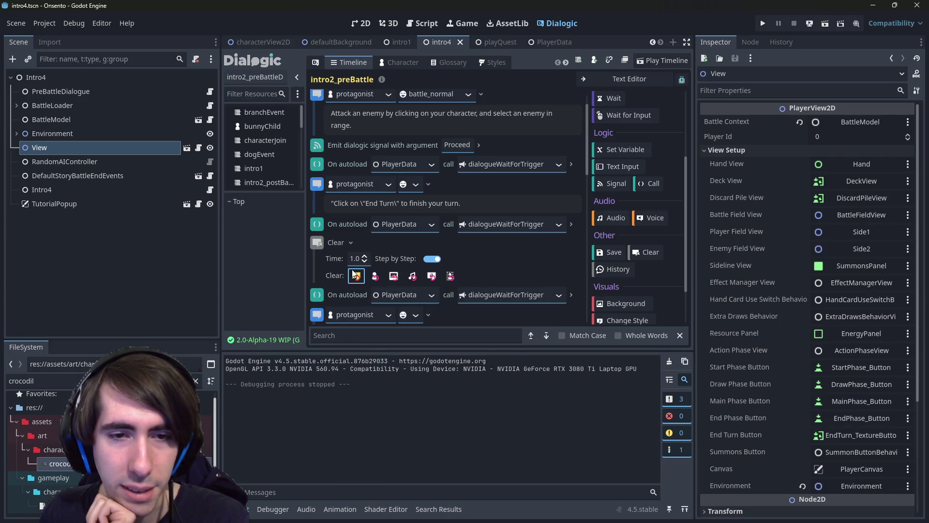
left_click(432, 275)
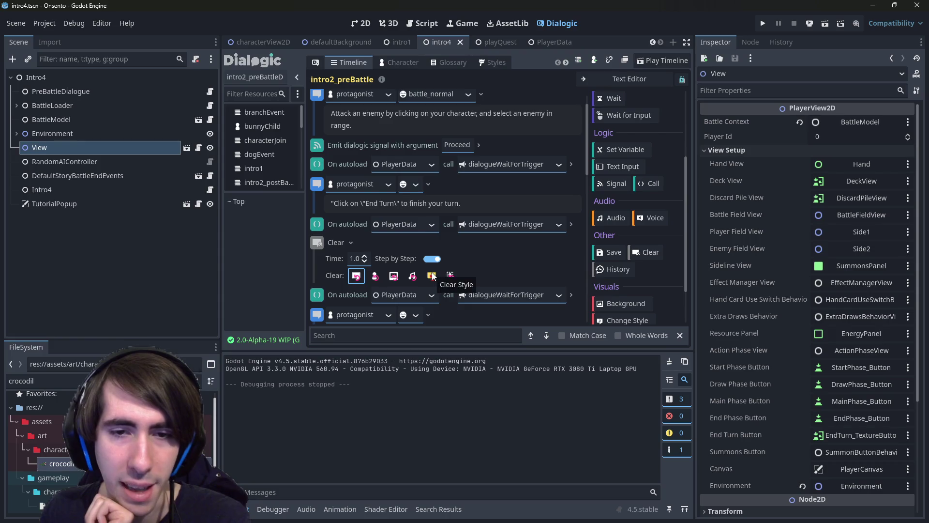
Step: Duplicate the Clear event in place of the second (No one) event, delete that event, and save
scroll(431, 273, "down", 2)
right_click(317, 217)
left_click(320, 221)
mouse_move(320, 222)
left_mouse_down()
mouse_move(321, 233)
mouse_move(321, 208)
left_mouse_up()
right_click(323, 221)
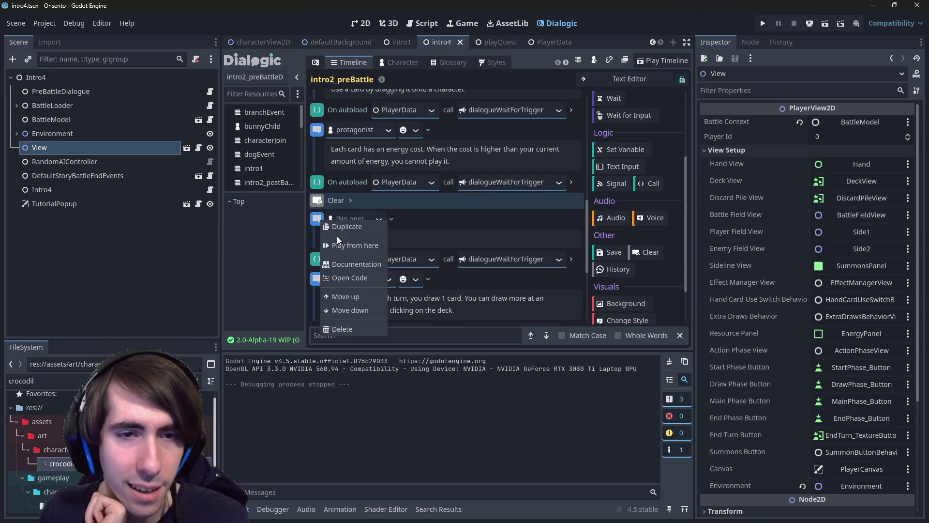
left_click(361, 326)
scroll(374, 283, "down", 3)
key("ctrl+s")
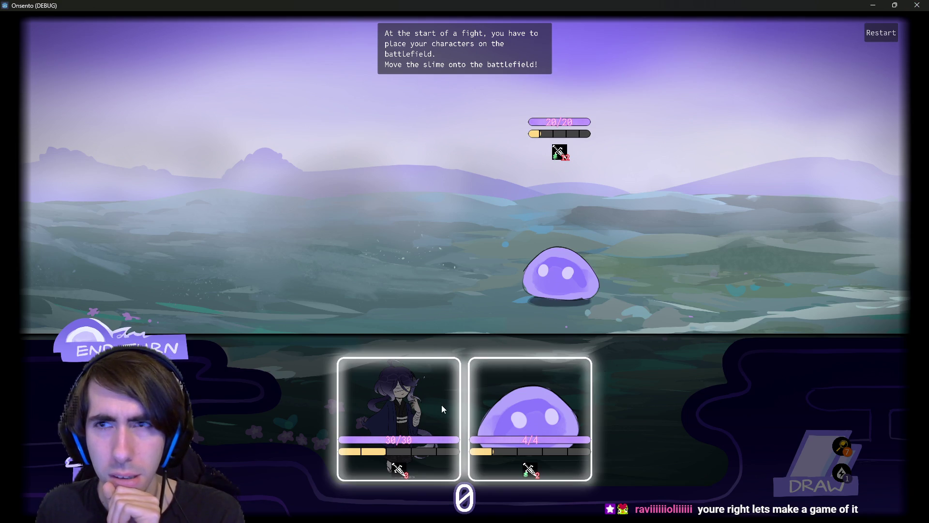
Step: Place the slime on the battlefield to check the tutorial prompt, then close the game
mouse_move(485, 414)
left_mouse_down()
mouse_move(518, 385)
mouse_move(417, 279)
mouse_move(391, 274)
mouse_move(408, 302)
left_mouse_up()
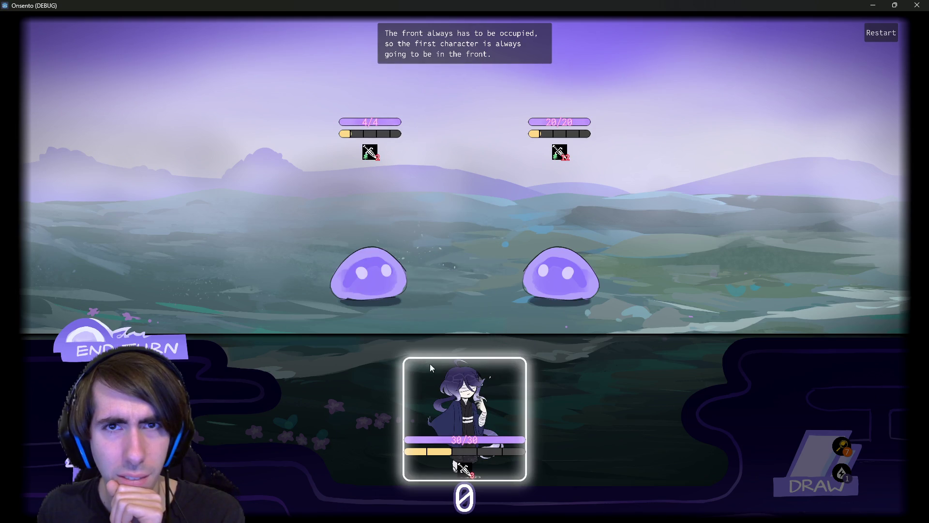
left_click(917, 5)
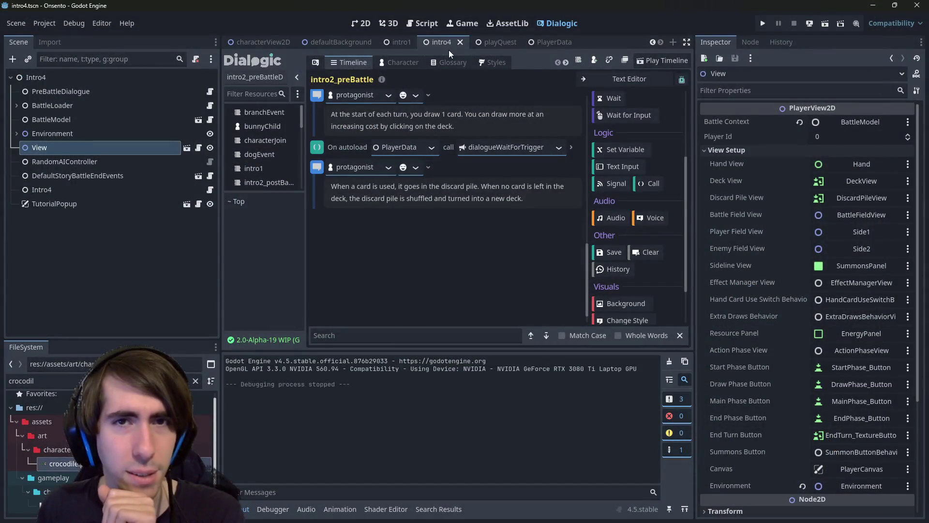
Step: Switch to the intro2 scene and run it
scroll(396, 43, "down", 5)
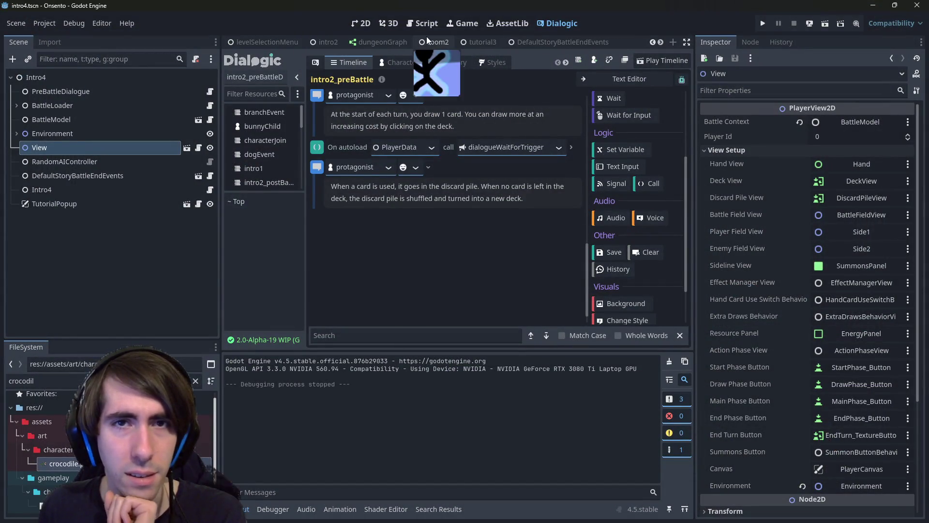
left_click(334, 42)
left_click(821, 27)
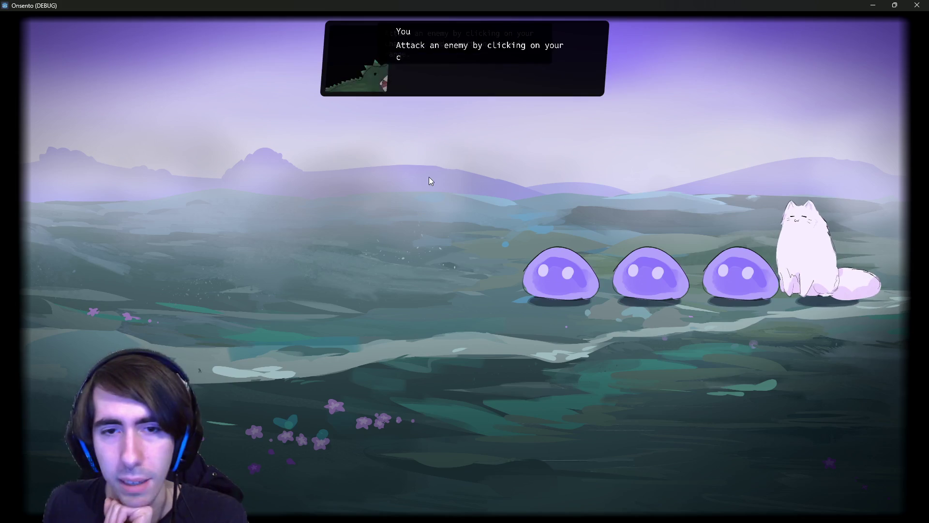
Step: Attack the first slime with the player character, dismiss the tutorial message, and stop the game
left_click(393, 257)
left_click(481, 271)
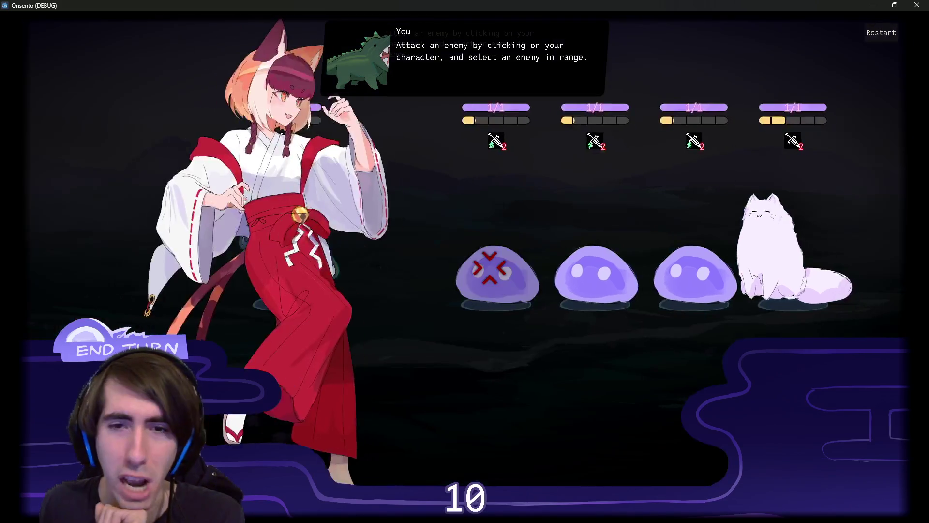
left_click(145, 347)
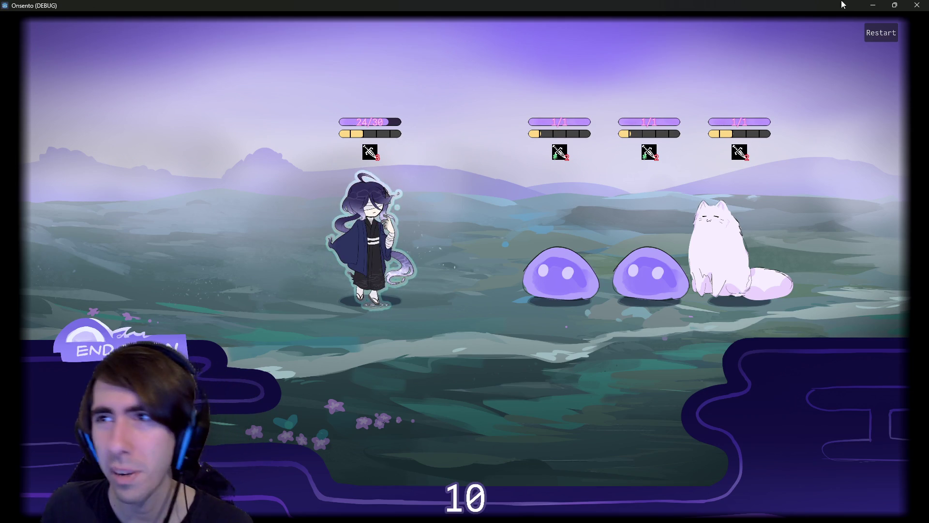
left_click(913, 4)
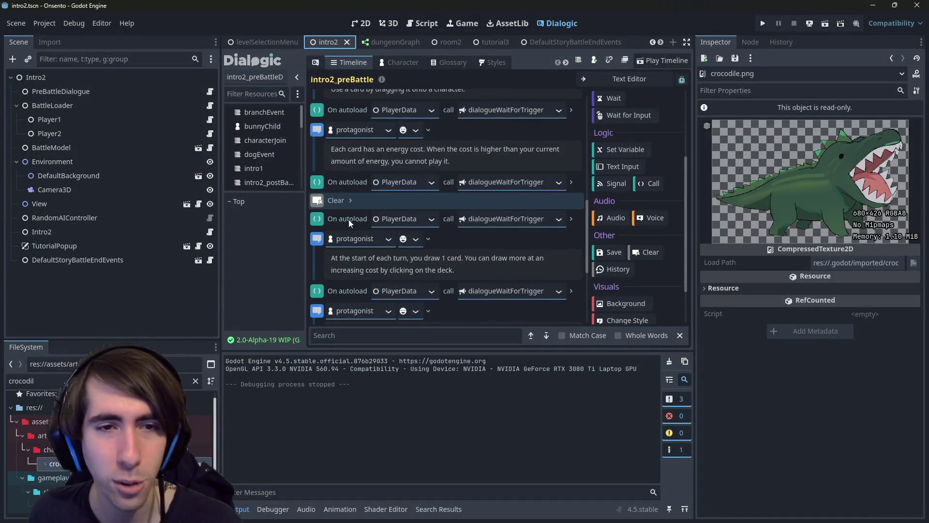
Step: Expand the timeline's Clear event and switch off clearing of style, portrait positions, music and portraits
left_click(350, 200)
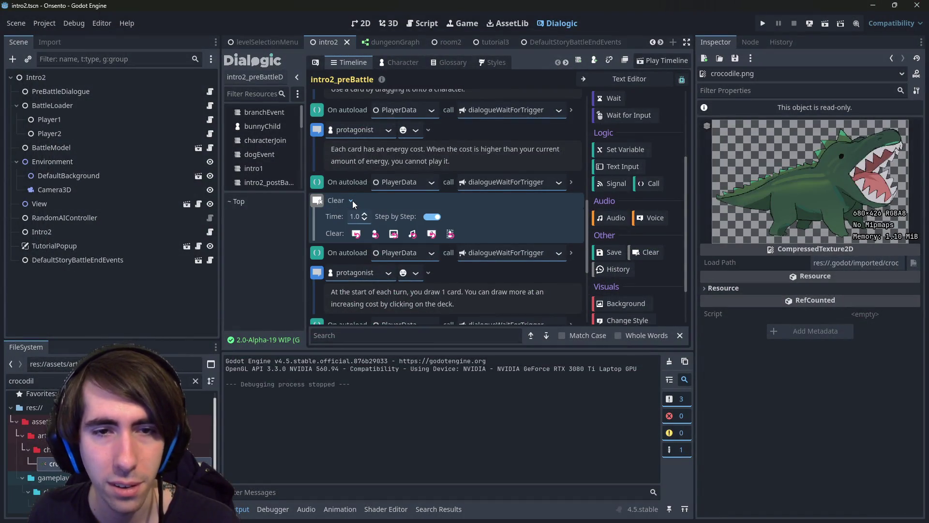
left_click(431, 234)
left_click(450, 234)
left_click(413, 234)
left_click(392, 235)
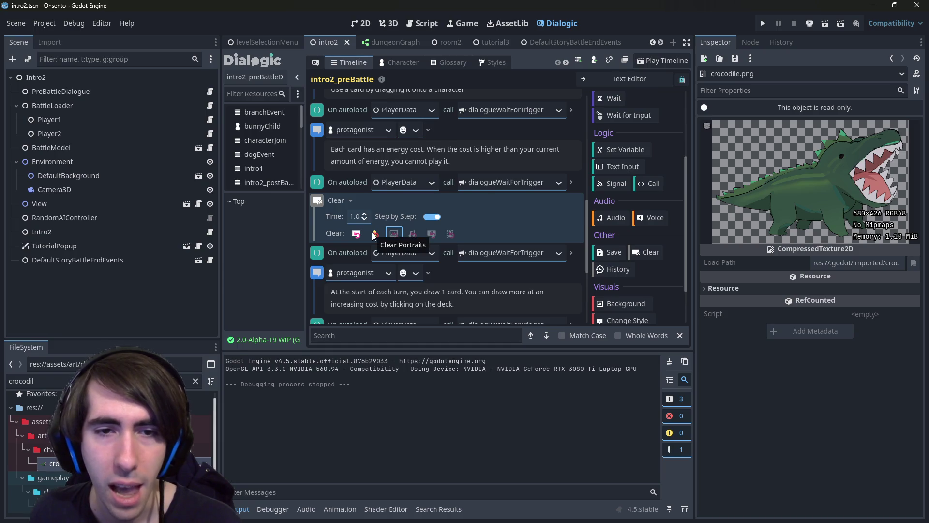
left_click(374, 234)
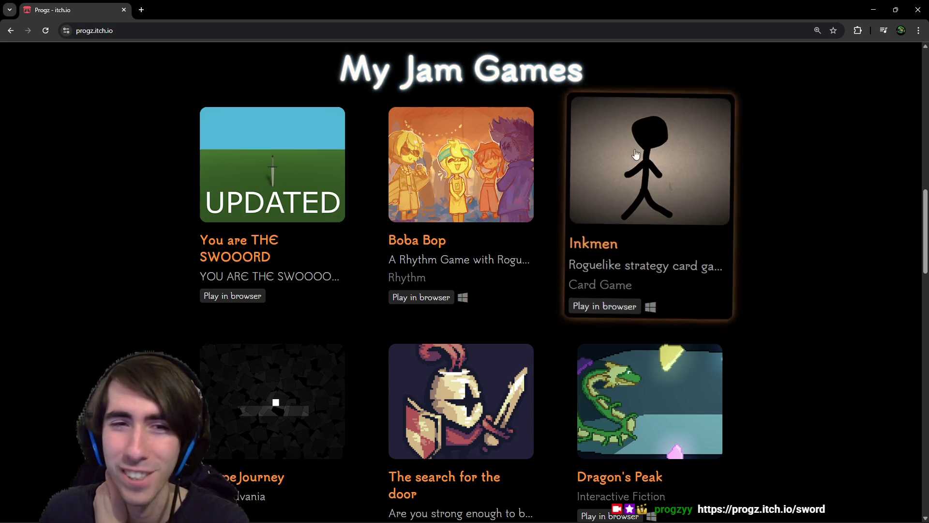
Step: Open the You are THE SWOOORD game page, then its Pirate Software Game Jam 16 submission page
left_click_drag(778, 114, 783, 73)
right_click(783, 73)
left_click(798, 87)
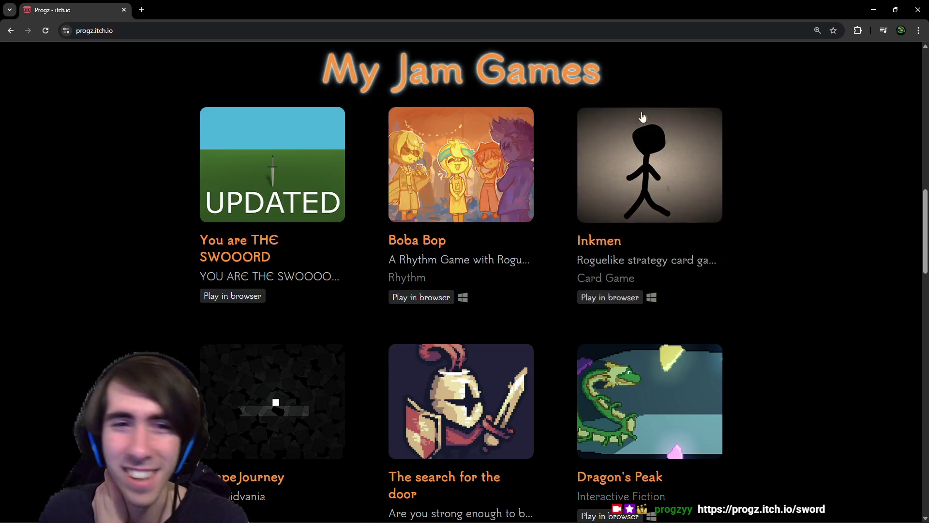
left_click(273, 174)
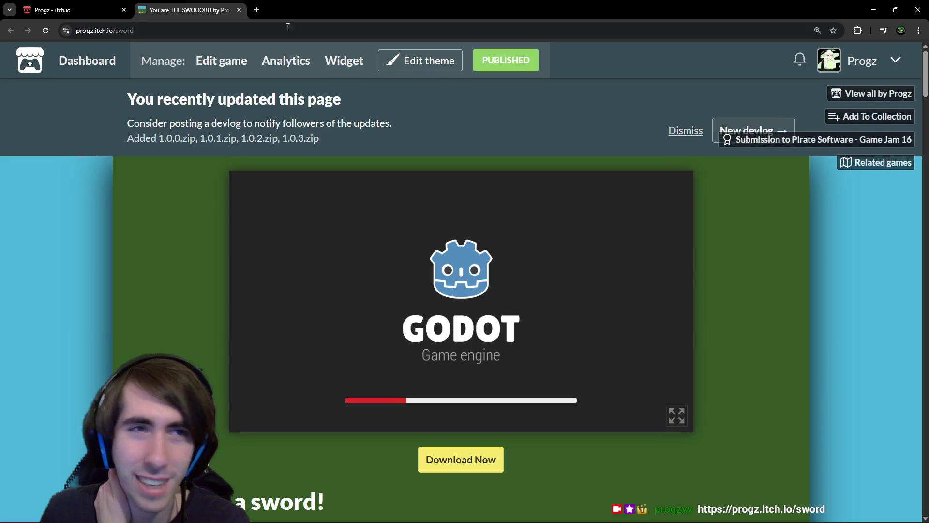
left_click(871, 140)
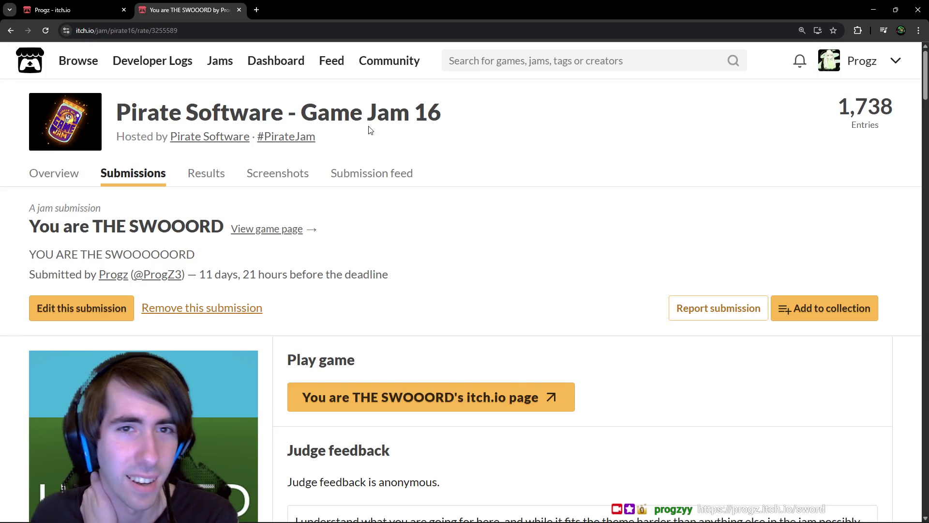
Step: Read the Game Jam 16 submission's jam title and judge feedback
left_click_drag(446, 118, 405, 130)
scroll(319, 249, "down", 1)
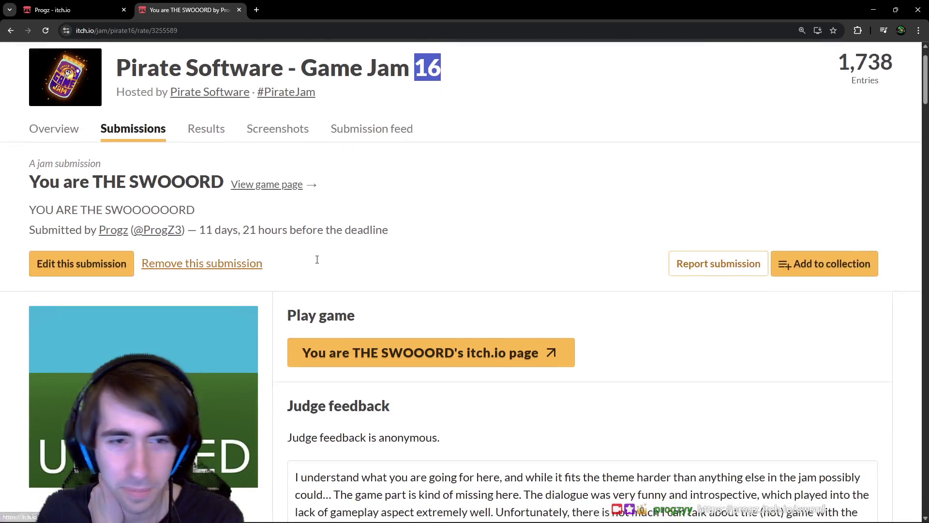
left_click(441, 236)
scroll(428, 271, "up", 1)
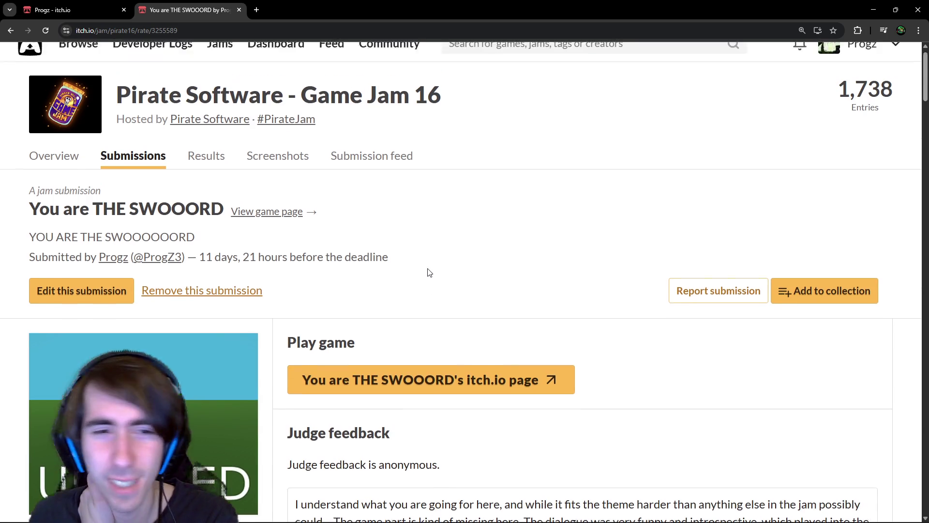
left_click_drag(475, 116, 300, 106)
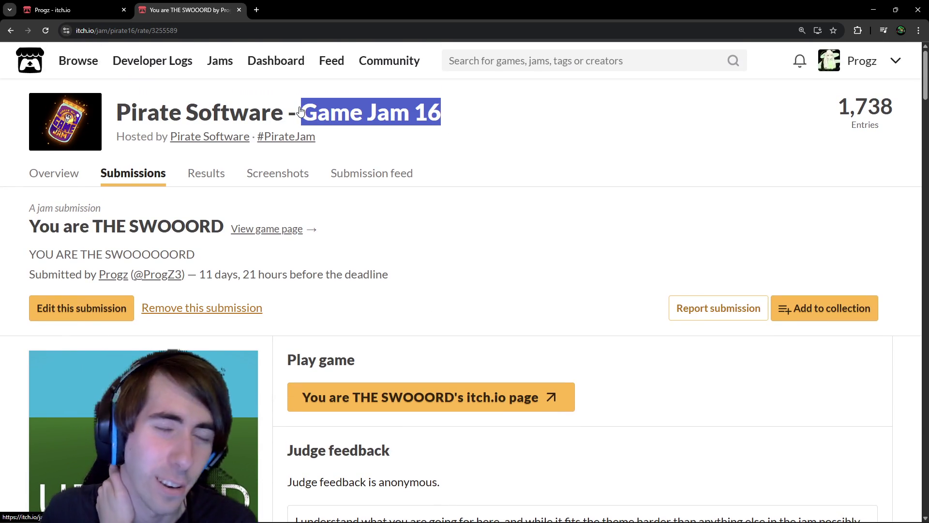
left_click(470, 115)
scroll(458, 131, "down", 2)
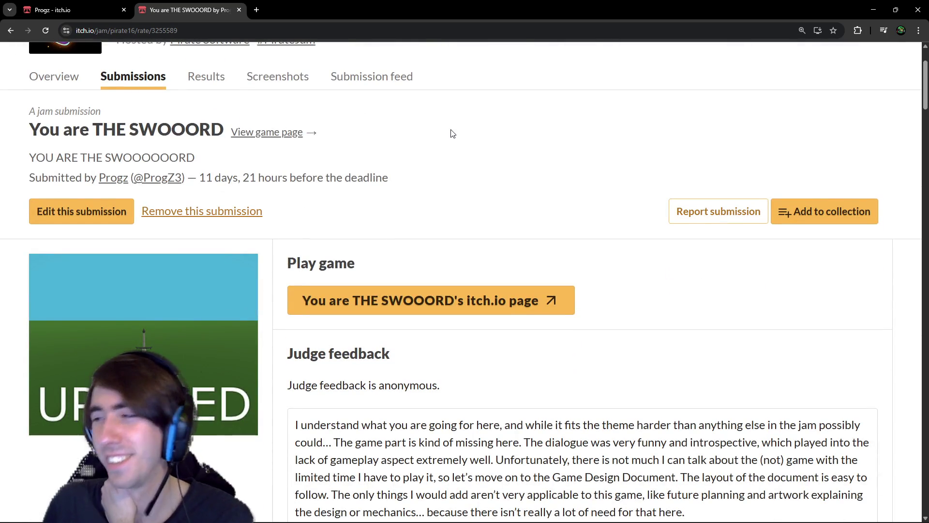
scroll(492, 197, "down", 6)
scroll(460, 205, "up", 6)
scroll(342, 151, "up", 3)
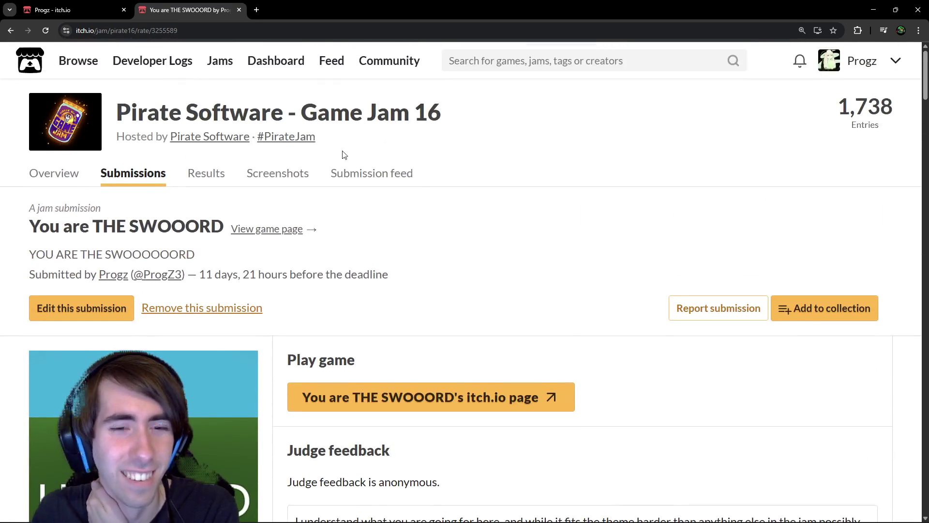
scroll(381, 250, "down", 6)
scroll(370, 242, "down", 15)
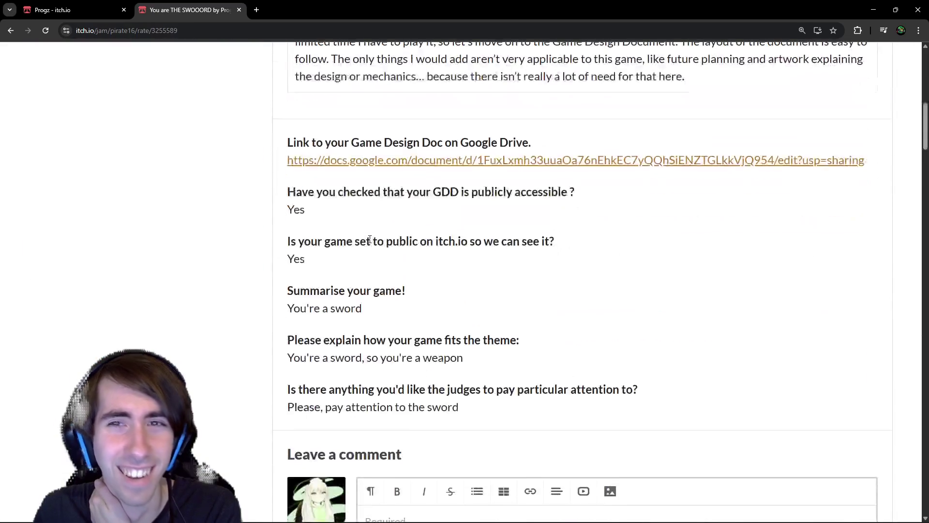
scroll(393, 231, "down", 1)
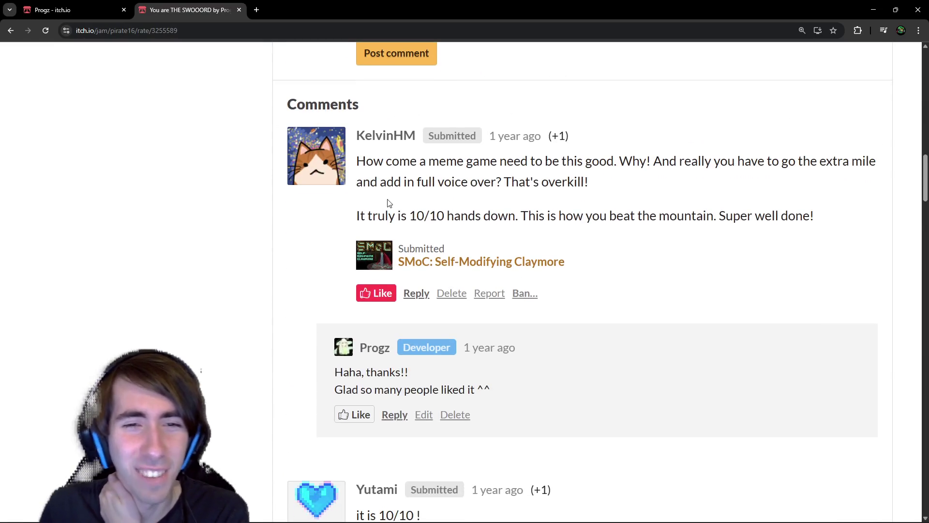
Step: Read through the player comments and developer replies, noting the 10/0 rating
left_click_drag(357, 213, 461, 213)
left_click(449, 213)
scroll(428, 261, "down", 2)
left_click_drag(371, 322, 393, 325)
scroll(396, 325, "down", 6)
scroll(397, 323, "down", 10)
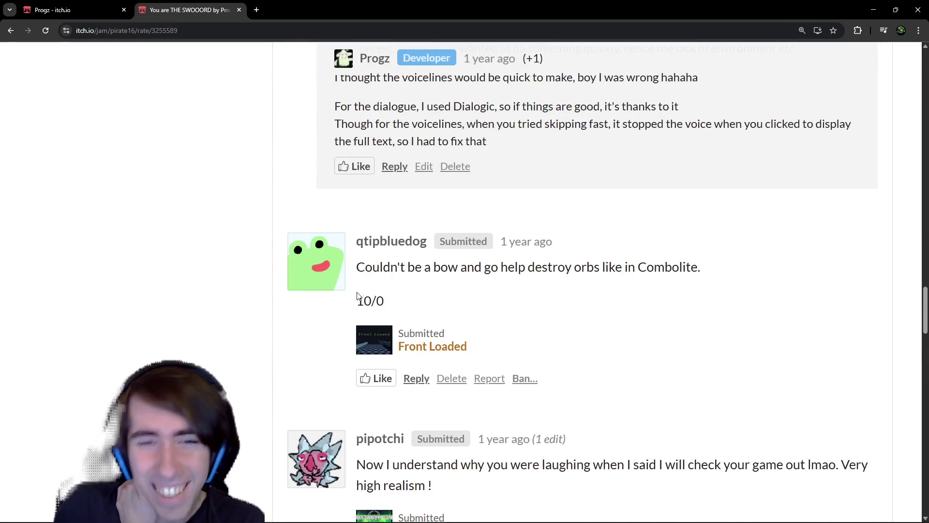
mouse_move(359, 301)
left_mouse_down()
mouse_move(398, 300)
mouse_move(368, 295)
left_mouse_up()
left_click(398, 306)
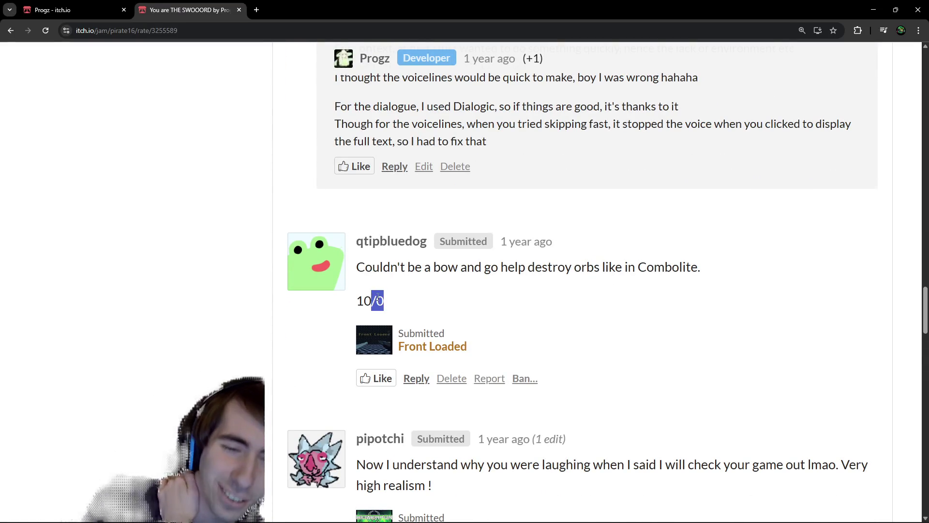
scroll(382, 305, "down", 8)
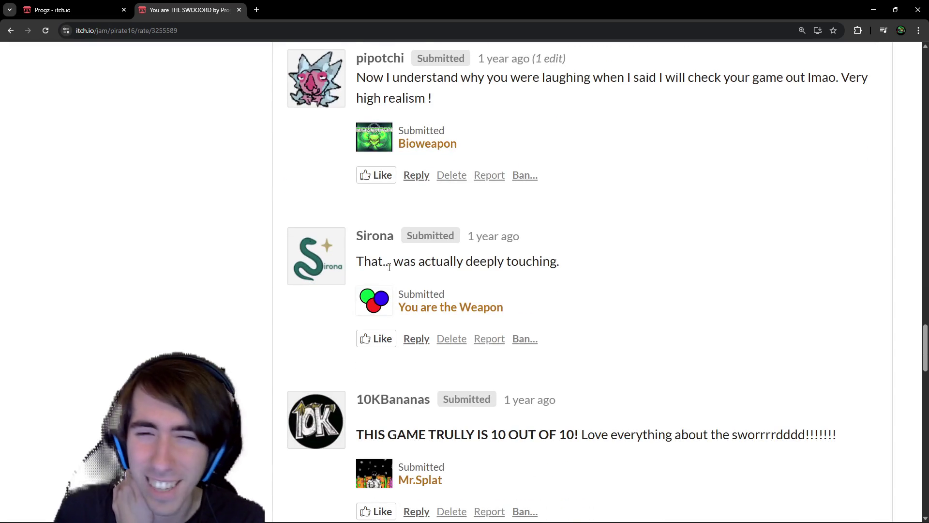
left_click_drag(391, 261, 545, 269)
scroll(547, 277, "down", 3)
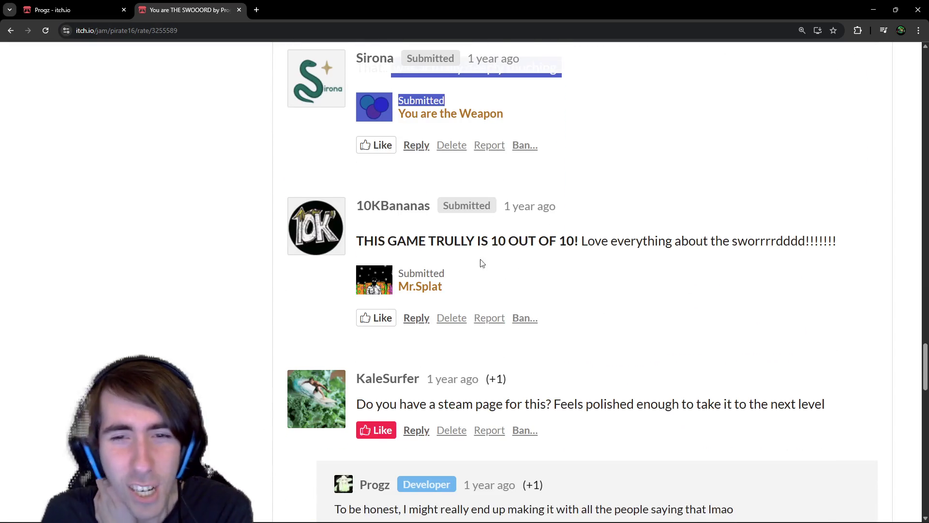
scroll(479, 257, "down", 1)
scroll(493, 230, "down", 7)
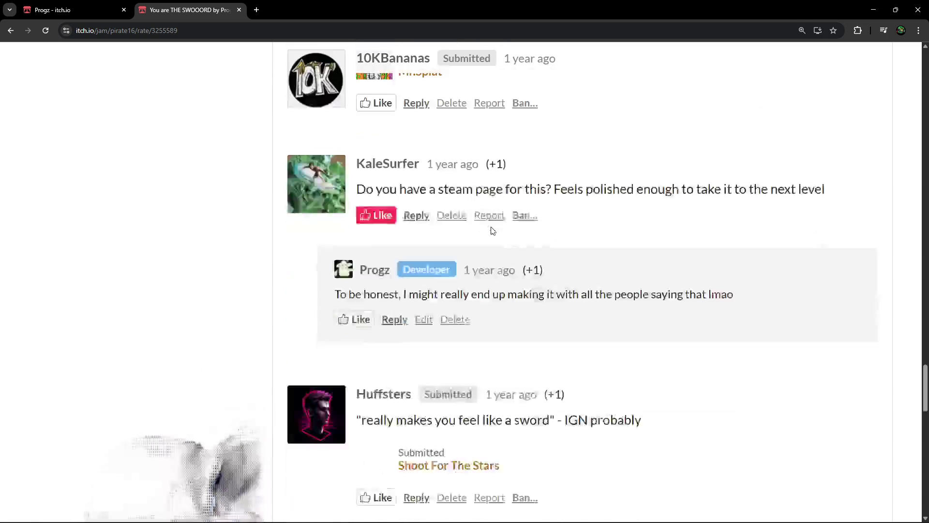
scroll(531, 235, "down", 10)
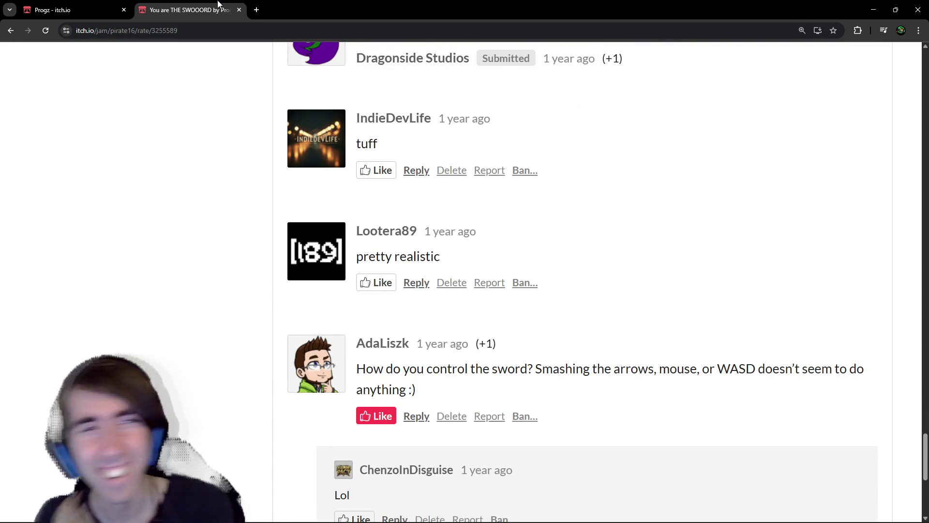
Step: Close the itch.io tab and play an Onsento tutorial turn: attack a slime, end the turn, attack another slime
left_click(239, 10)
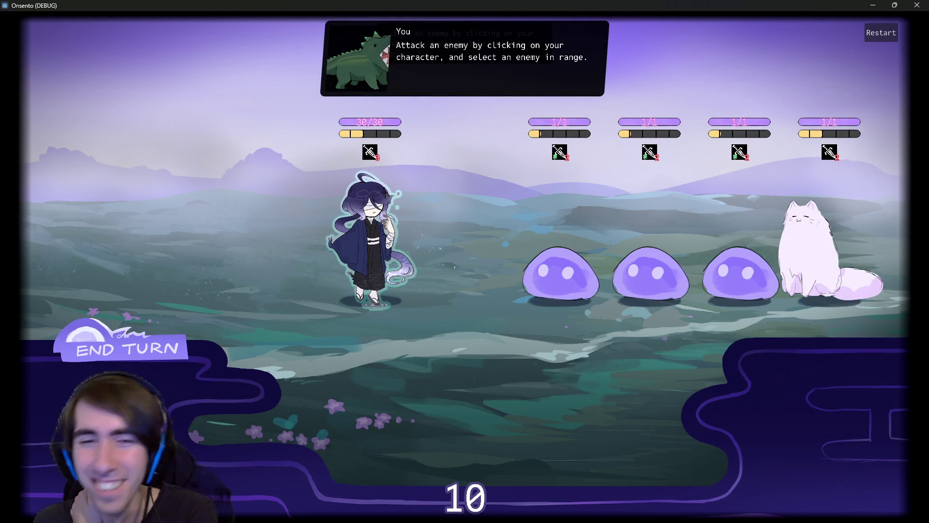
left_click(384, 237)
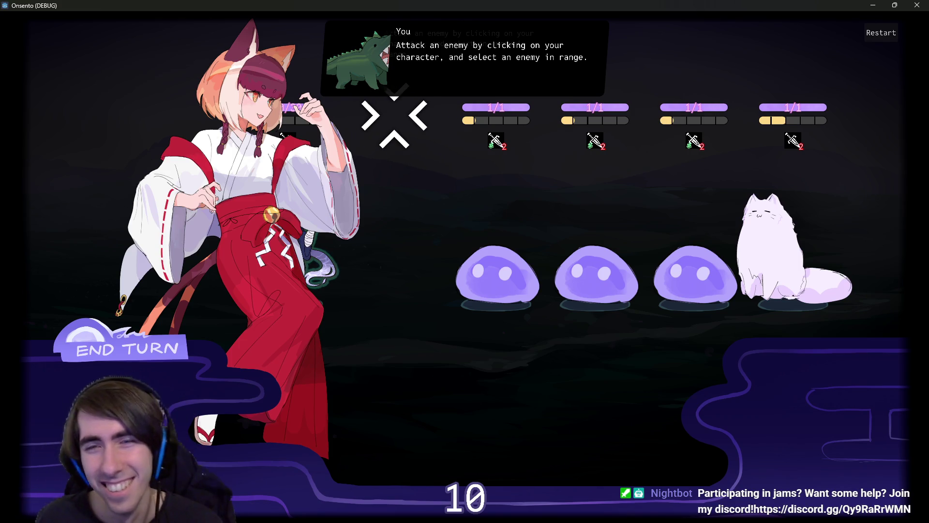
left_click(496, 271)
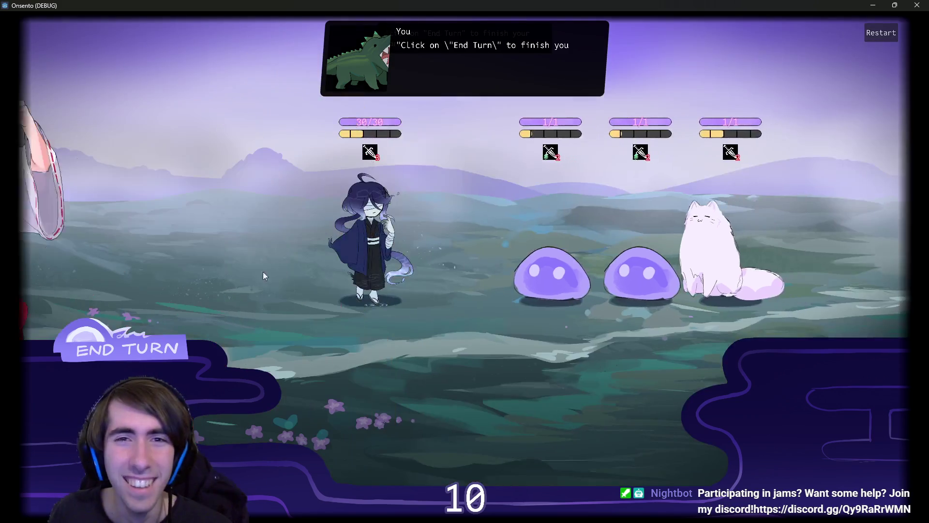
left_click(175, 319)
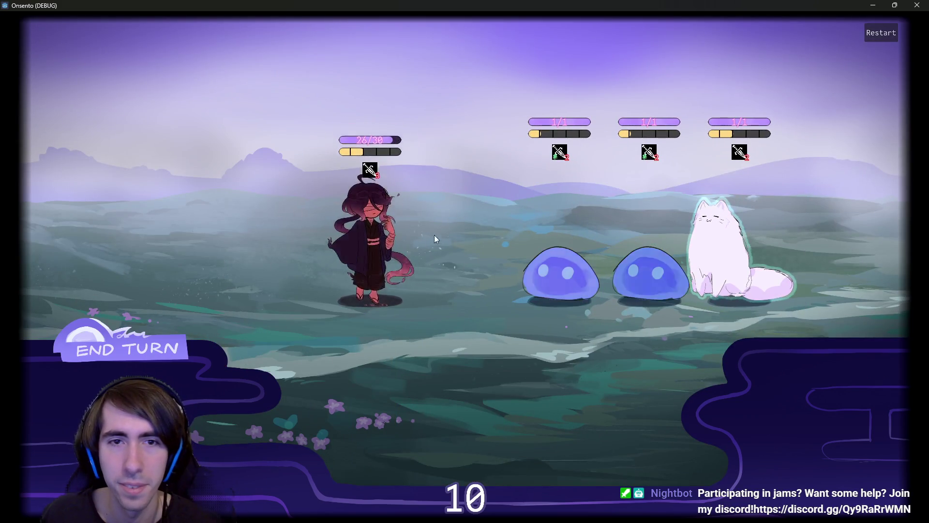
left_click(389, 265)
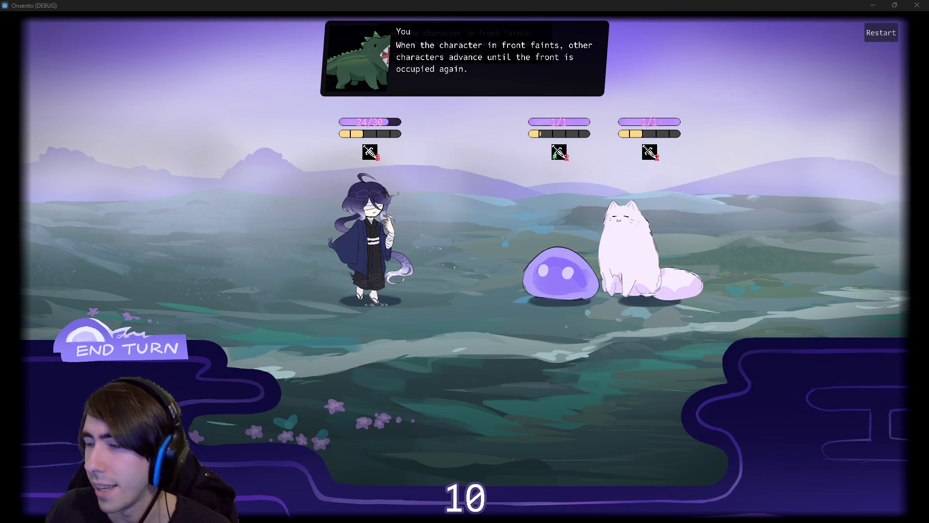
mouse_move(360, 134)
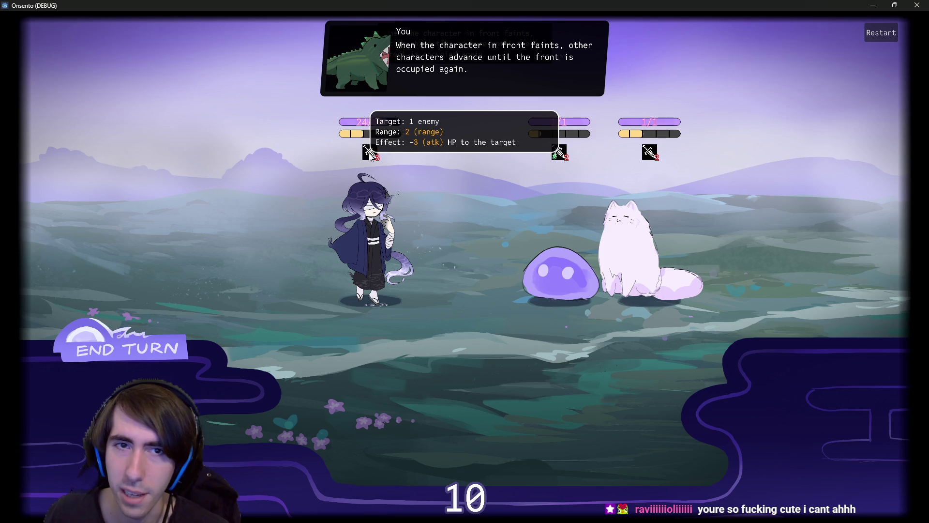
mouse_move(560, 152)
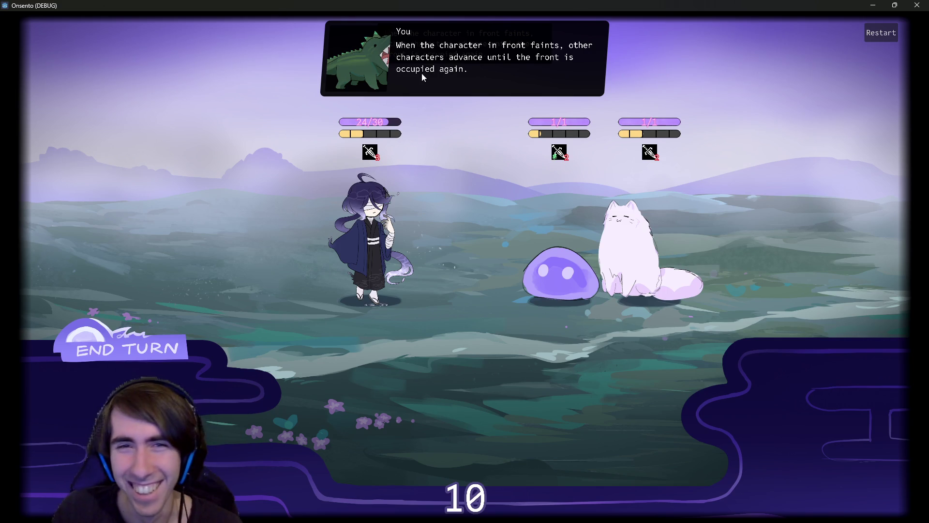
left_click(191, 338)
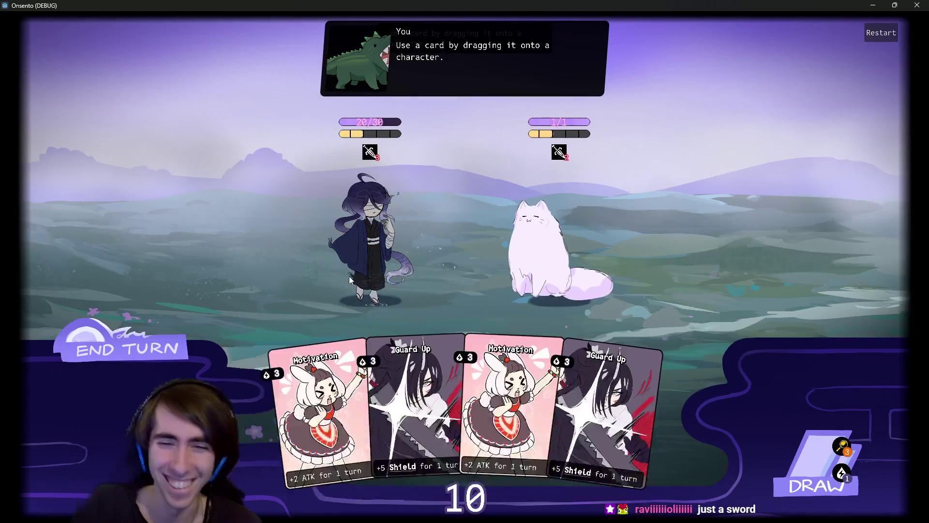
Step: Play Motivation on the player, force END TURN past the 'You can still draw!' warning, then Alt+Tab to the Compendium
left_click_drag(291, 416, 367, 293)
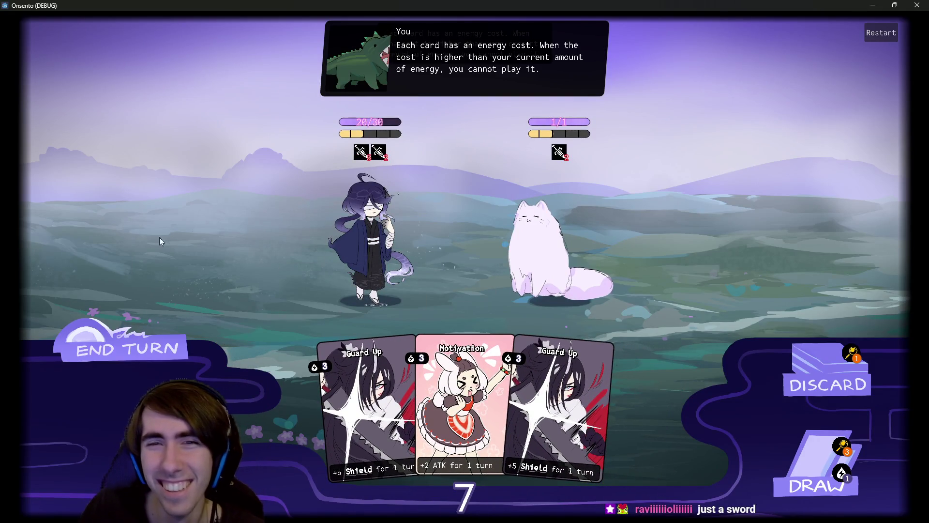
left_click(159, 334)
left_click(159, 334)
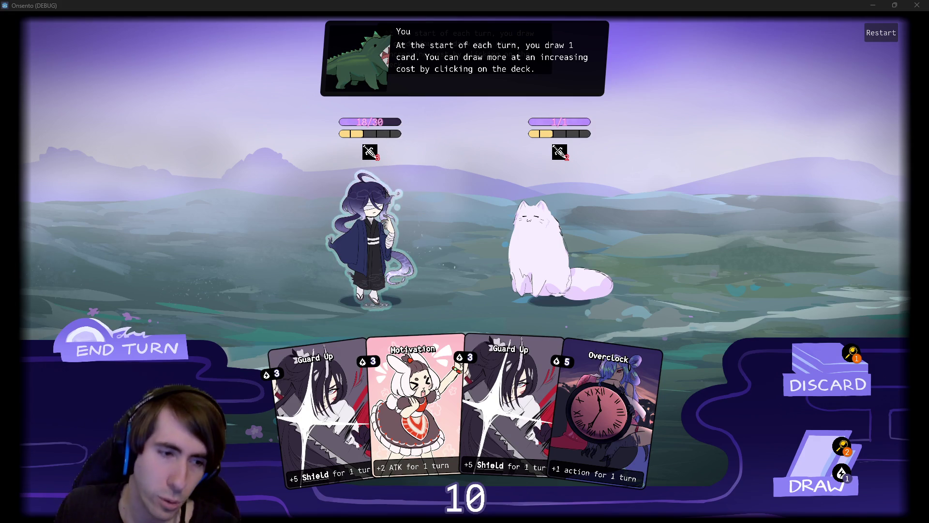
key("alt+Tab")
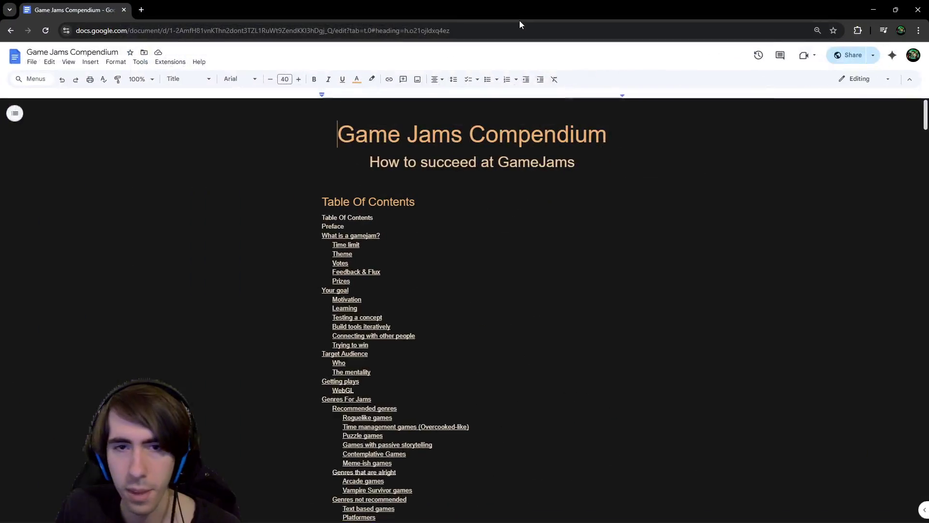
Step: Hide the Docs menus and jump to Genres For Jams from the table of contents
left_click(910, 79)
scroll(522, 270, "down", 6)
scroll(515, 267, "up", 4)
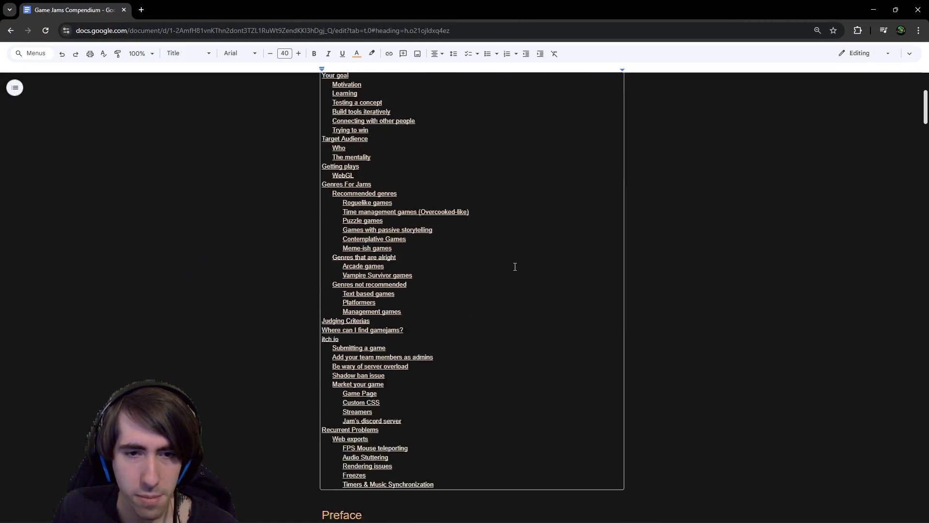
left_click(379, 279)
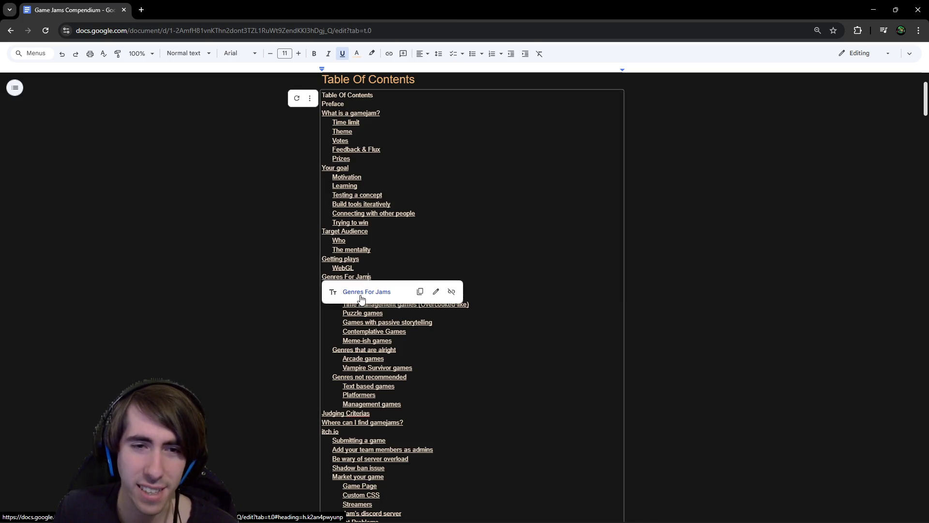
left_click(363, 292)
Step: Go through the Genres For Jams and Recommended genres sections down to the Puzzle games examples
left_click_drag(325, 100, 424, 108)
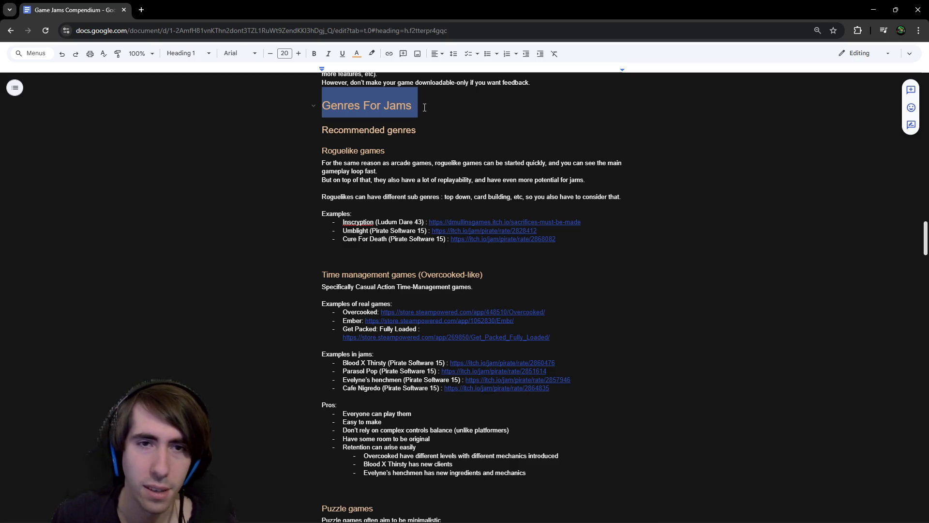
scroll(406, 157, "up", 1)
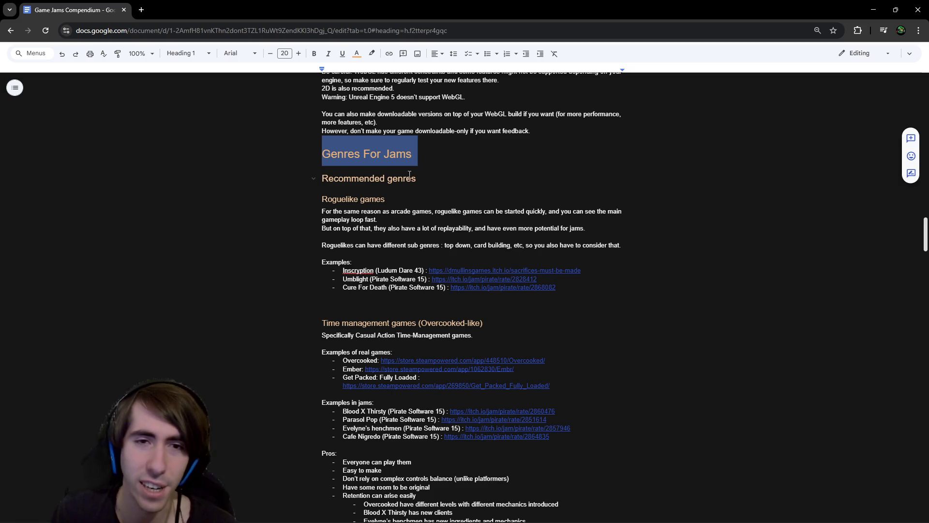
left_click_drag(316, 177, 428, 183)
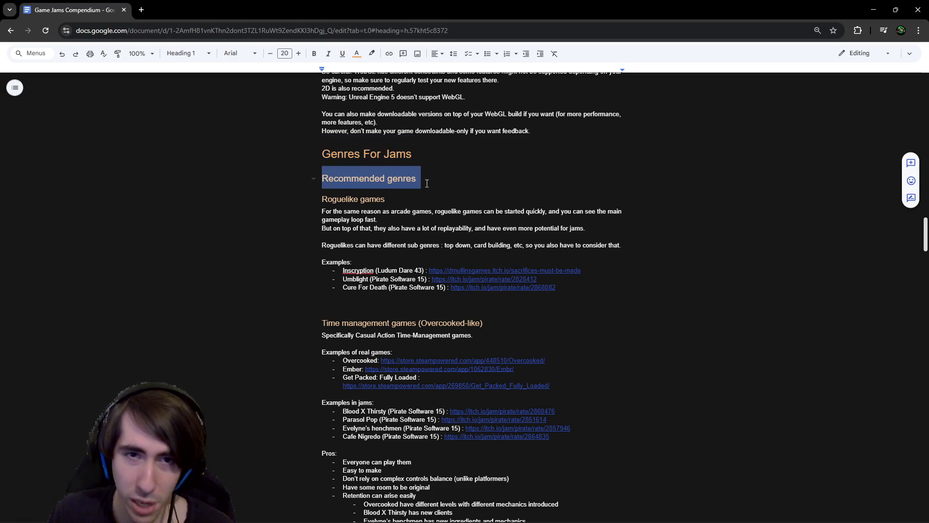
left_click_drag(327, 199, 498, 264)
scroll(483, 268, "down", 1)
scroll(482, 269, "down", 3)
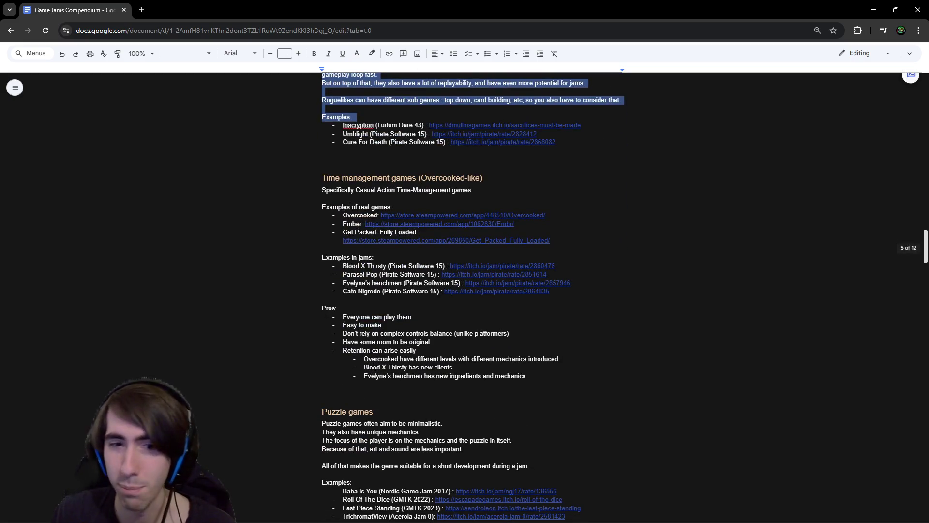
scroll(399, 280, "down", 2)
left_click_drag(321, 304, 424, 395)
left_click(420, 397)
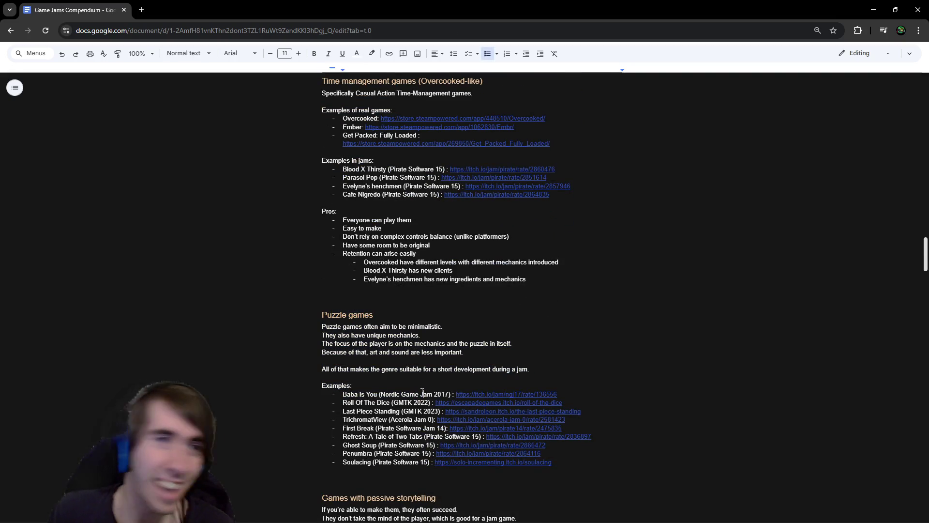
Step: Reach the Meme-ish games list, put the caret in the empty bullet under Casual Day, then switch to the game
scroll(421, 394, "down", 3)
scroll(422, 392, "down", 4)
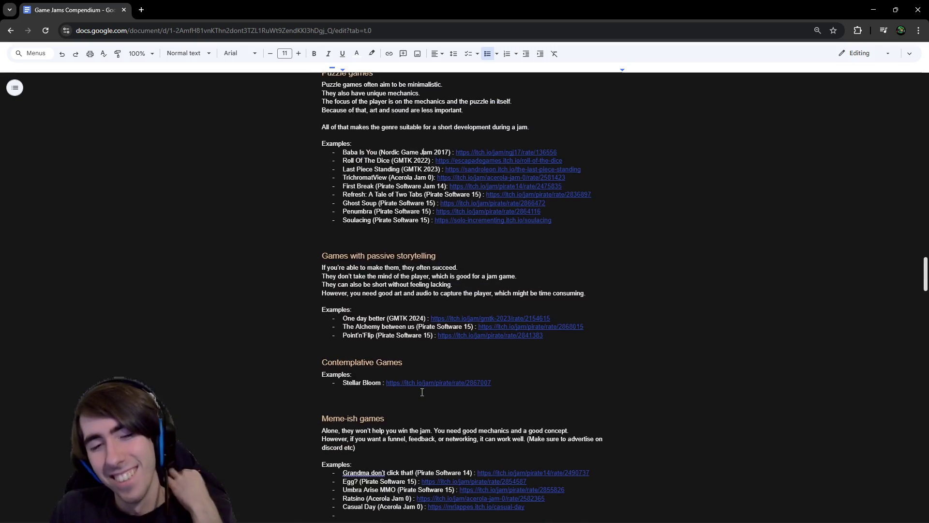
left_click_drag(321, 318, 339, 426)
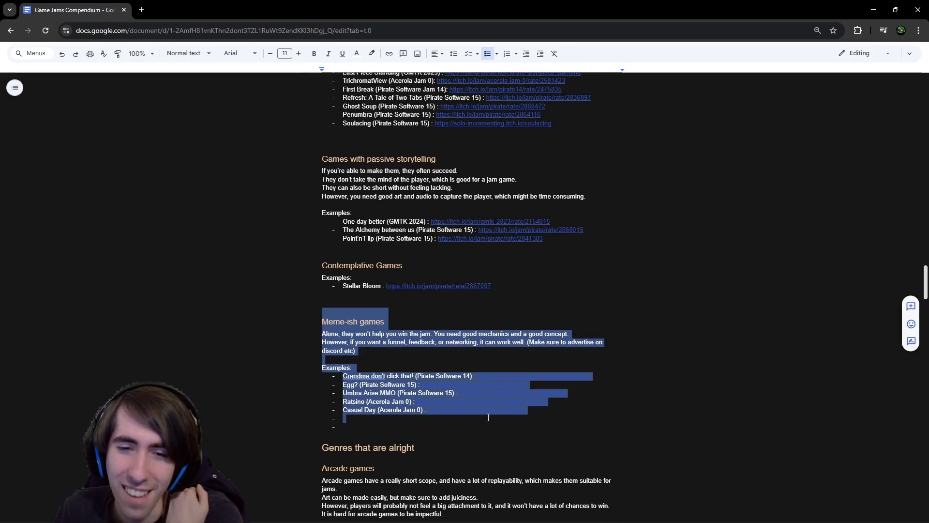
left_click(494, 417)
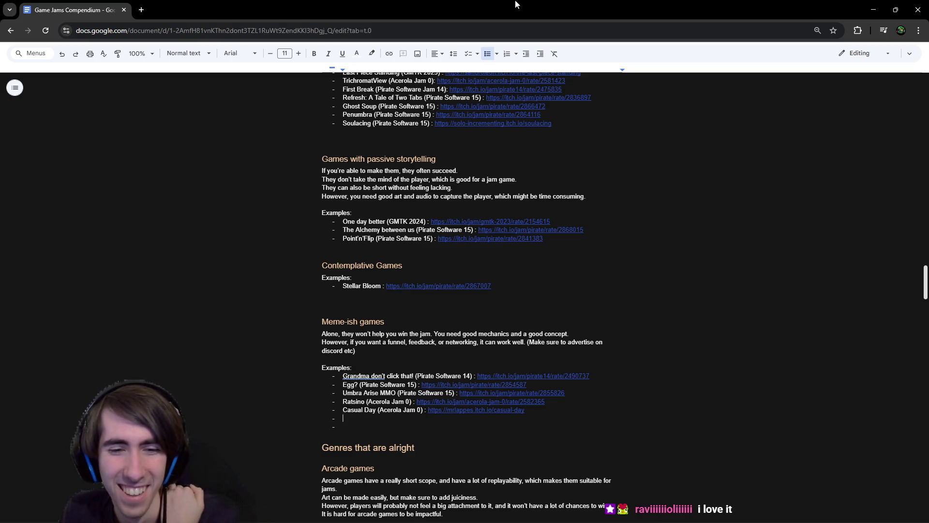
key("alt+Tab")
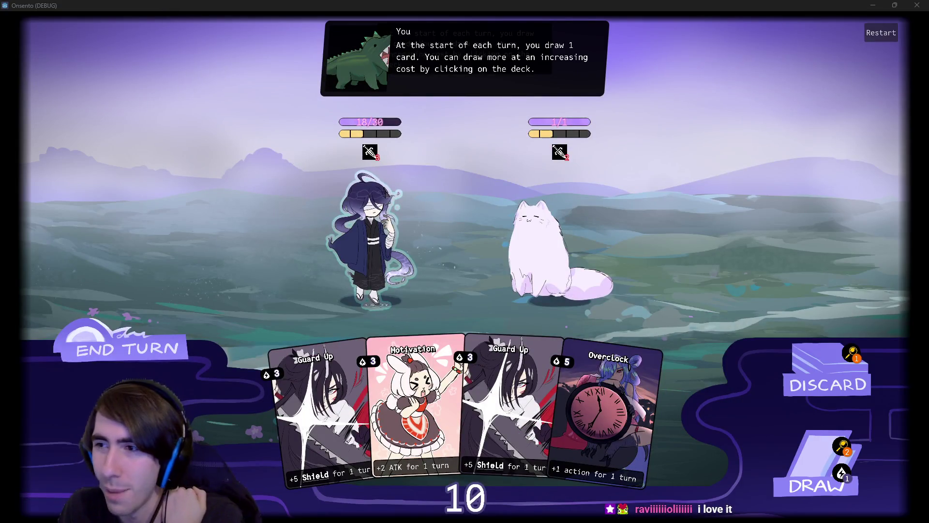
Step: Alt+Tab from Onsento back to the Game Jams Compendium document
key("alt+Tab")
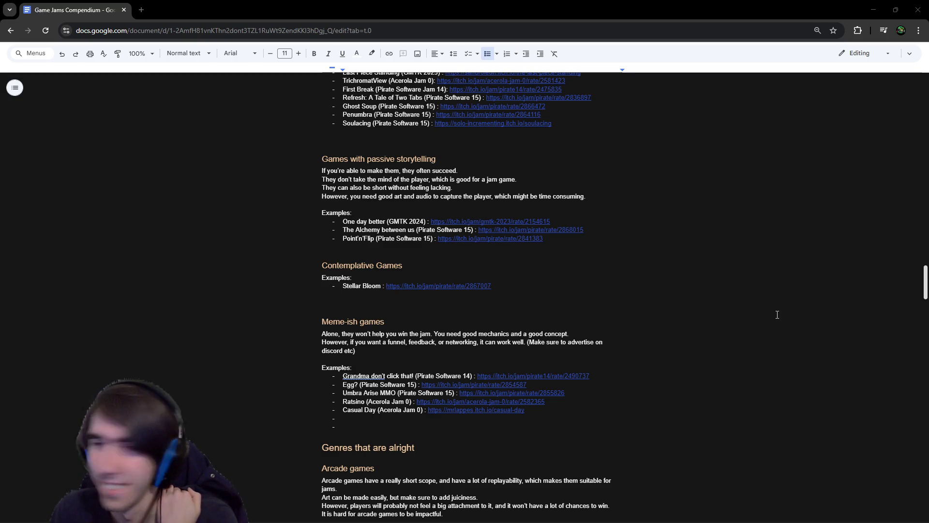
Step: Add a 'You are the Sword :' bullet with its pasted itch.io link, removing extra empty bullets
left_click(387, 422)
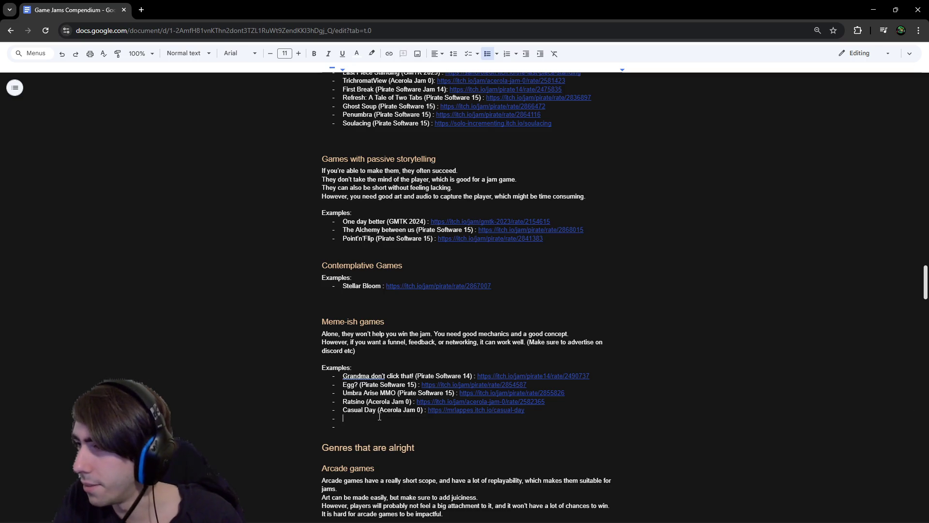
type("You are the Sword :")
type("https://progz.itch.io/sword")
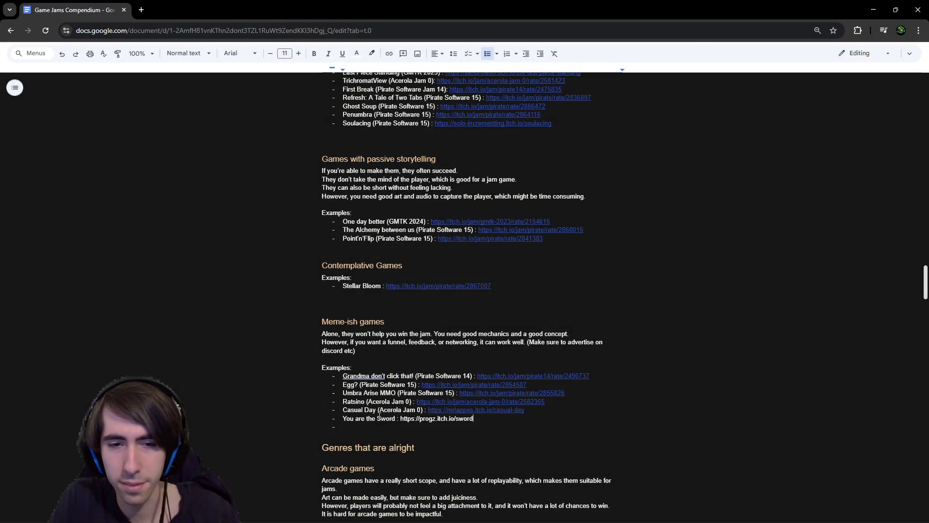
key("Return")
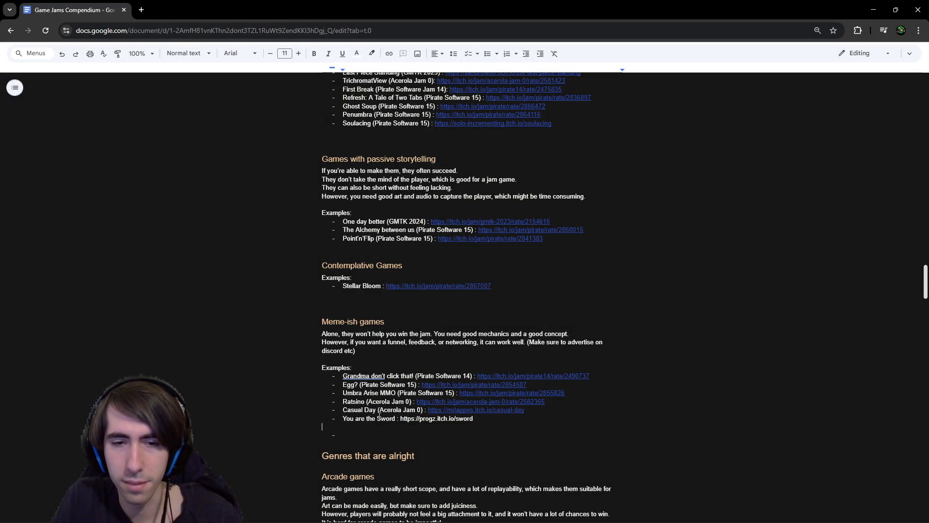
key("Delete")
key("BackSpace")
key("BackSpace")
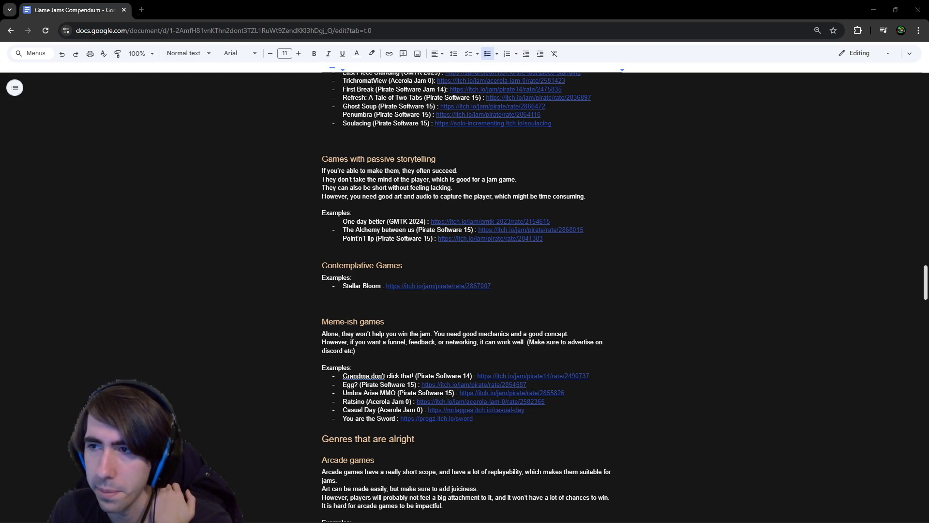
Step: Insert '(Pirate Software 16) :' after You are the Sword, then close the browser
left_click(514, 413)
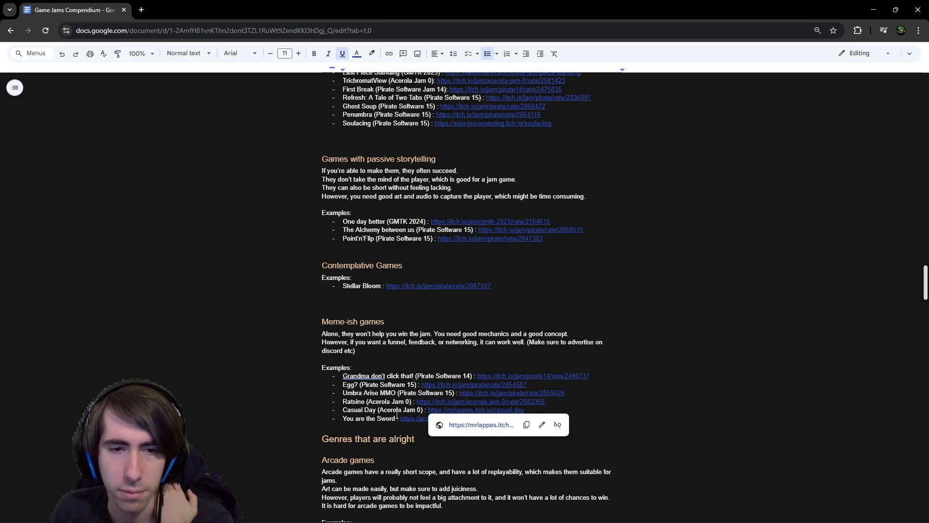
left_click(397, 410)
type("(Pirate Software 16) :")
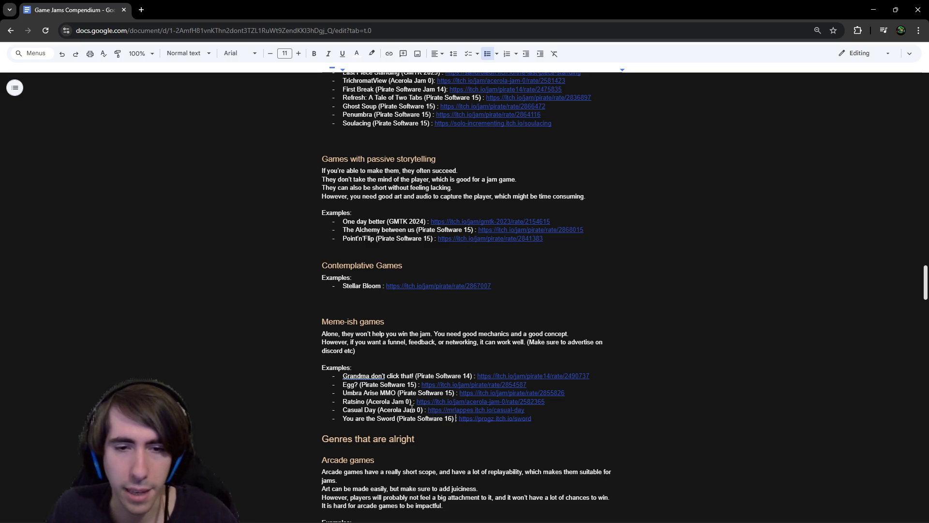
left_click(561, 321)
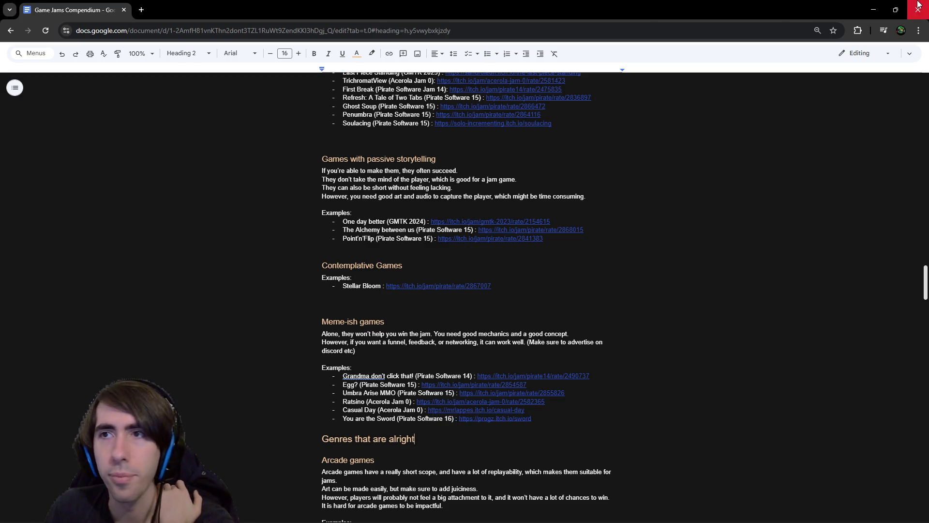
left_click(917, 10)
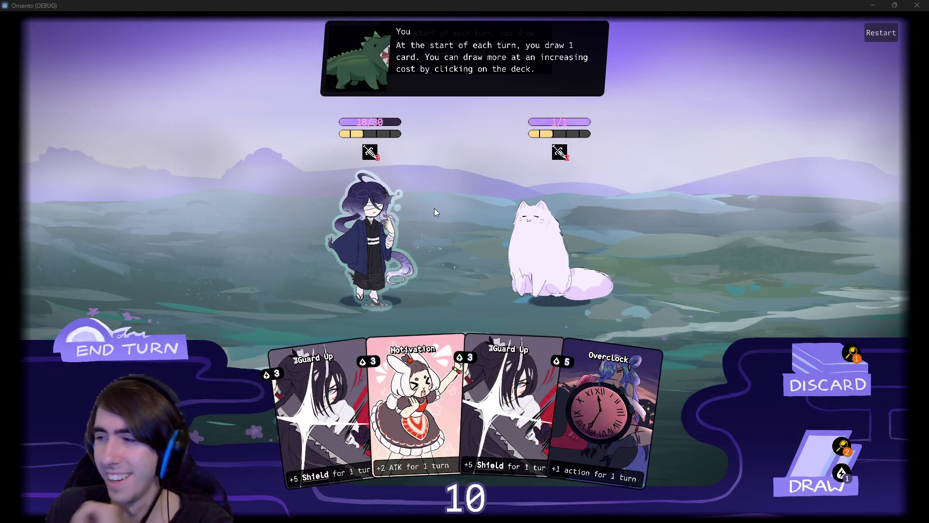
Step: Stop the debug run and look over intro2's View node and the player view scene
left_click(916, 5)
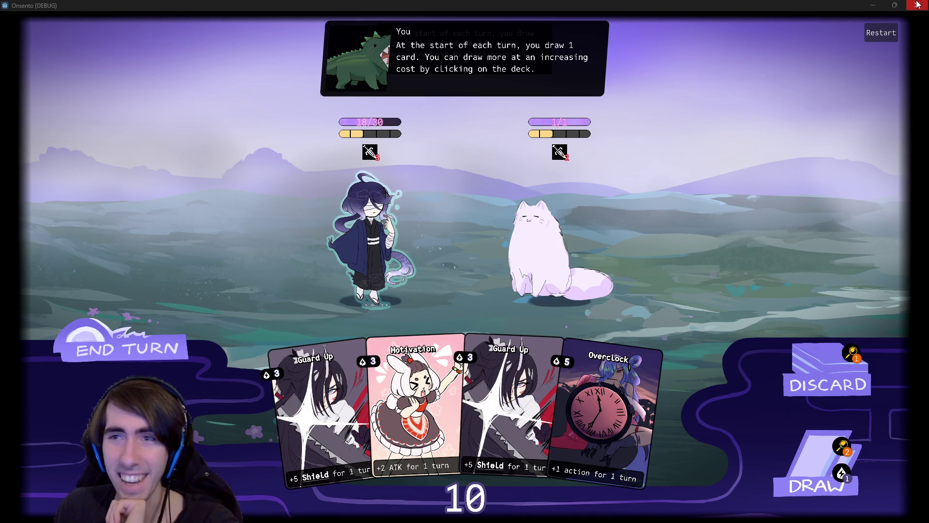
left_click(415, 25)
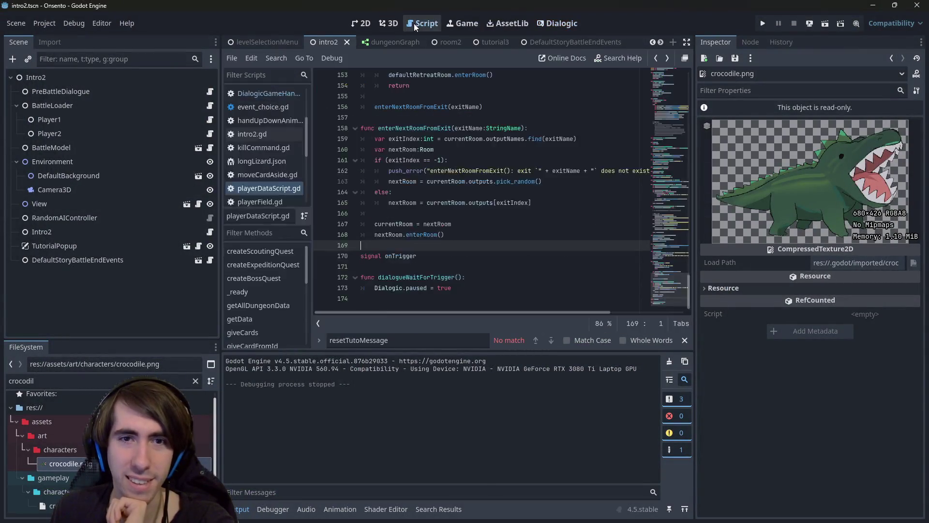
left_click(360, 23)
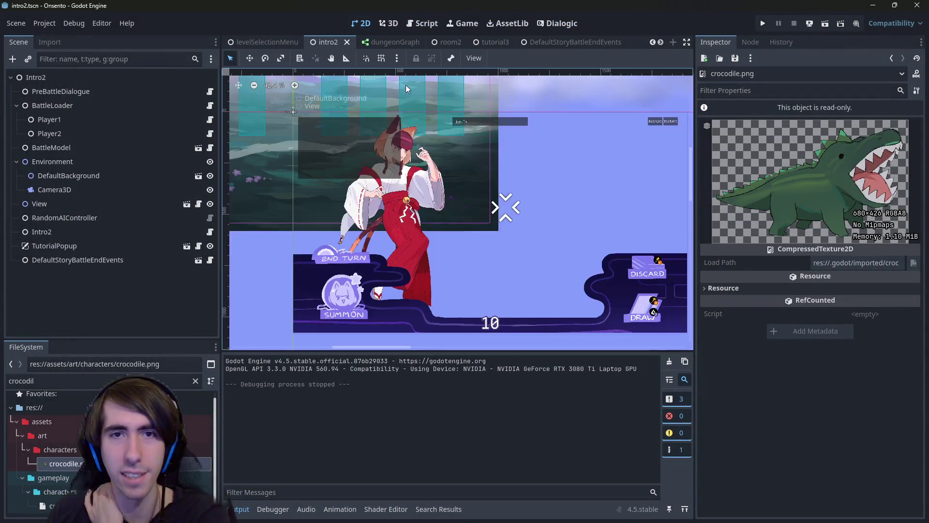
left_click(492, 126)
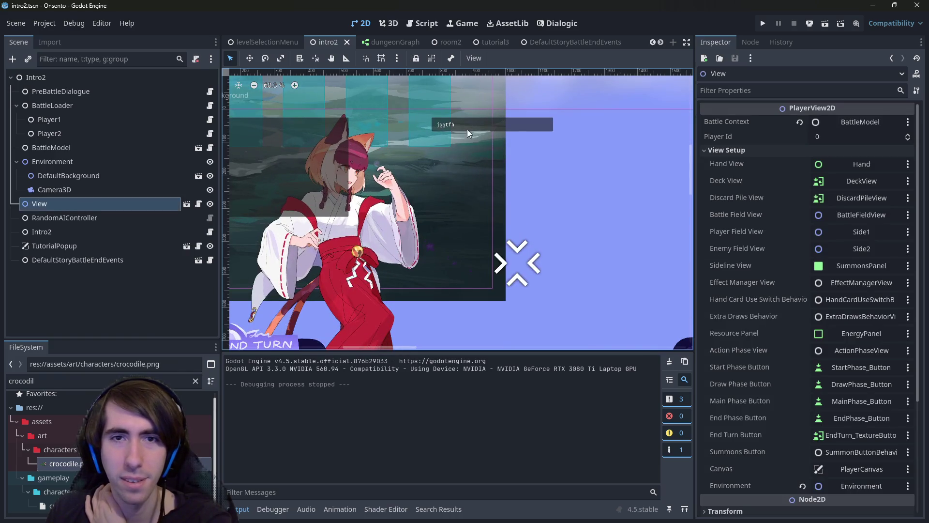
double_click(542, 129)
scroll(532, 140, "up", 3)
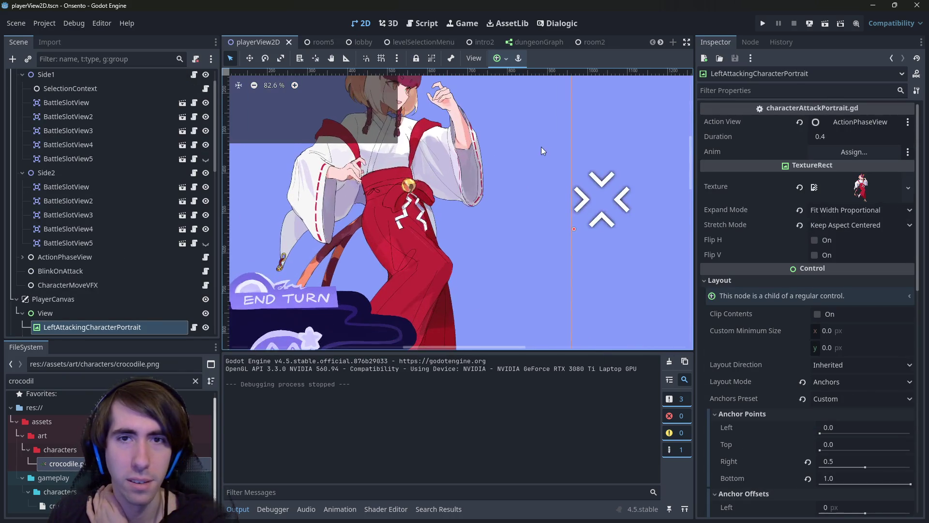
scroll(513, 179, "down", 3)
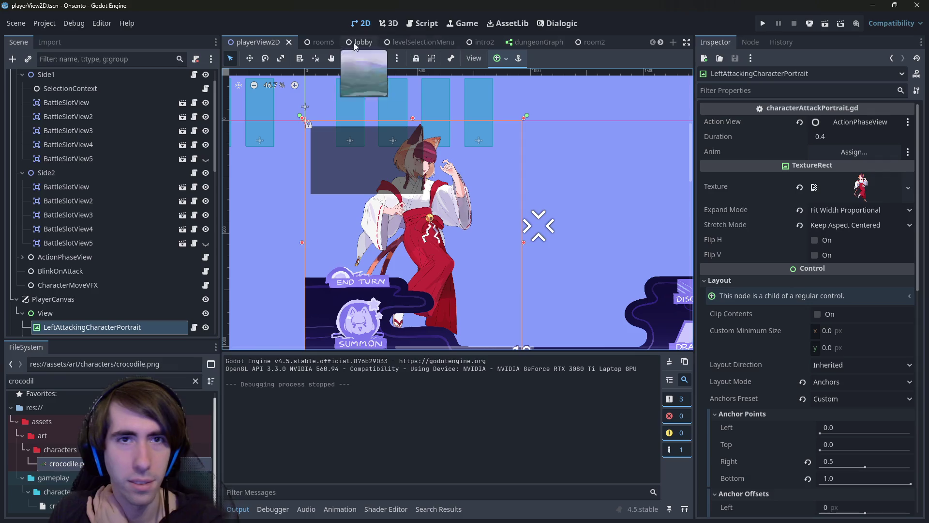
left_click(481, 43)
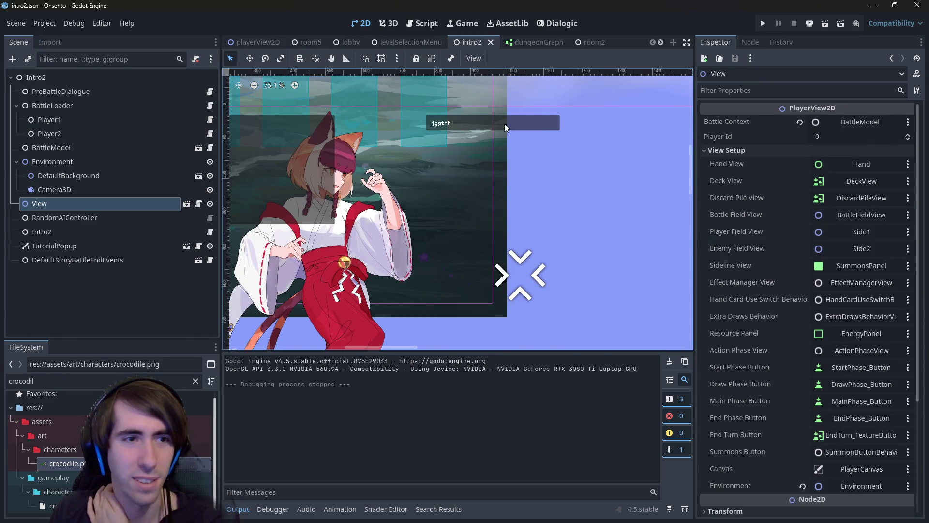
Step: Inspect the TutorialPopup node and its battlePopup scene, then return to intro2
left_click(94, 244)
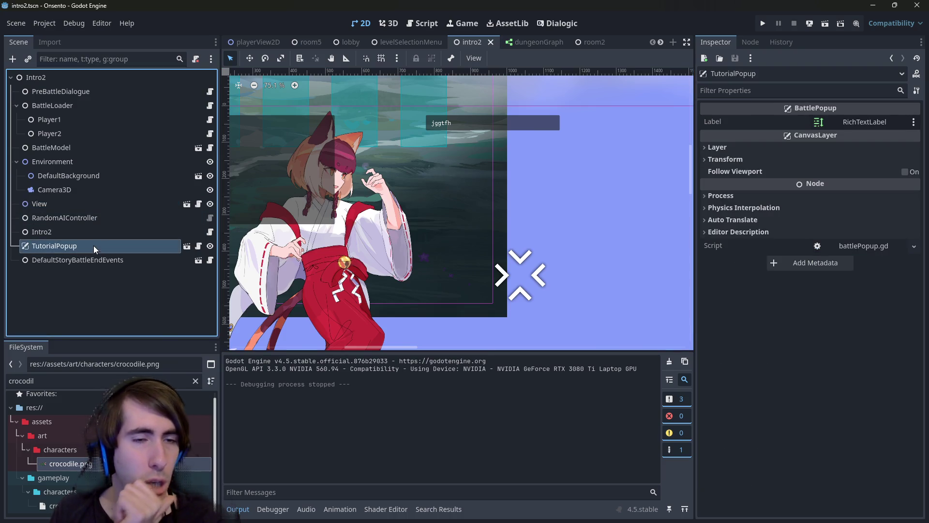
left_click(188, 245)
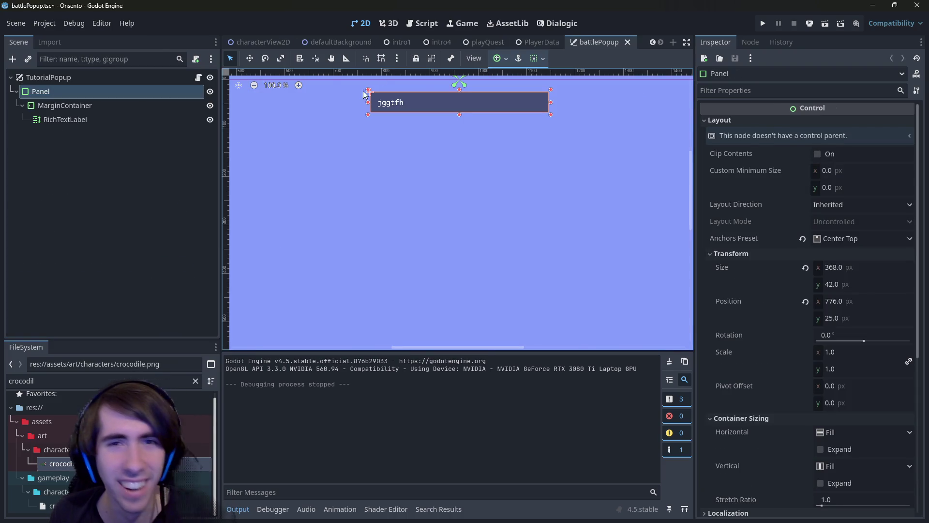
middle_click(596, 42)
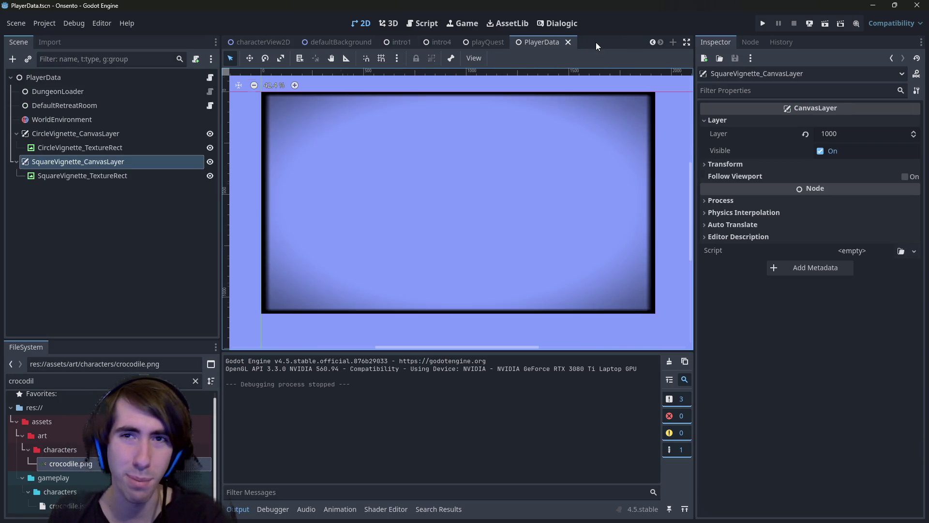
scroll(426, 41, "up", 5)
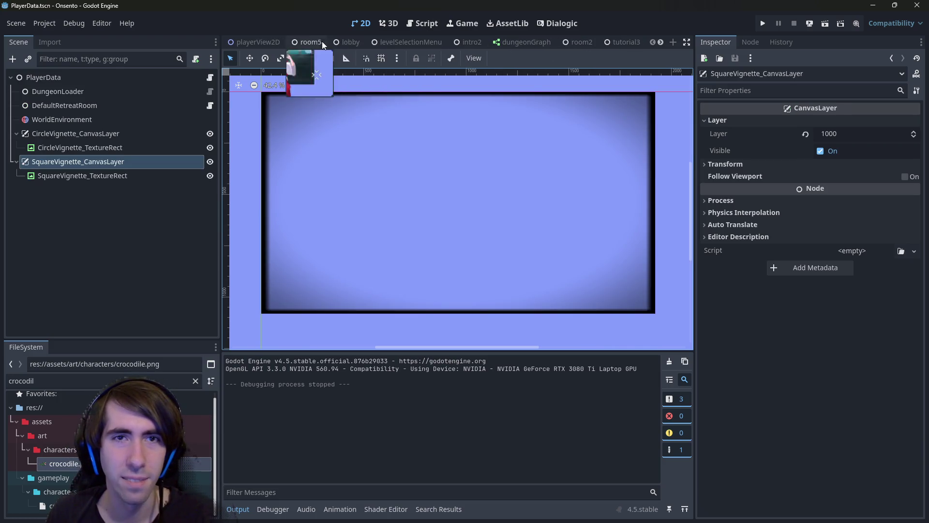
left_click(472, 36)
Step: Delete TutorialPopup, clear Intro2's Tutorial Label reference, and open intro2.gd
left_click(92, 245)
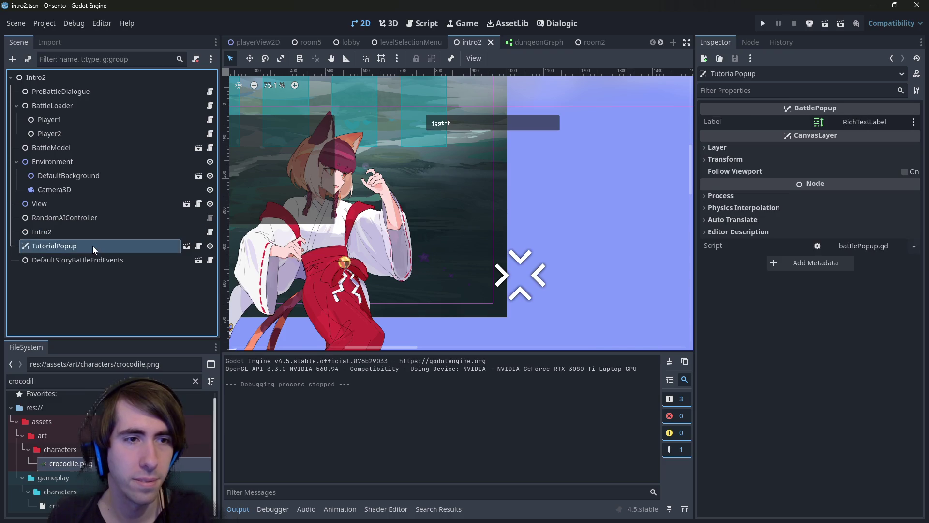
key("Delete")
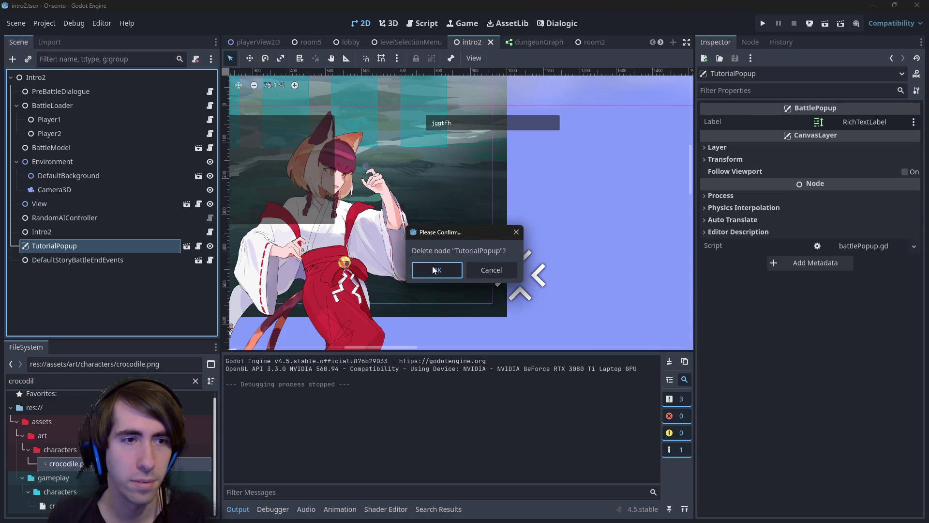
left_click(433, 269)
left_click(47, 231)
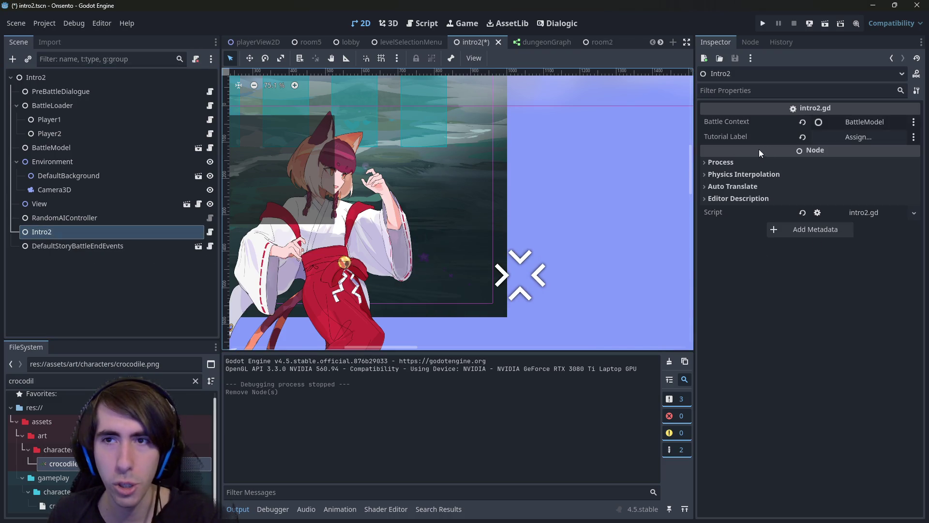
left_click(802, 136)
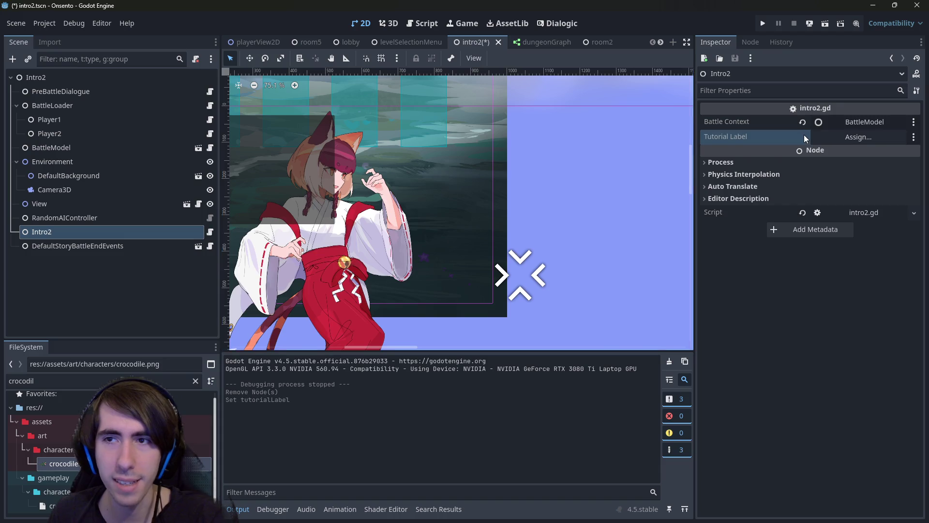
left_click(210, 231)
Step: Delete the tutorialLabel export line from intro2.gd and save
scroll(424, 155, "up", 10)
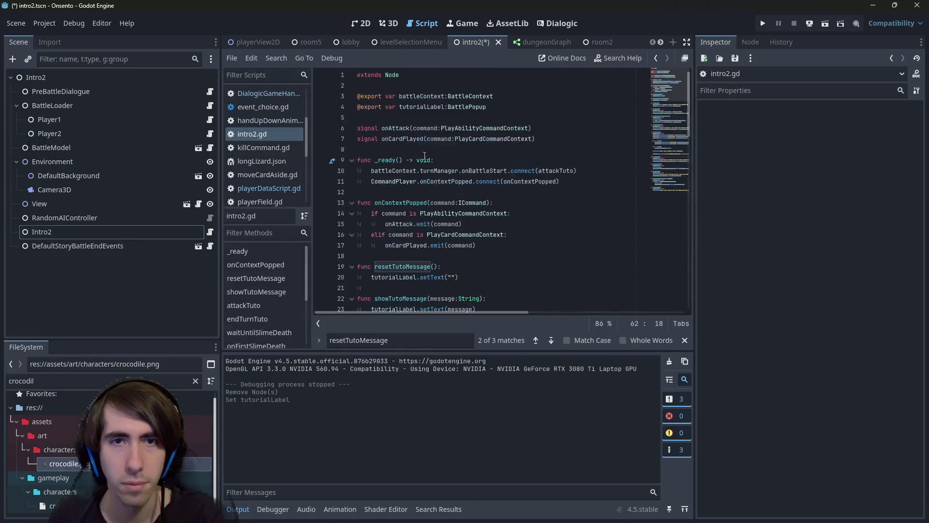
mouse_move(514, 106)
left_mouse_down()
mouse_move(450, 96)
mouse_move(301, 106)
left_mouse_up()
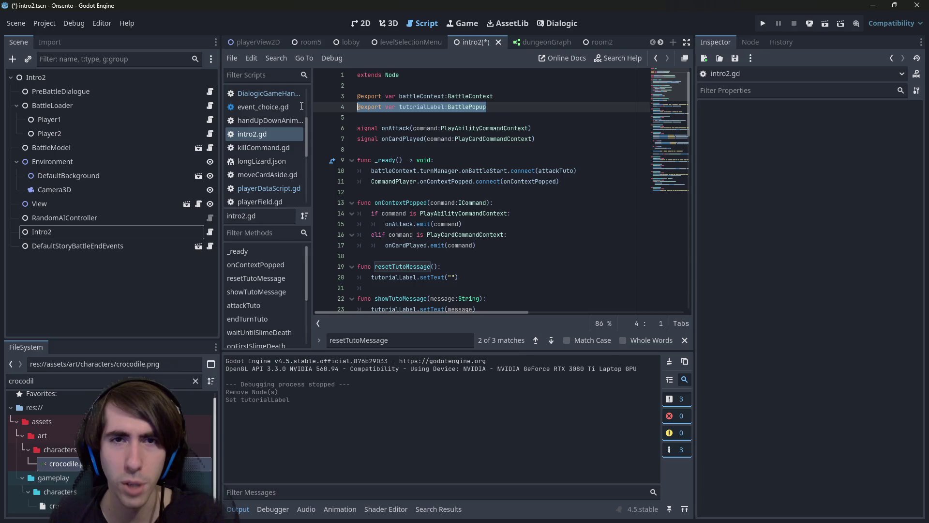
key("BackSpace")
key("BackSpace")
key("ctrl+s")
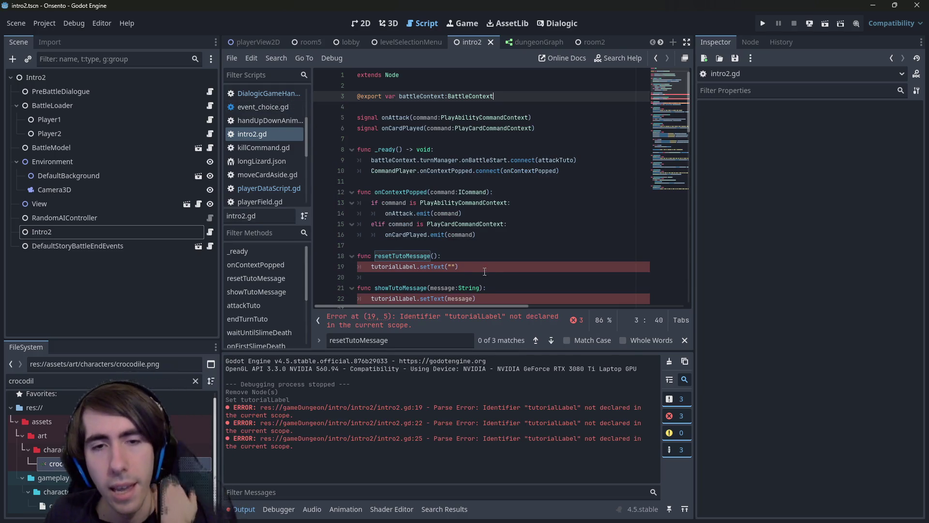
Step: Delete the resetTutoMessage and showTutoMessage function definitions
left_click(484, 272)
scroll(479, 242, "down", 2)
mouse_move(476, 234)
left_mouse_down()
mouse_move(338, 211)
mouse_move(328, 191)
left_mouse_up()
scroll(478, 252, "down", 9)
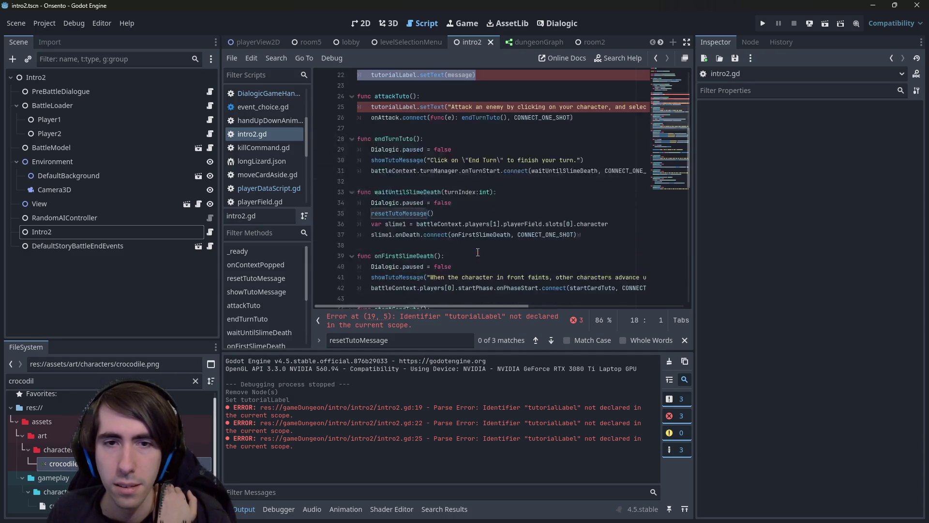
scroll(478, 252, "up", 9)
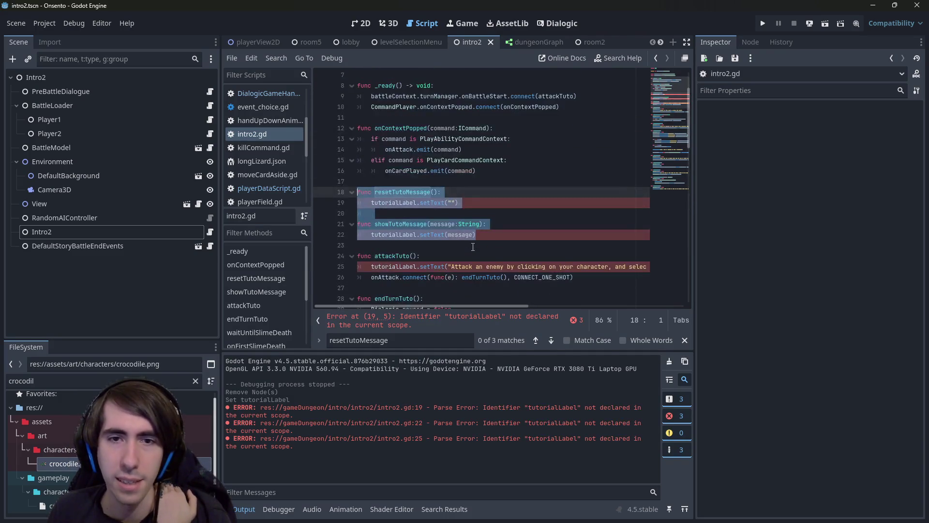
left_click(501, 239)
left_click_drag(509, 238, 341, 190)
key("BackSpace")
key("BackSpace")
key("BackSpace")
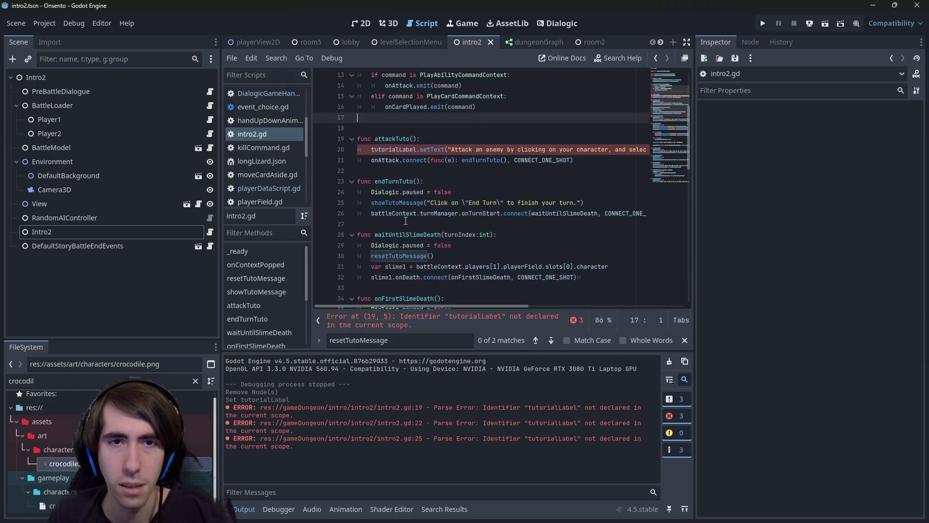
Step: Remove the tutorialLabel.setText line in attackTuto and the showTutoMessage call in endTurnTuto
left_click(358, 172)
key("shift+Down")
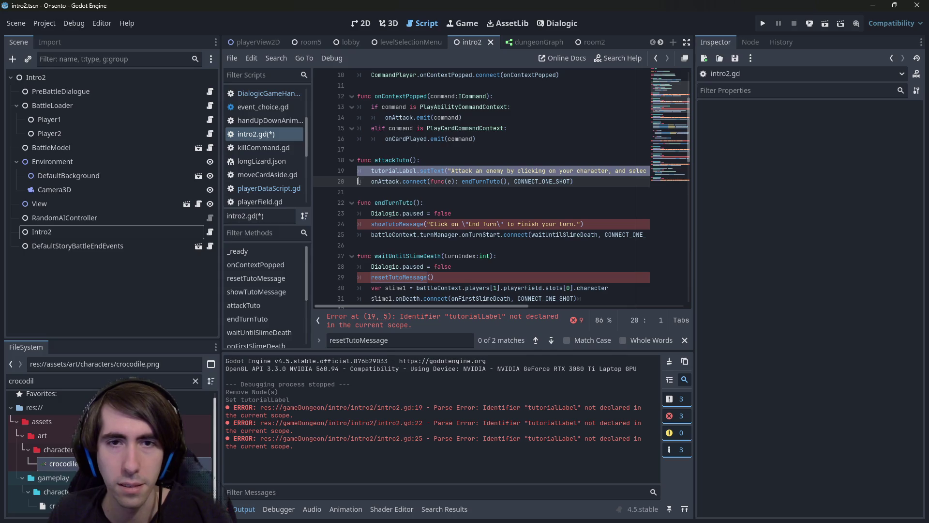
key("BackSpace")
left_click(359, 215)
key("shift+Down")
key("BackSpace")
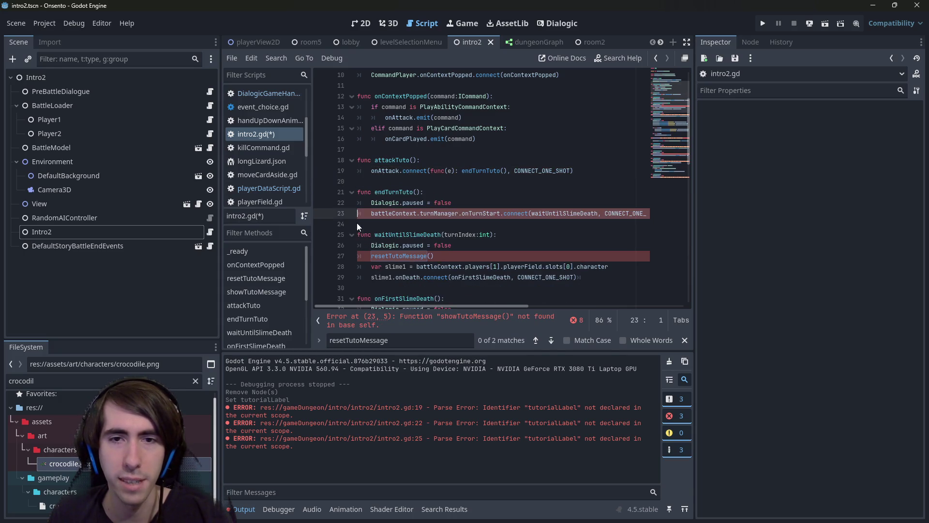
Step: Remove the resetTutoMessage call line and save the script
left_click(358, 257)
key("shift+Down")
key("BackSpace")
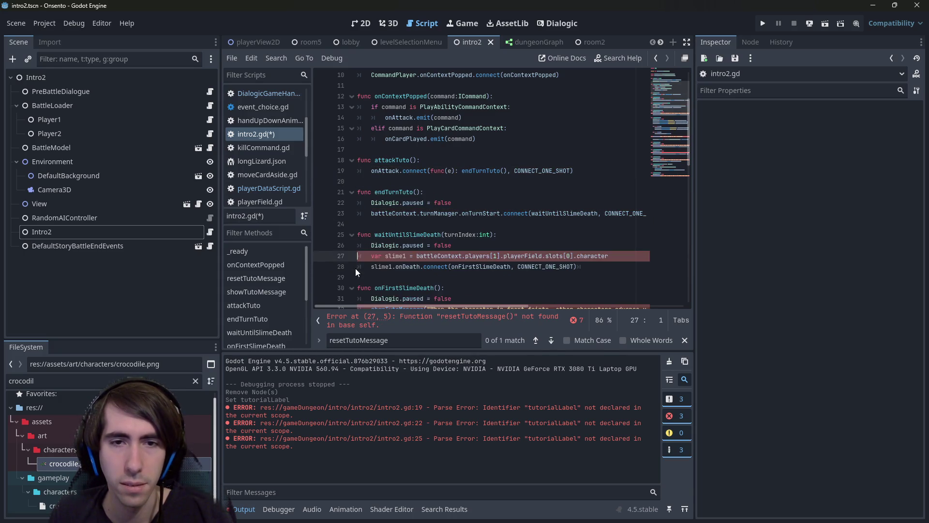
scroll(355, 268, "down", 1)
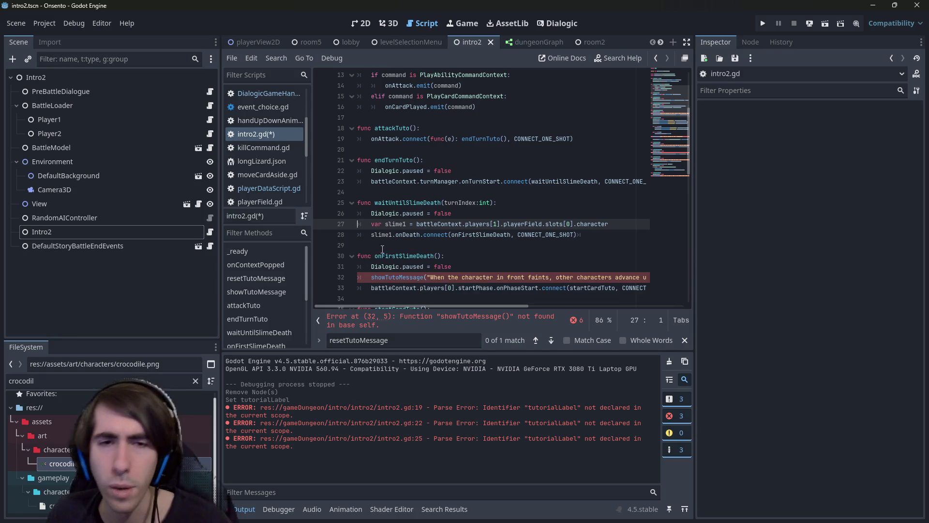
key("ctrl+z")
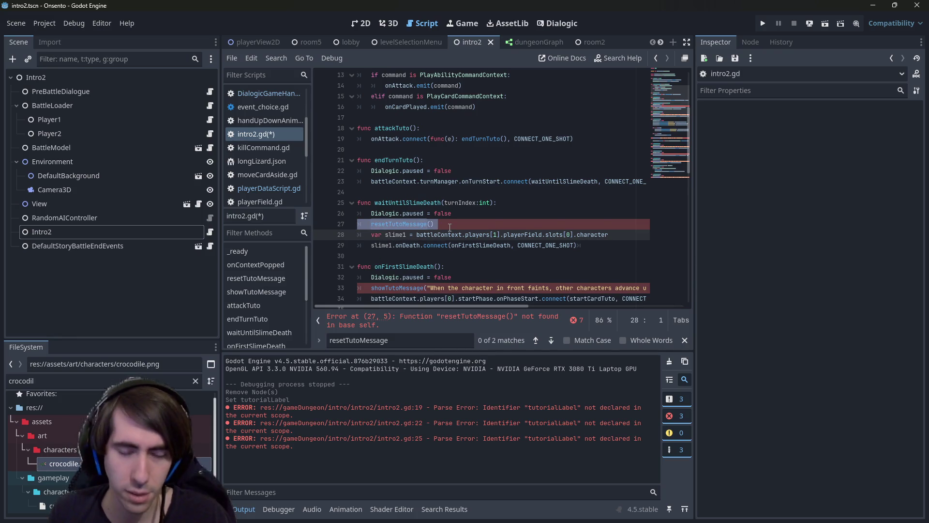
key("BackSpace")
key("ctrl+s")
Step: Delete the showTutoMessage calls in onFirstSlimeDeath, startCardTuto and cardCostTuto, then save
left_click_drag(355, 277, 359, 285)
key("BackSpace")
scroll(390, 274, "down", 2)
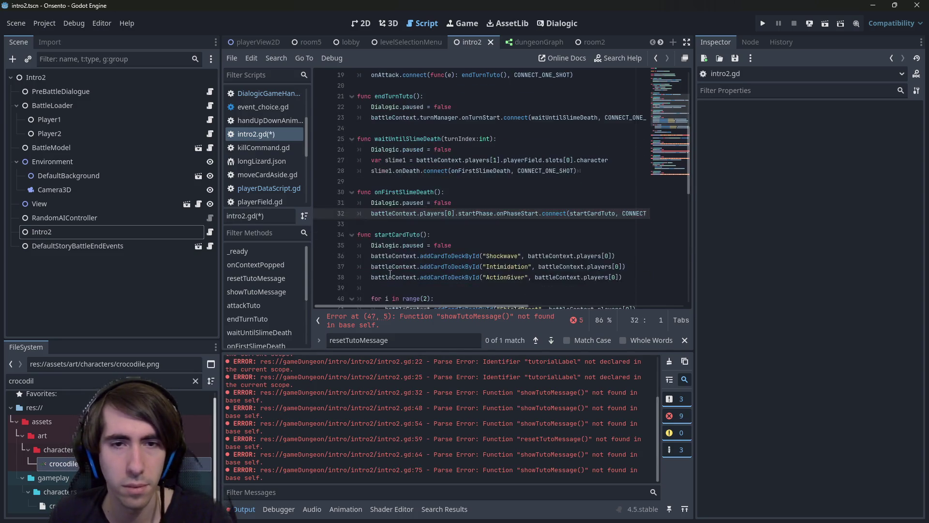
scroll(372, 255, "down", 4)
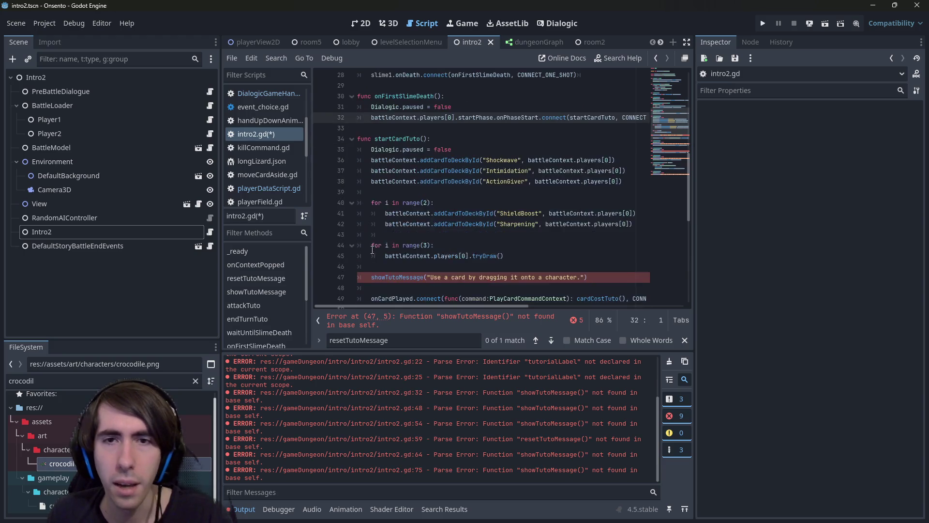
left_click_drag(357, 246, 359, 256)
key("BackSpace")
key("BackSpace")
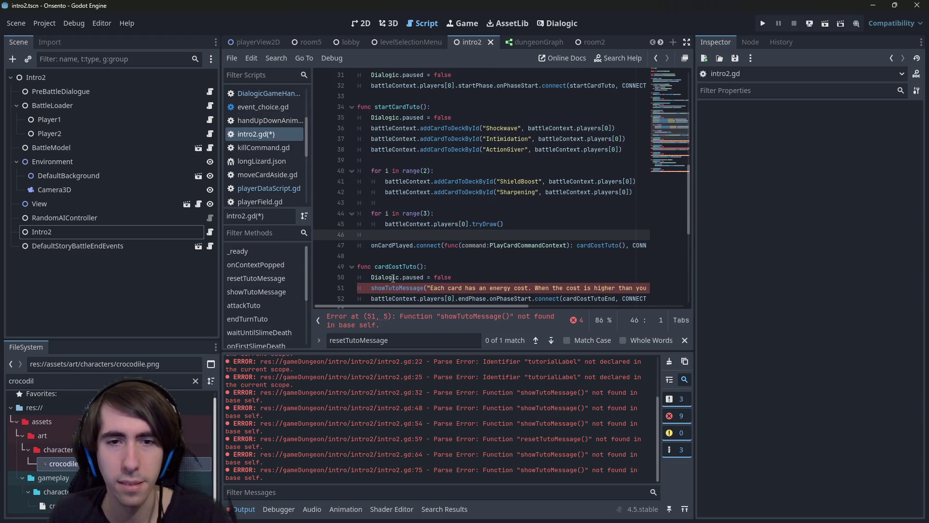
scroll(393, 277, "down", 1)
left_click_drag(358, 258, 358, 267)
key("BackSpace")
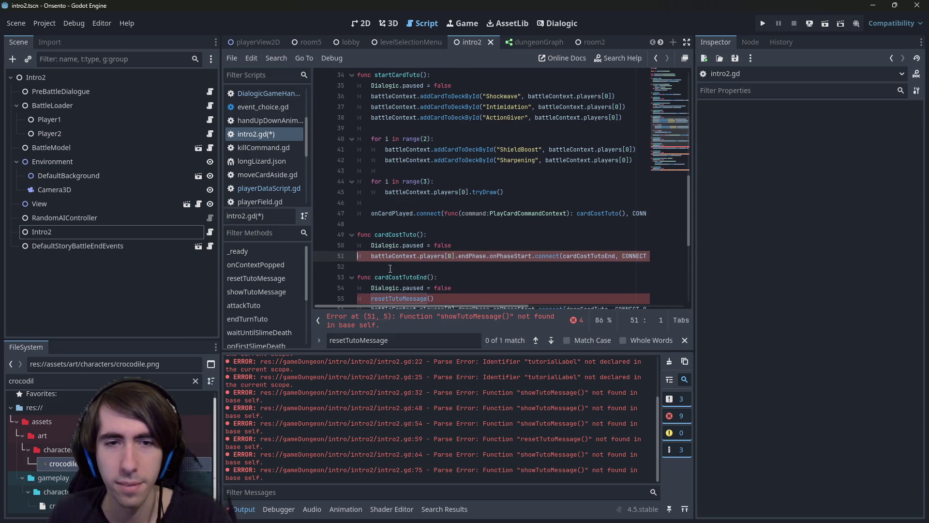
key("ctrl+s")
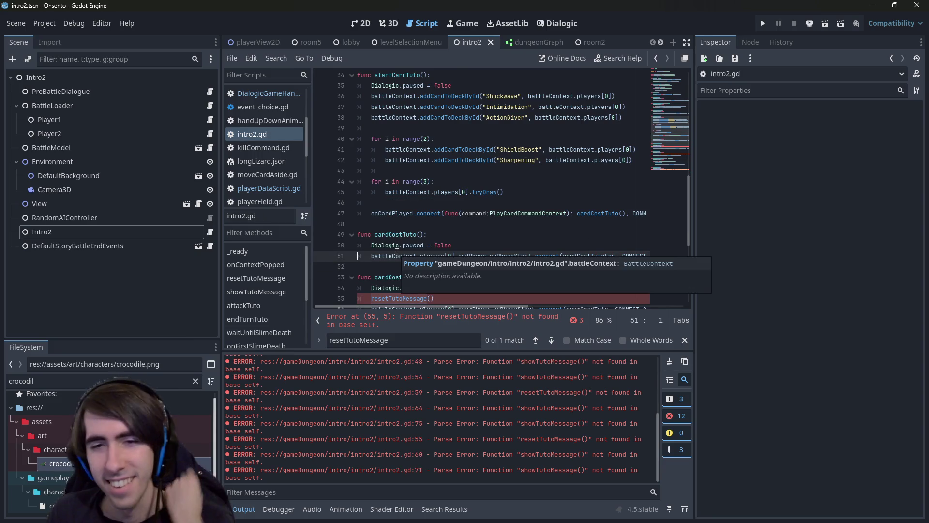
Step: Delete the resetTutoMessage call in cardCostTutoEnd and the remaining showTutoMessage calls, including drawCardTuto
scroll(390, 253, "down", 2)
left_click_drag(463, 238, 346, 234)
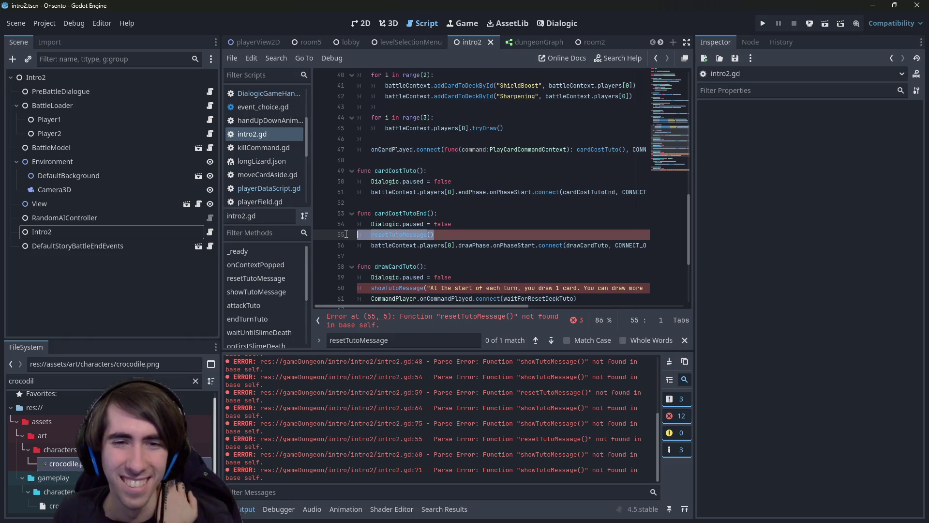
key("BackSpace")
key("BackSpace")
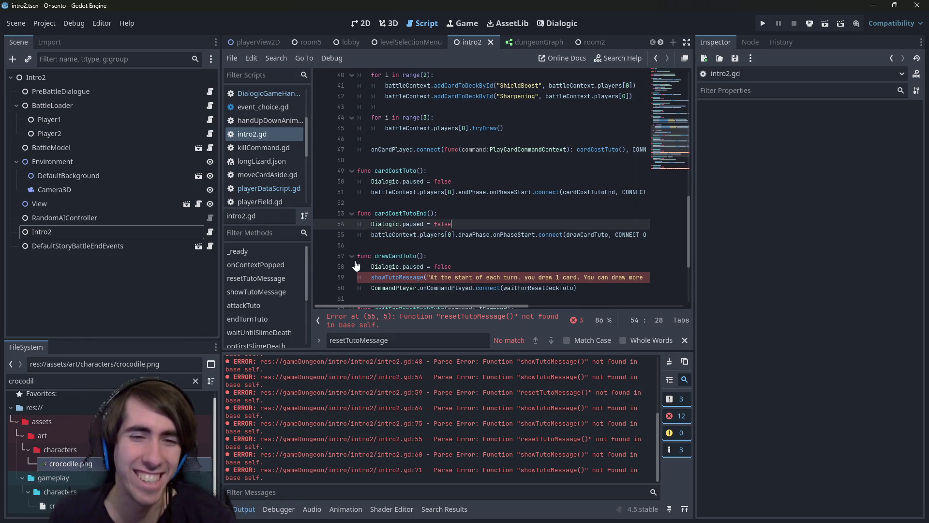
triple_click(359, 278)
key("BackSpace")
key("BackSpace")
scroll(358, 290, "down", 3)
key("ctrl+s")
triple_click(360, 277)
key("BackSpace")
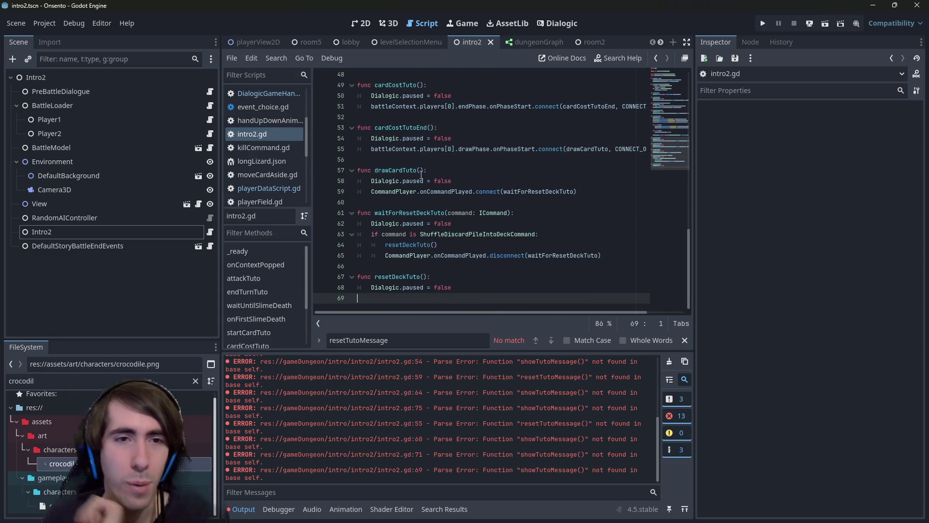
Step: Check the intro2 scene in the 2D view, then run it with Run Current Scene
left_click(359, 25)
scroll(500, 177, "down", 2)
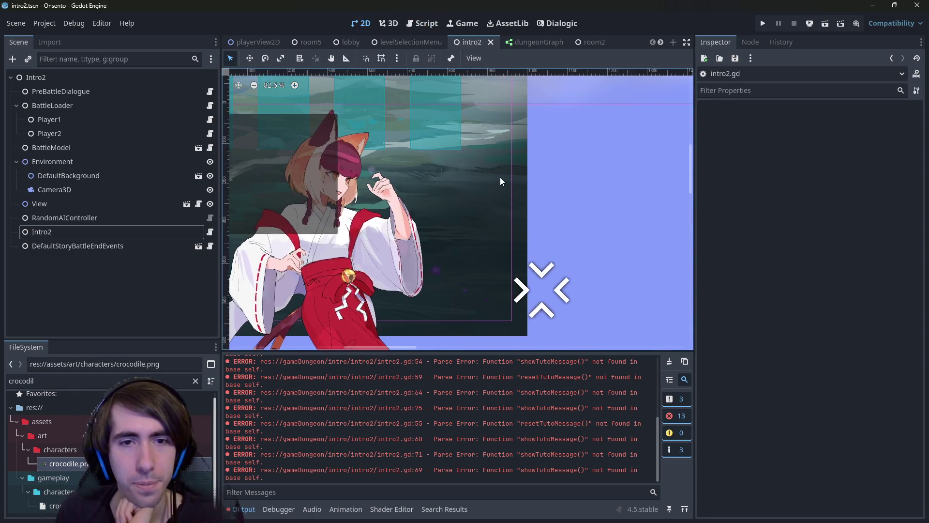
scroll(420, 226, "down", 1)
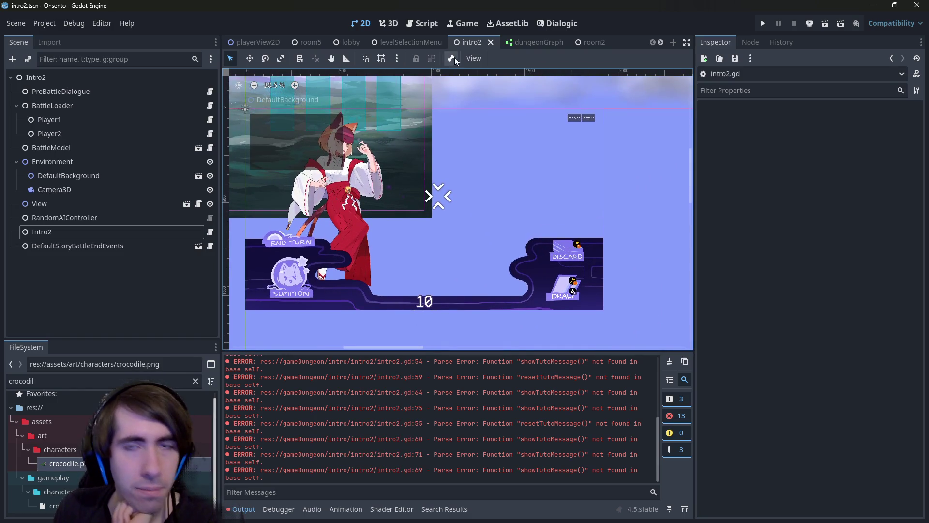
left_click(438, 26)
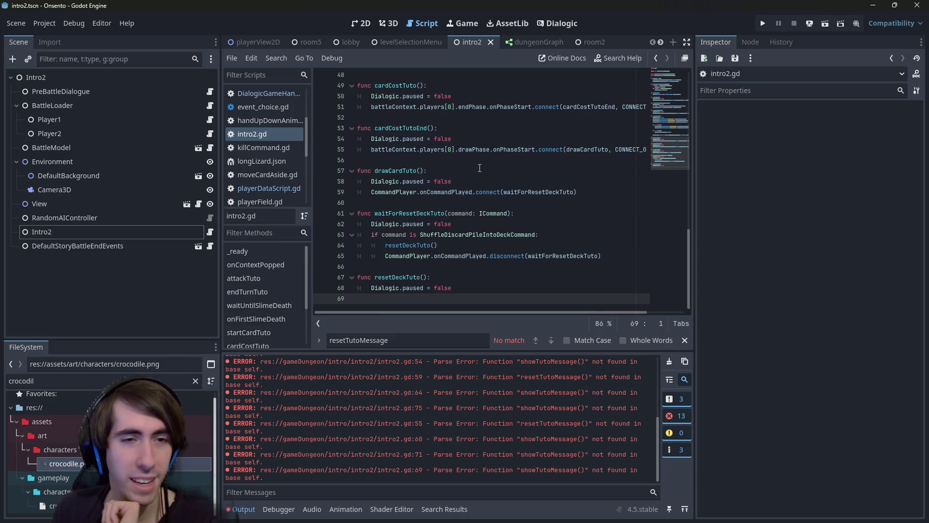
left_click(820, 26)
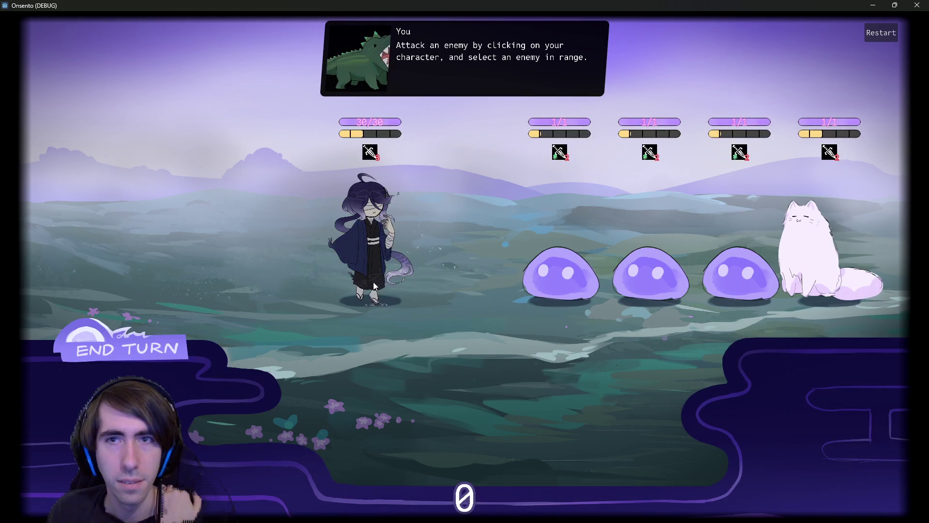
Step: Attack the slimes and end turns until the remaining slime is defeated
left_click(377, 259)
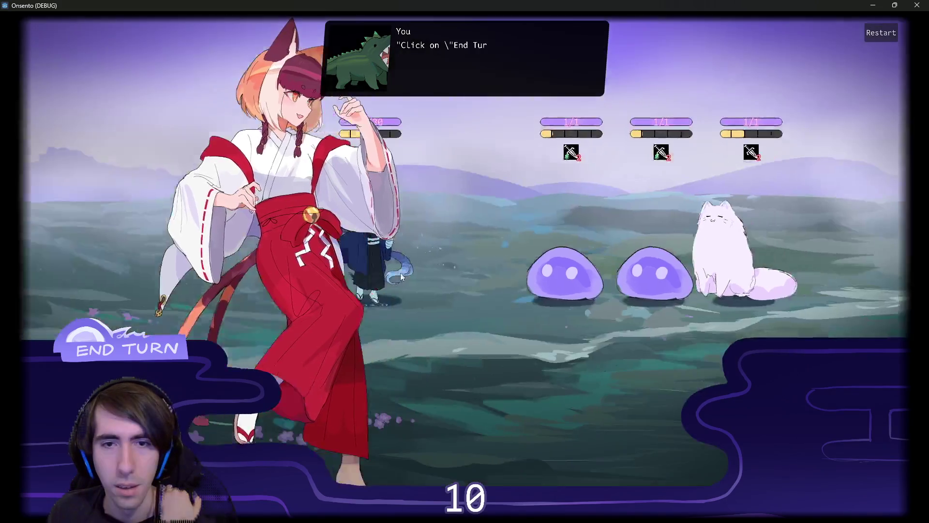
left_click(126, 347)
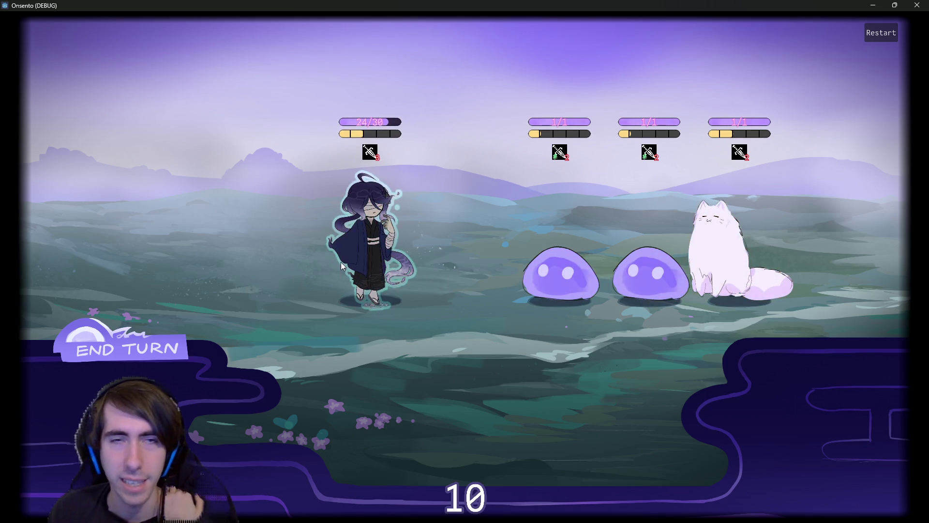
left_click(125, 347)
left_click(367, 257)
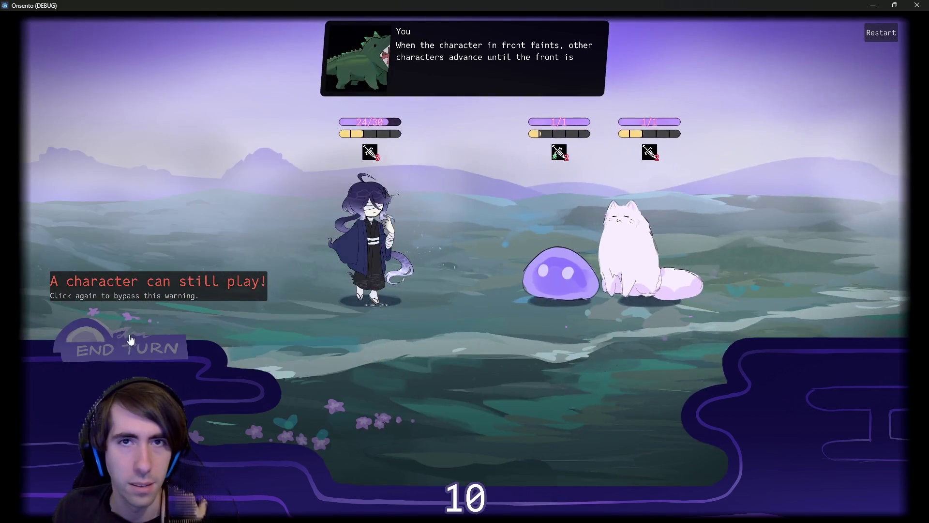
left_click(131, 340)
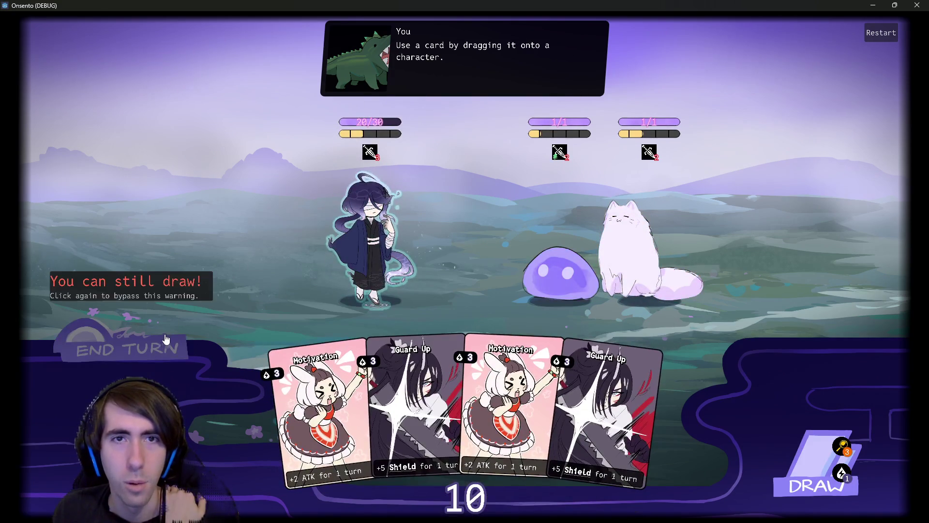
left_click(338, 266)
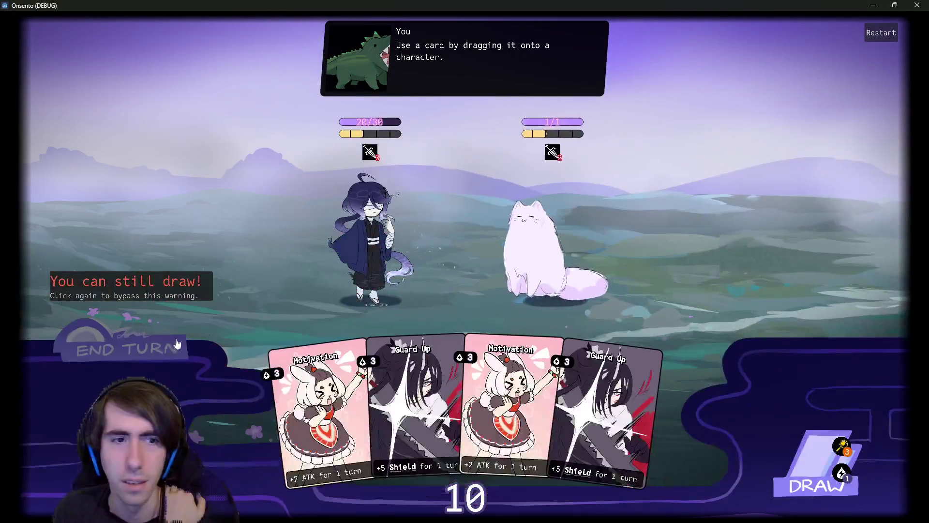
Step: Play the Motivation card, draw another card, restart the battle, and close the game
left_click_drag(317, 397, 358, 254)
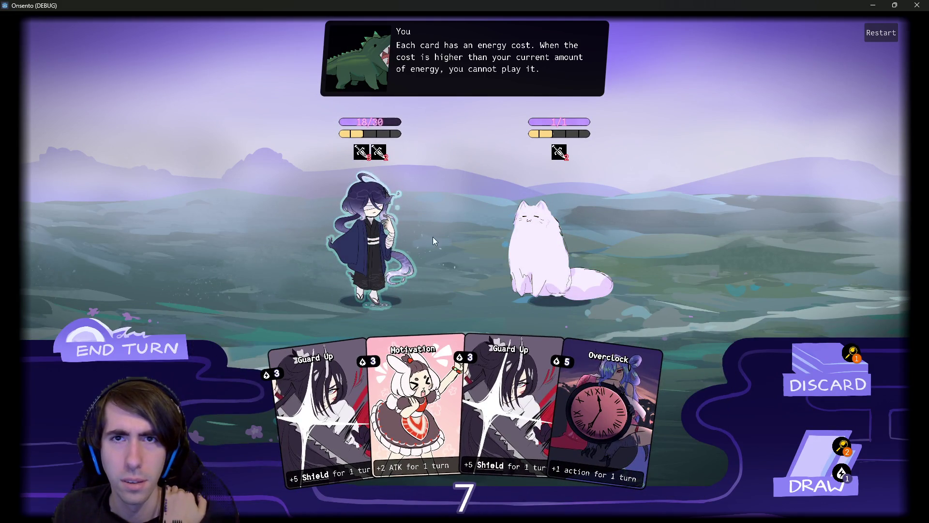
left_click_drag(580, 363, 376, 245)
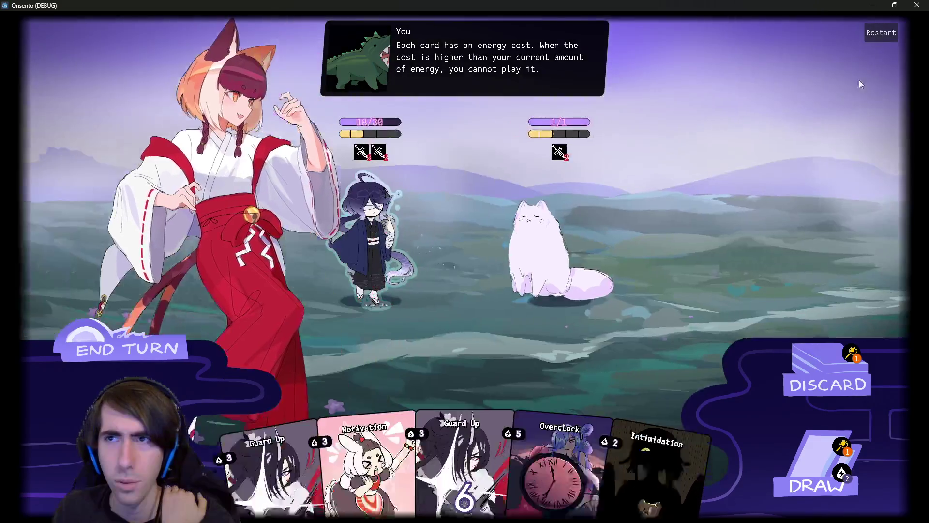
left_click(877, 31)
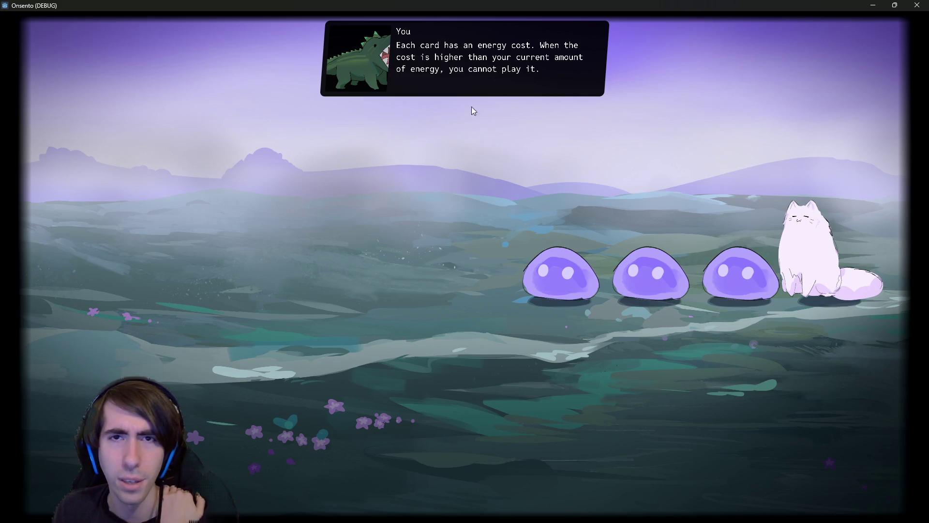
left_click(917, 5)
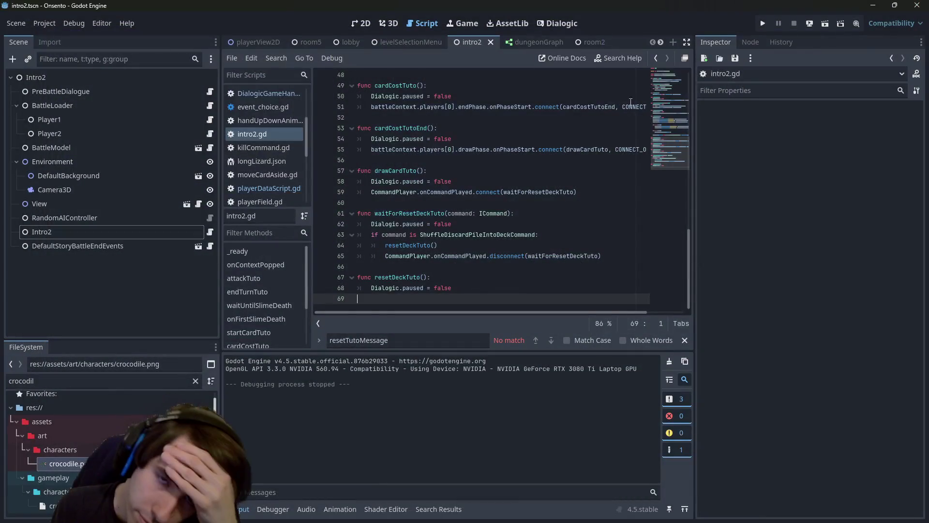
Step: Select the Dialogic.paused = false statement on line 58 and open the quick file search
left_click(451, 181)
key("shift+Home")
key("shift+Home")
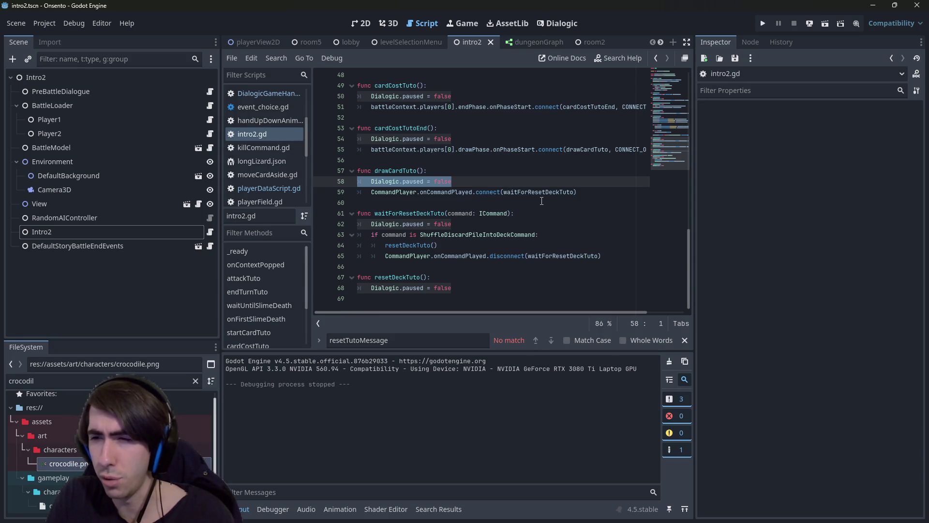
key("shift+alt+o")
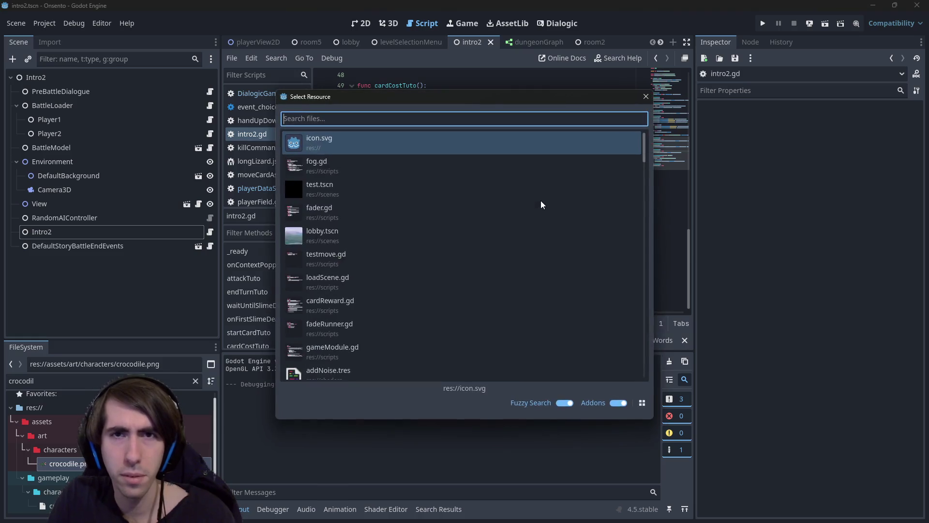
Step: Dismiss the 'restart' file search and open the playerView2D scene from the 2D view
type("restart")
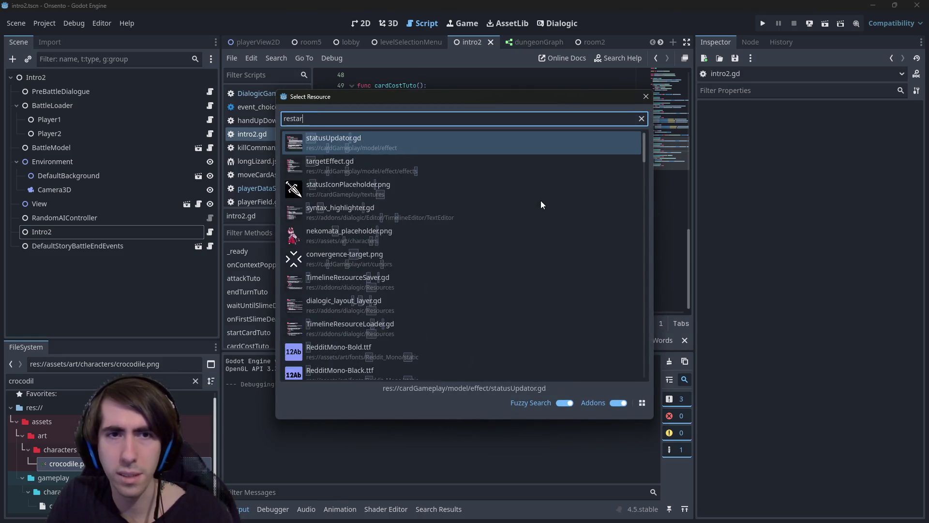
key("Escape")
left_click(359, 24)
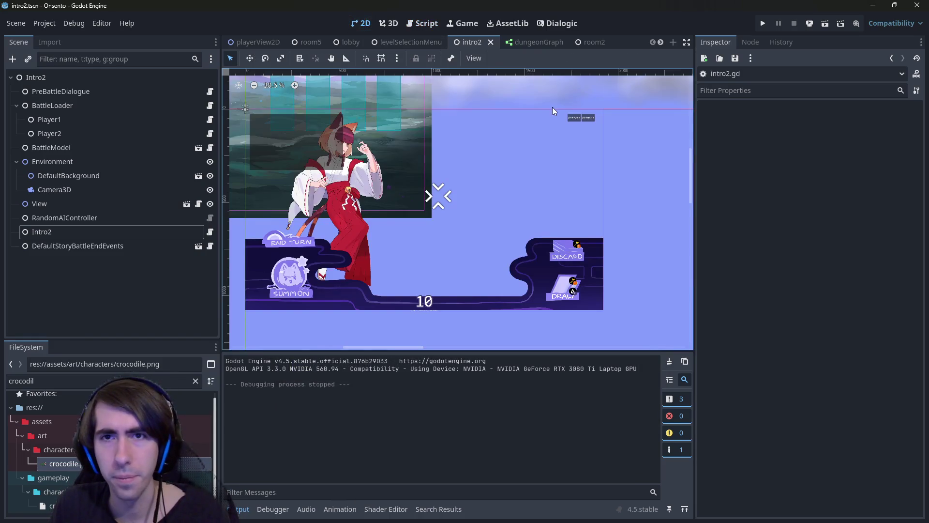
scroll(580, 130, "up", 3)
left_click(626, 162)
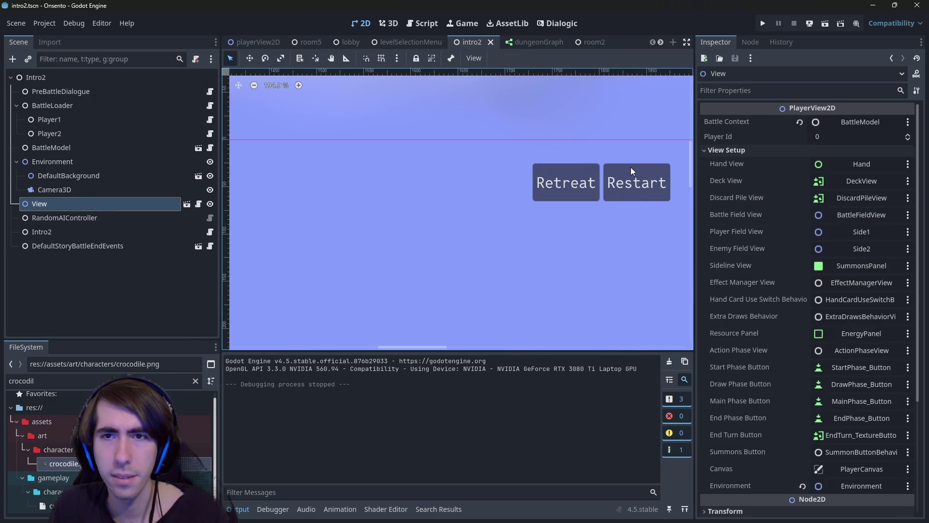
double_click(631, 167)
Step: Find the RestartButton and open battleToolbar.gd attached to the BattleToolbar node
left_click_drag(626, 172, 426, 167)
scroll(510, 132, "up", 5)
left_click(495, 133)
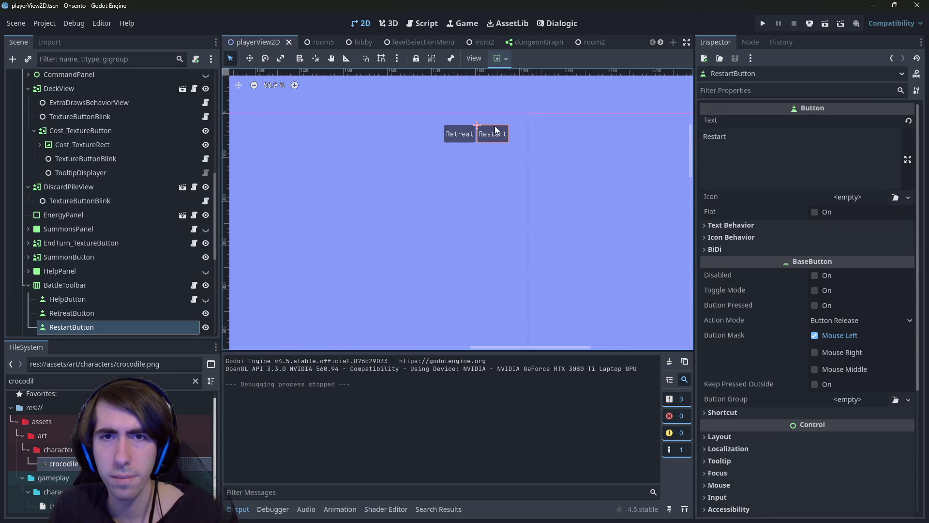
scroll(801, 427, "up", 4)
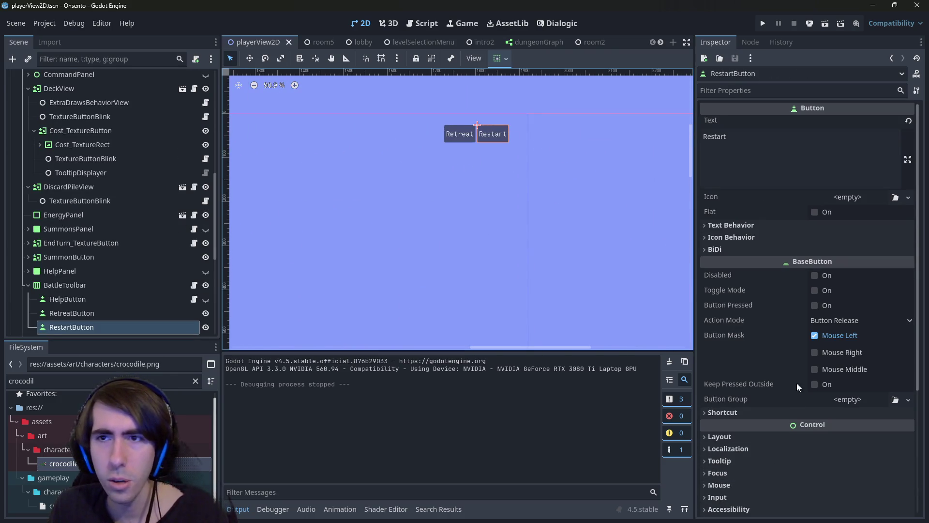
left_click(171, 286)
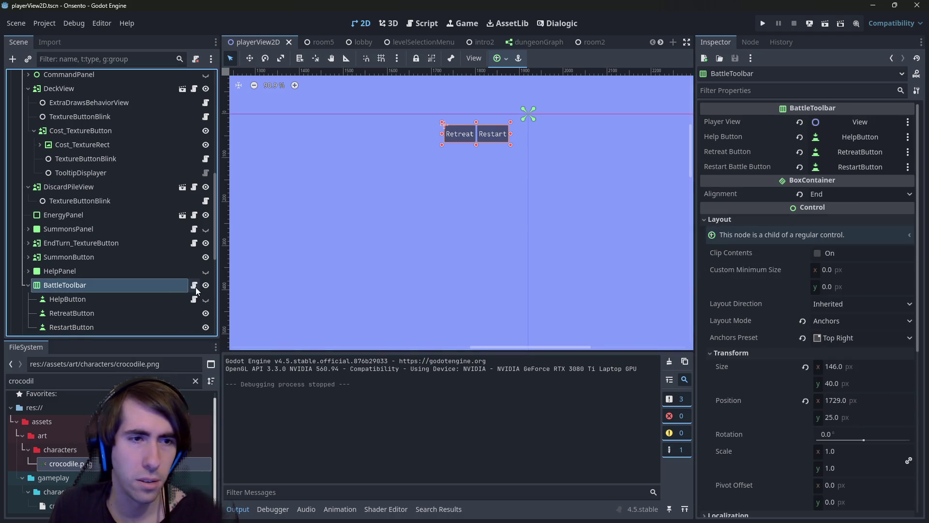
left_click(195, 286)
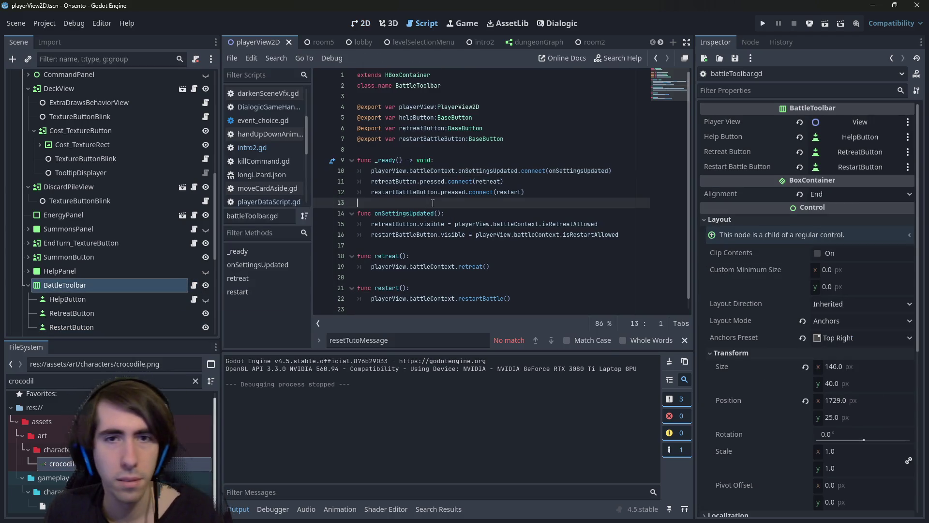
Step: Trace the restart button's handler to restartBattle() in battleContext.gd
double_click(422, 128)
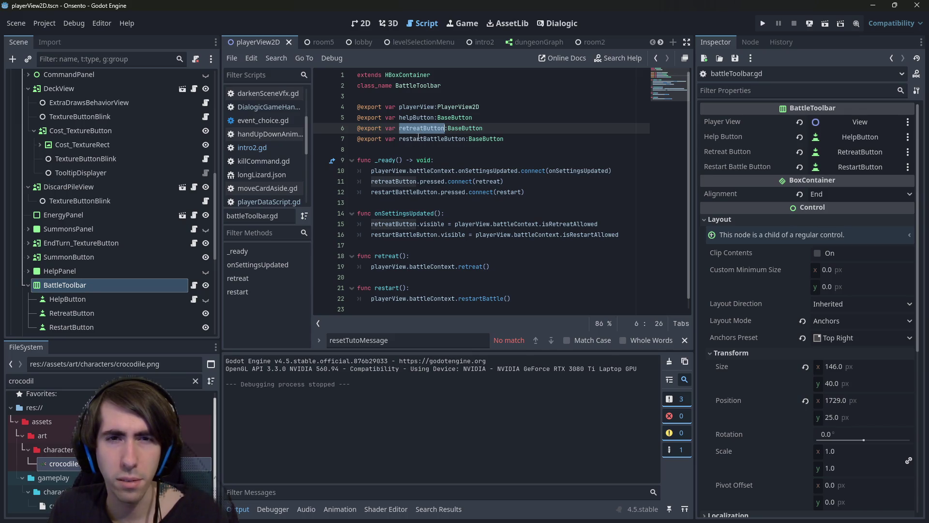
double_click(418, 138)
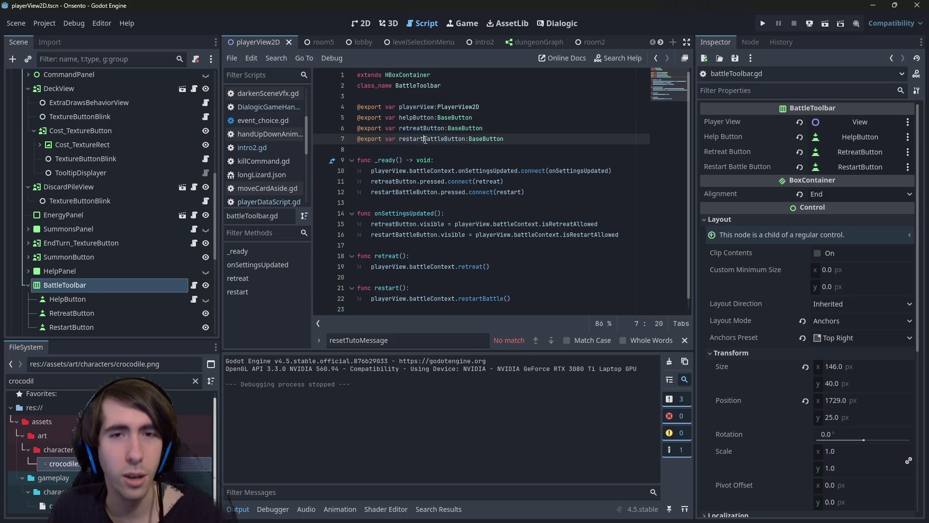
double_click(508, 192)
scroll(458, 236, "down", 1)
left_click(494, 273)
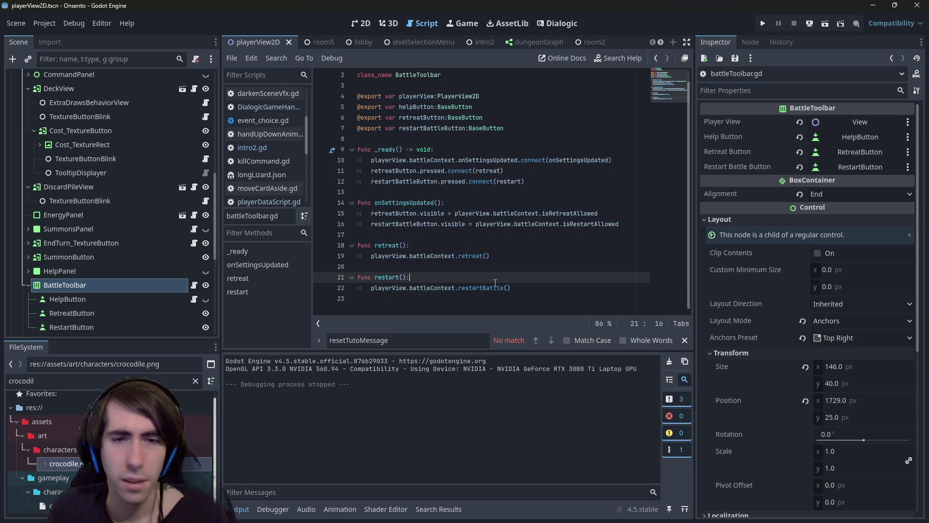
left_click(491, 288, "ctrl")
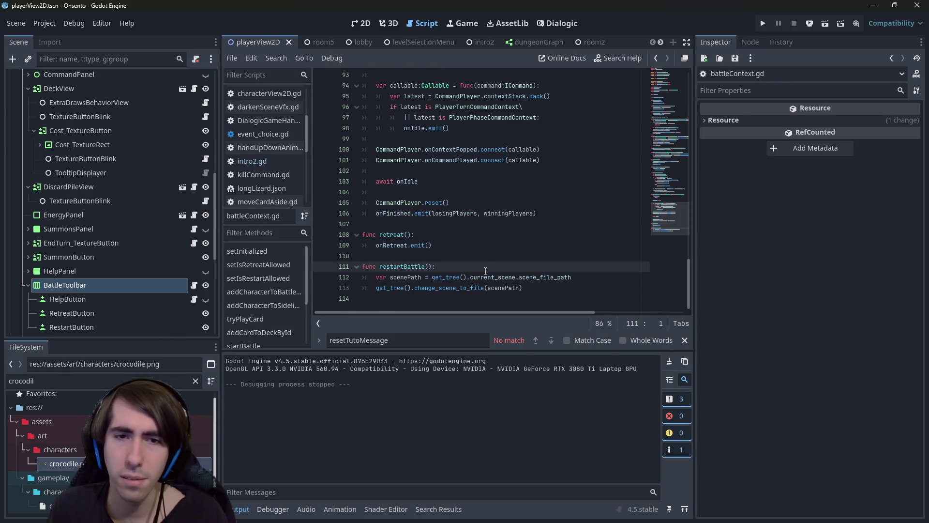
Step: Add 'Dialogic.paused = false' and 'Dialogic.end_timeline(true)' at the top of restartBattle(), then save
left_click(485, 270)
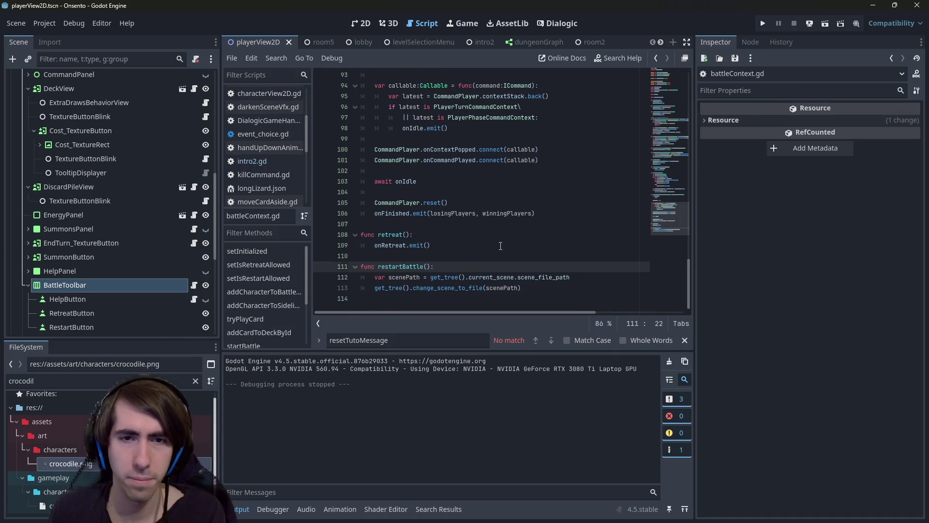
key("Return")
type("Dialogic.paused = false")
double_click(452, 278)
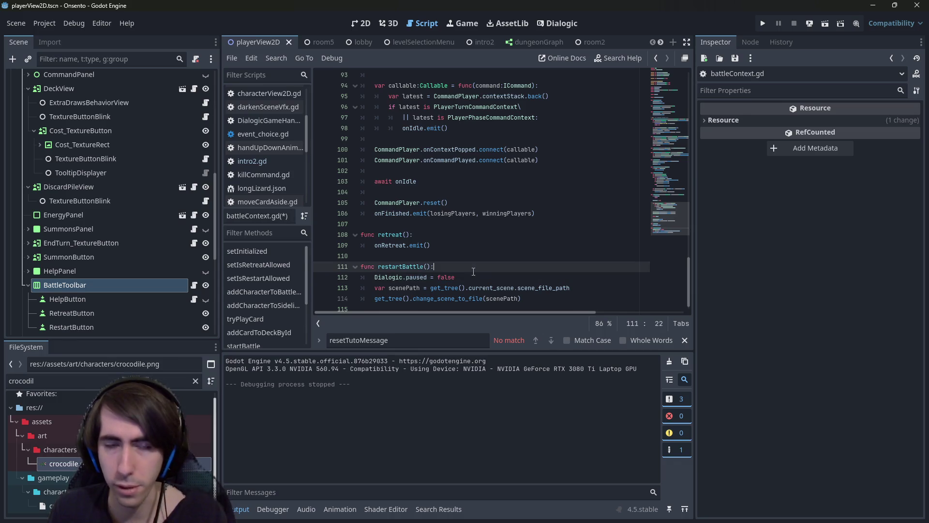
key("Return")
type("Dialogic.")
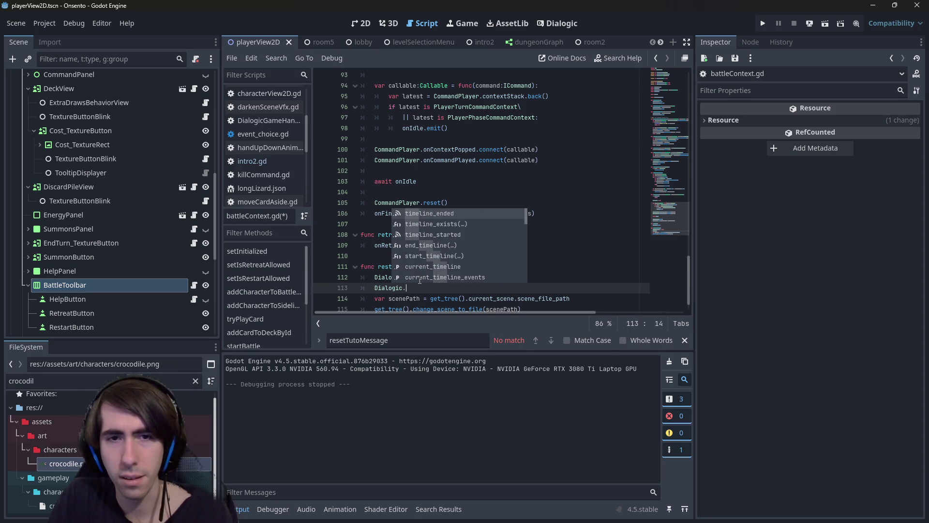
type("e")
key("Return")
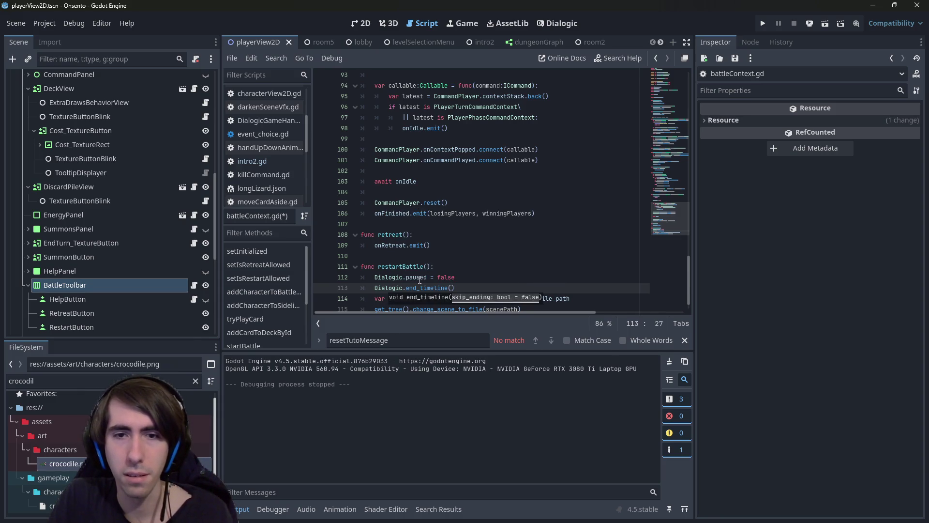
type("true")
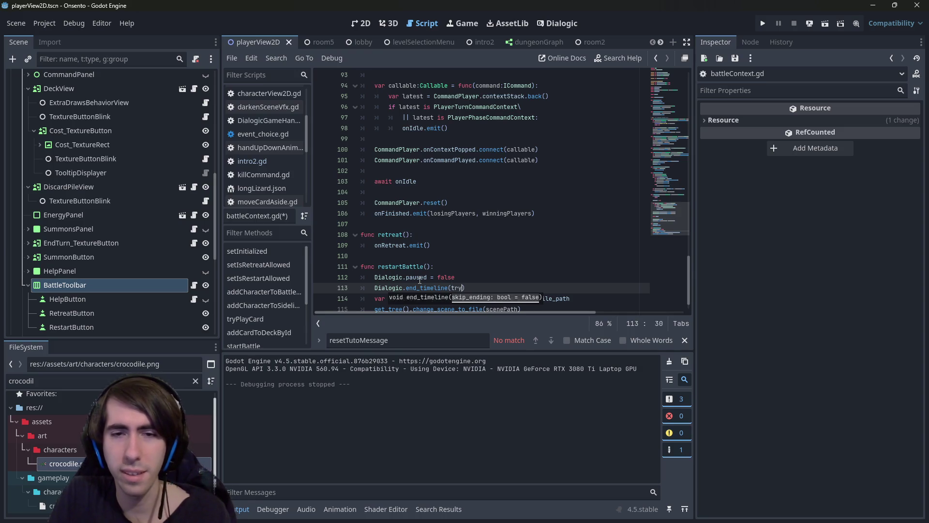
key("ctrl+s")
Step: Inspect the end_timeline and current_timeline definitions, then return to the intro2 scene
left_click(437, 289, "ctrl")
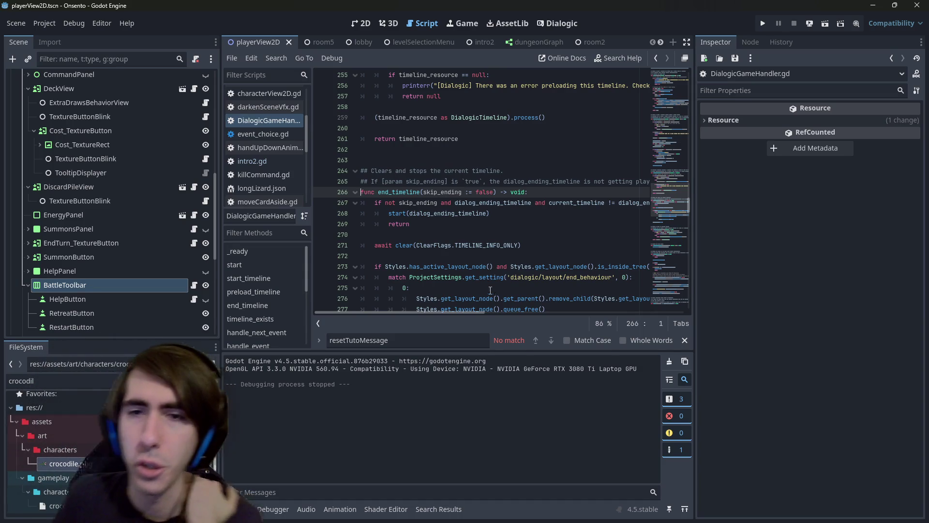
mouse_move(470, 312)
left_mouse_down()
mouse_move(484, 313)
mouse_move(457, 306)
left_mouse_up()
left_click(504, 192)
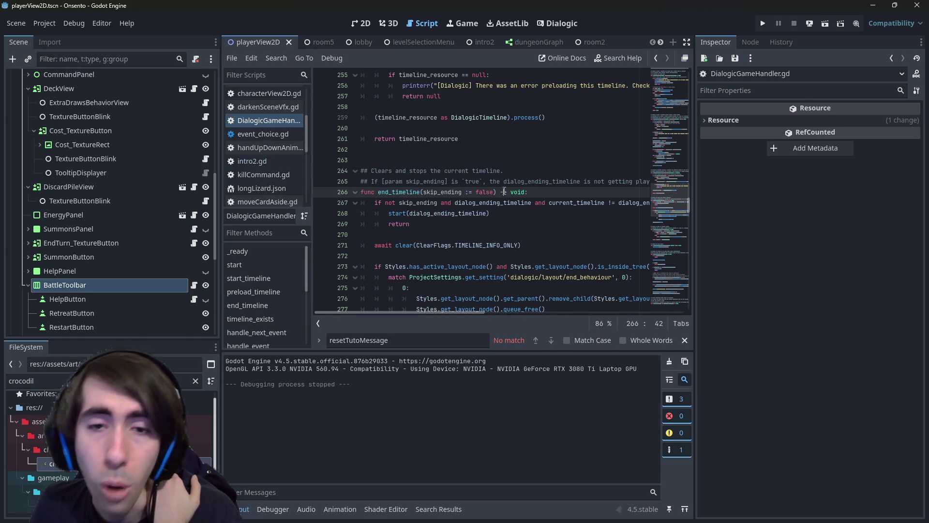
key("alt+Left")
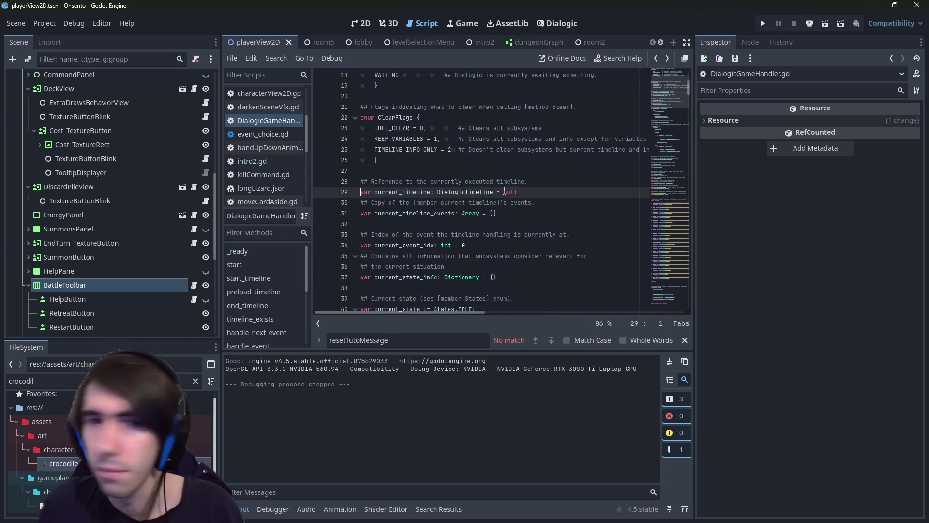
key("alt+Left")
key("alt+Left")
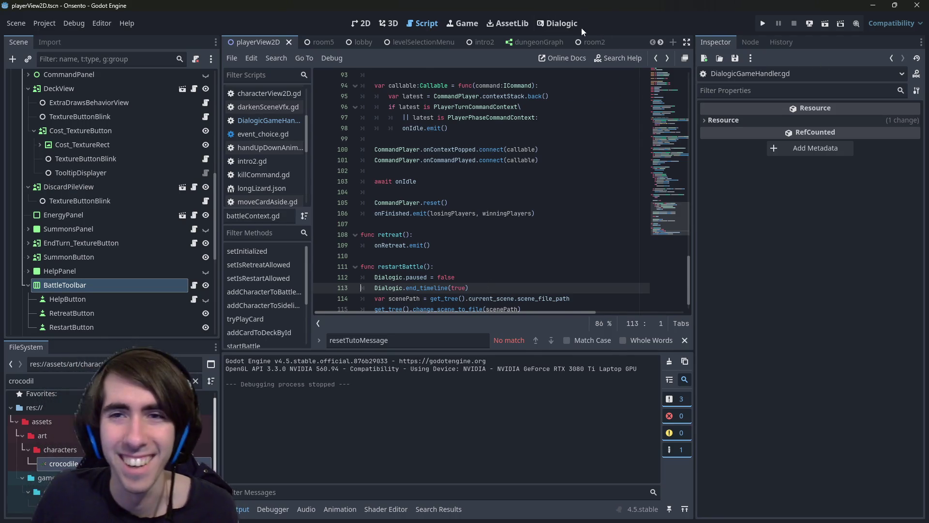
left_click(472, 42)
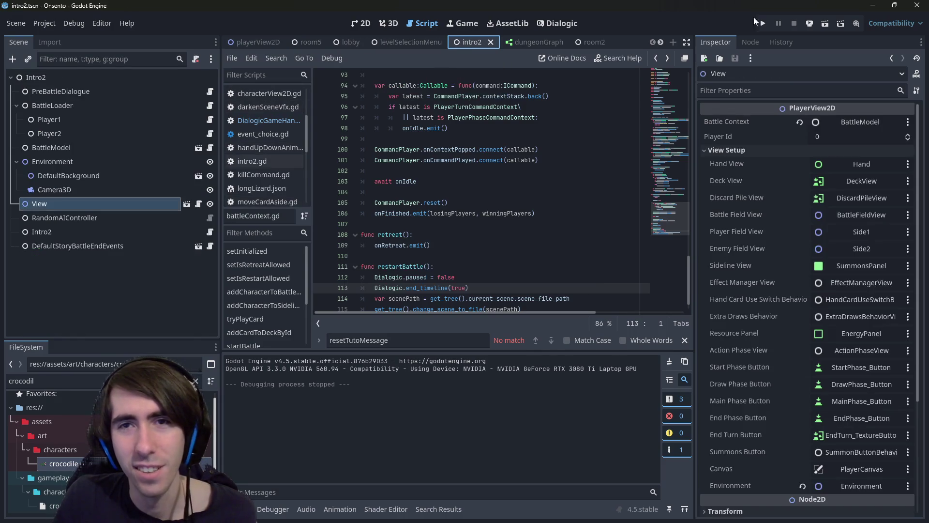
left_click_drag(473, 280, 338, 282)
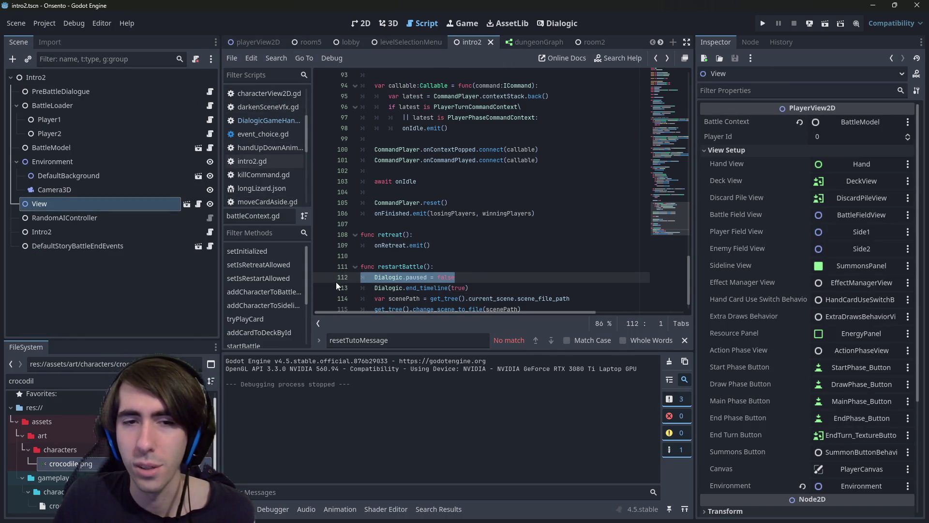
left_click(821, 23)
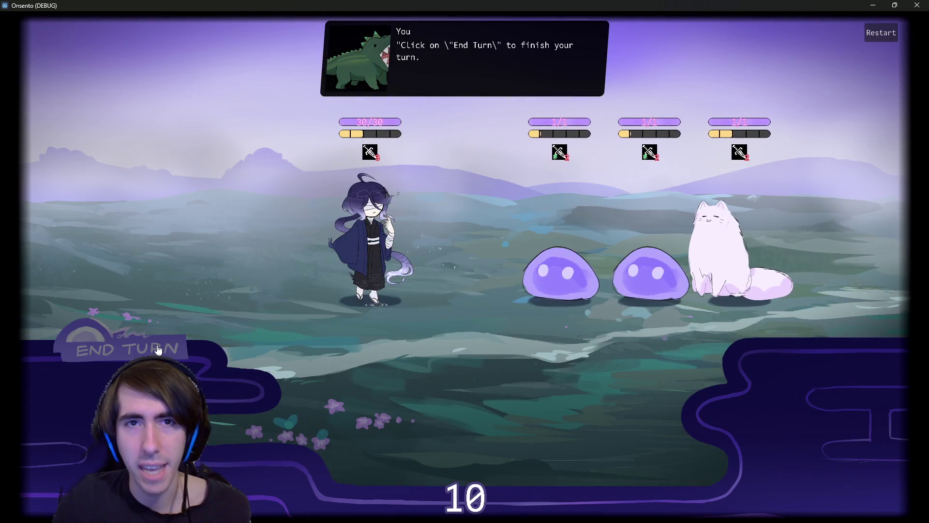
left_click(916, 4)
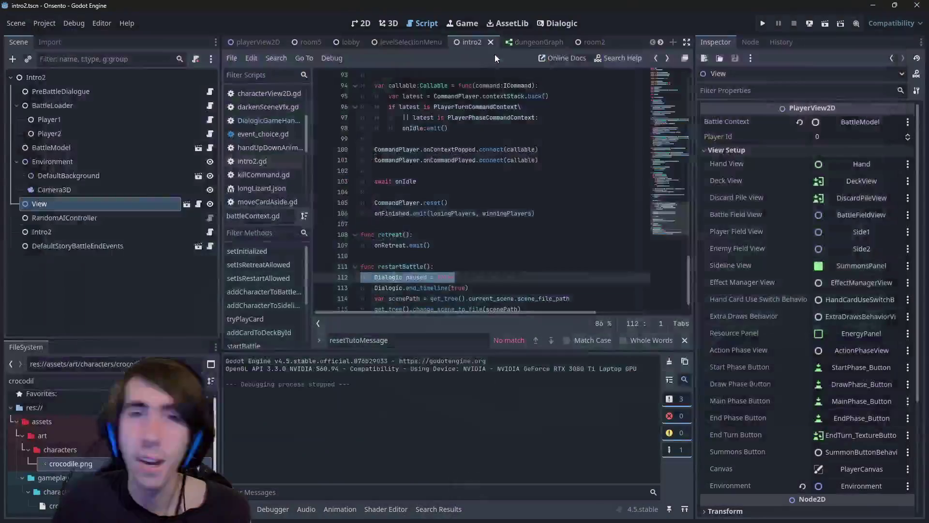
Step: In the Dialogic timeline, remove the escaped quotes around End Turn in the tutorial line
left_click(544, 19)
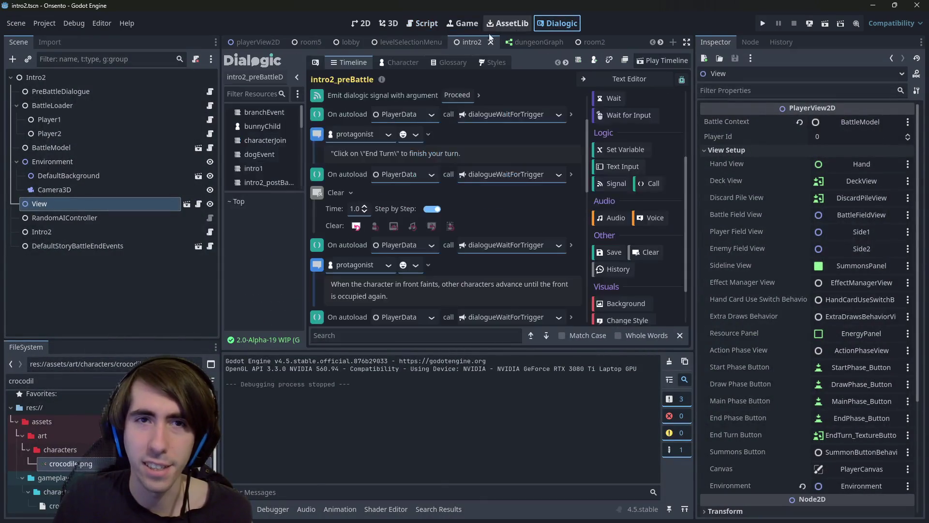
scroll(395, 145, "up", 2)
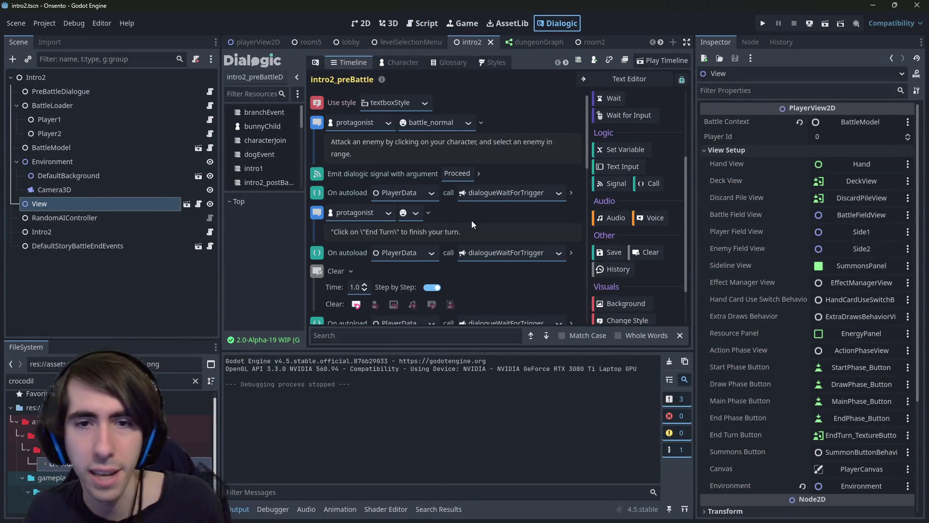
left_click(367, 225)
key("Home")
key("Delete")
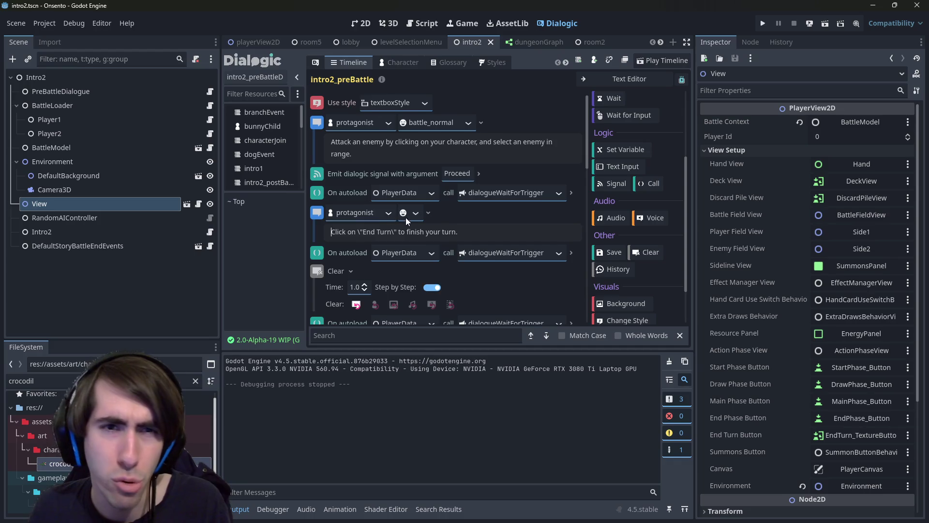
scroll(496, 250, "down", 1)
scroll(380, 222, "down", 1)
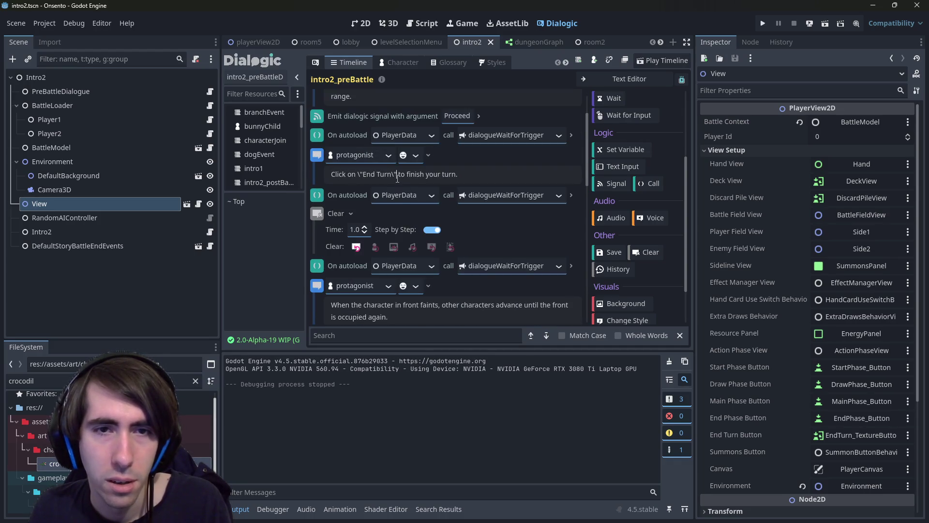
key("BackSpace")
key("BackSpace")
left_click(364, 174)
key("BackSpace")
key("BackSpace")
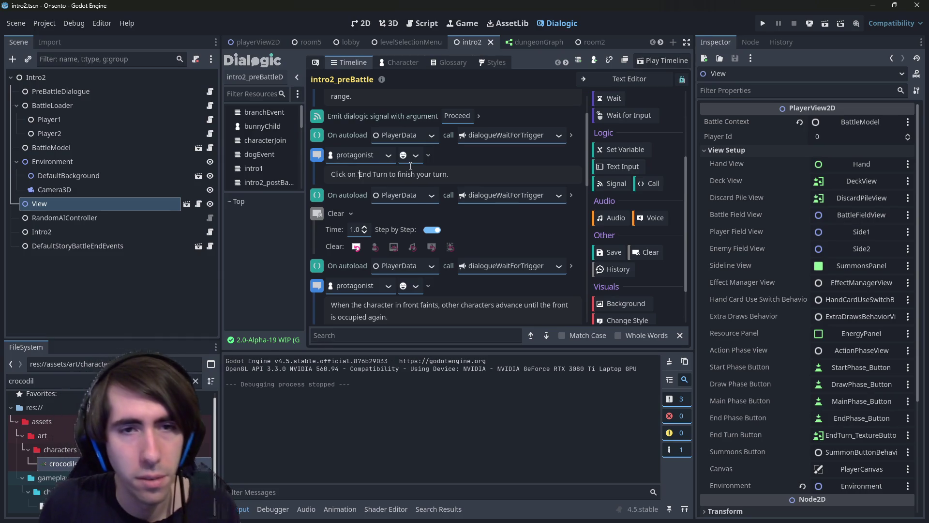
type("'")
key("BackSpace")
type("\"")
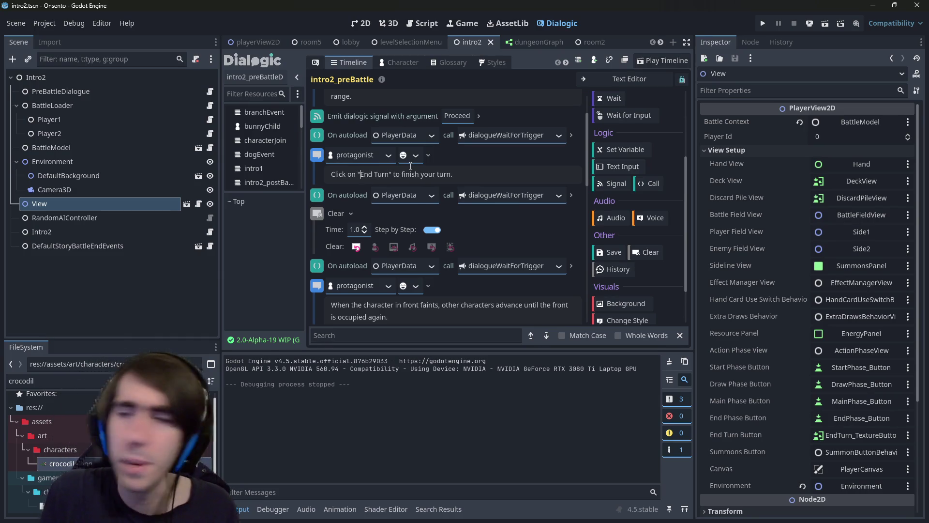
key("BackSpace")
Step: Wrap End Turn in [b][i]…[/i][/b] tags and add a [wave] tag
type("[b]")
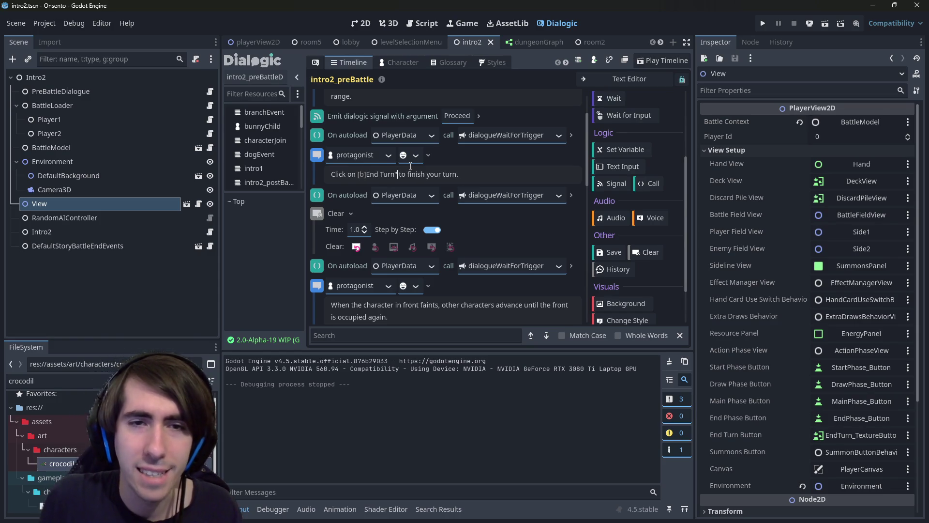
key("BackSpace")
type("[/b")
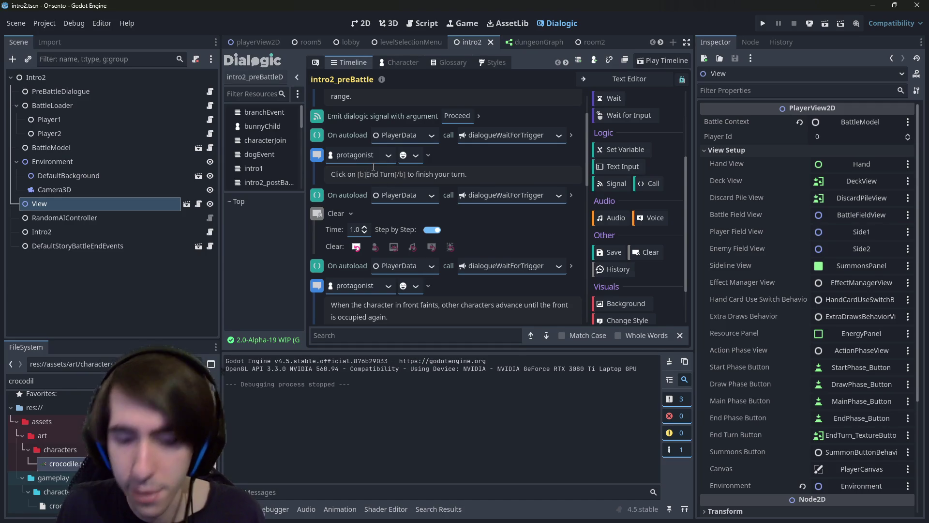
type("[i]")
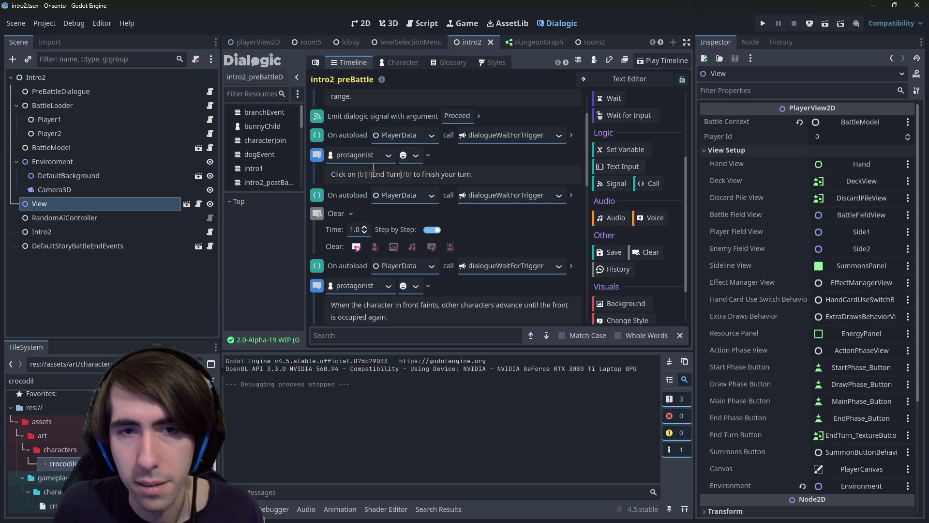
type("[/i]")
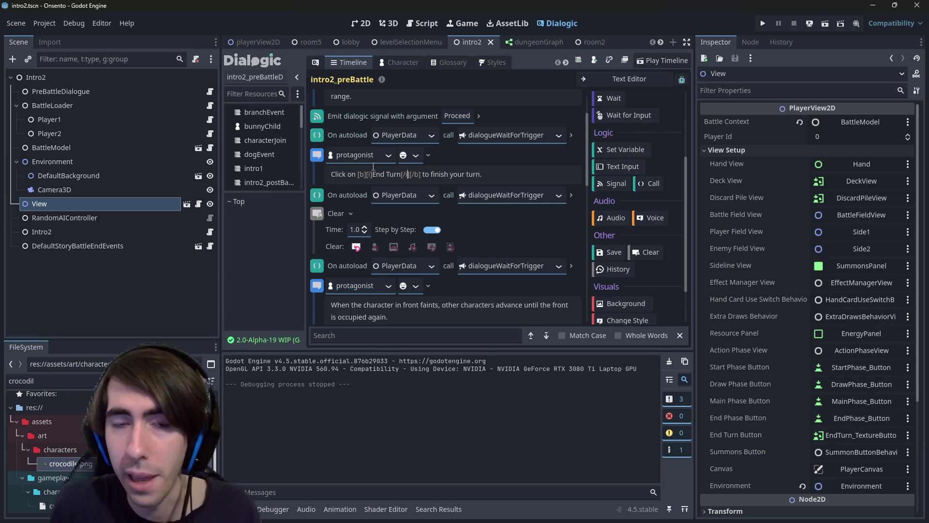
scroll(382, 196, "down", 1)
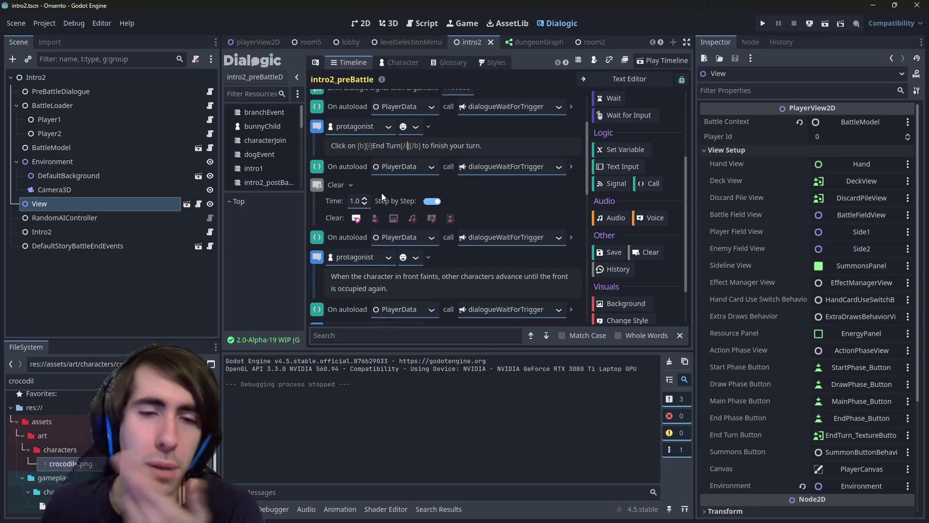
scroll(381, 193, "up", 1)
scroll(381, 194, "down", 2)
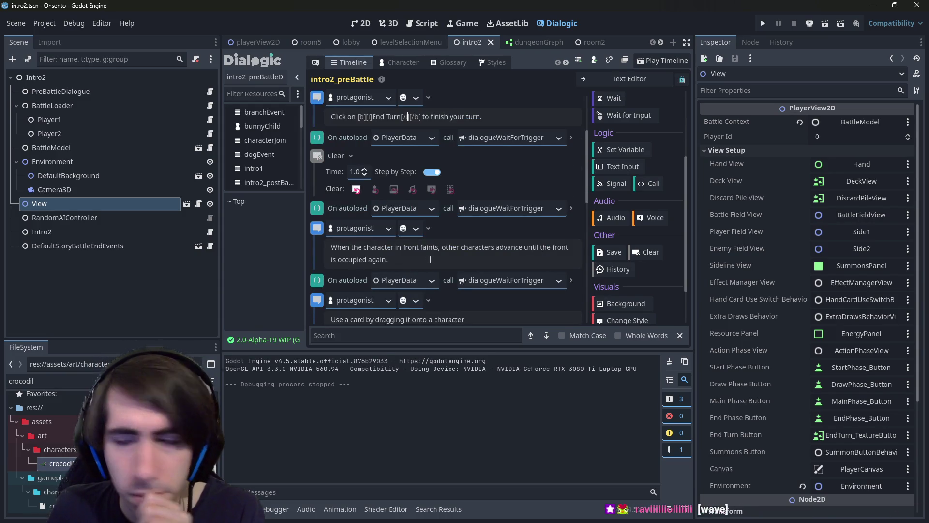
scroll(431, 259, "up", 3)
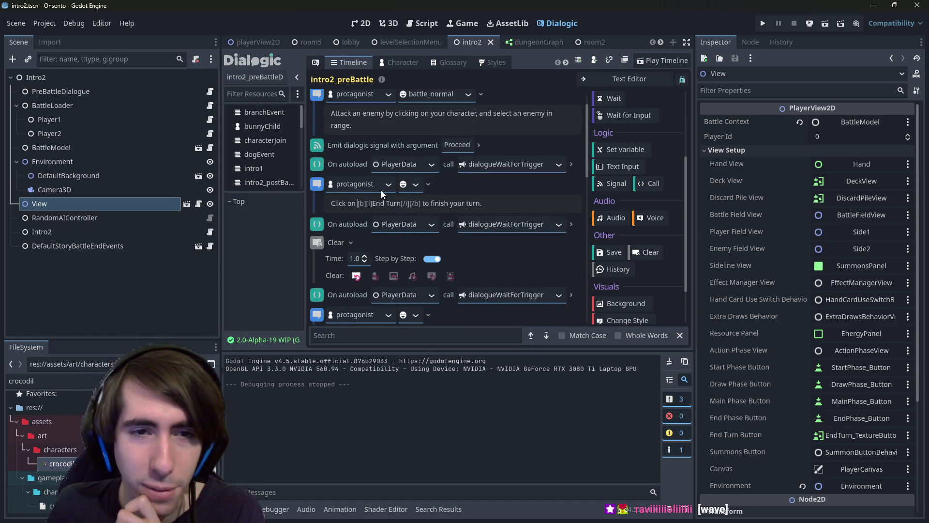
type("[wave]")
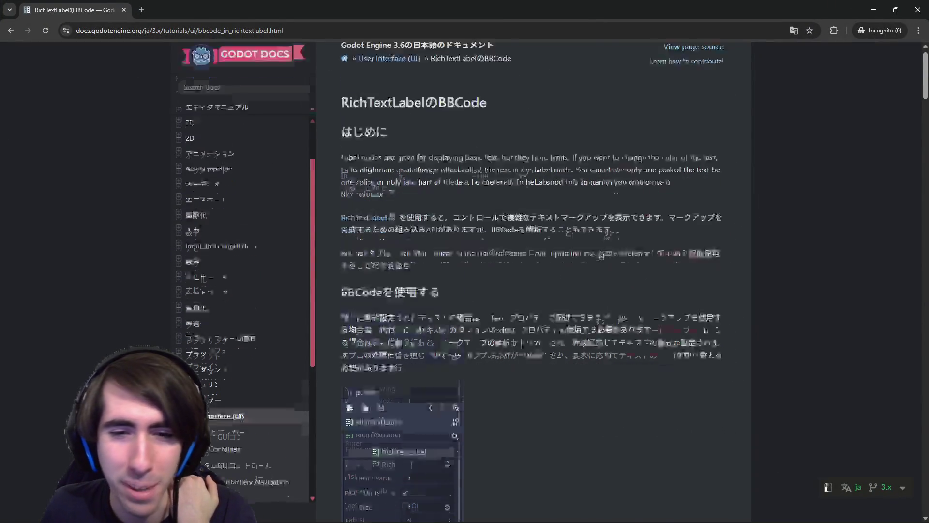
Step: Search the RichTextLabel BBCode docs for 'wave', read the wave entry, and return to Godot
scroll(454, 232, "down", 15)
scroll(454, 232, "up", 8)
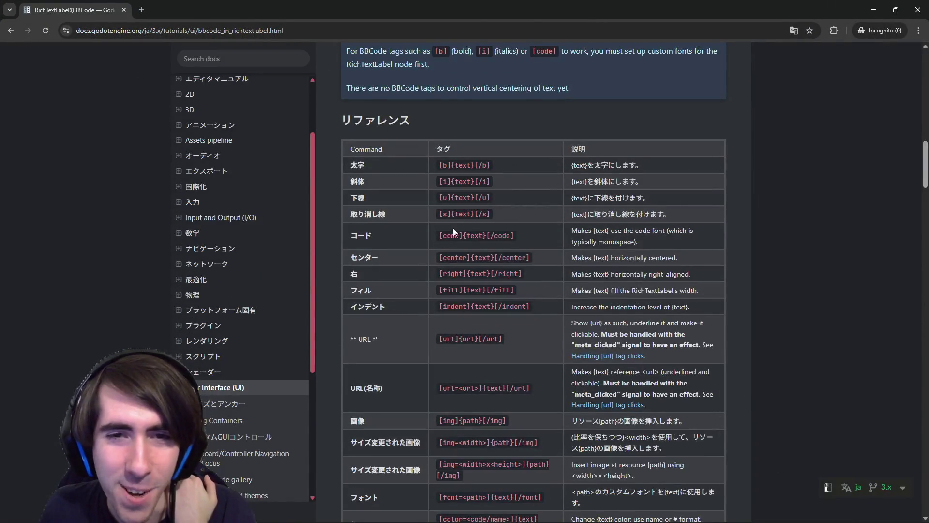
scroll(515, 334, "down", 2)
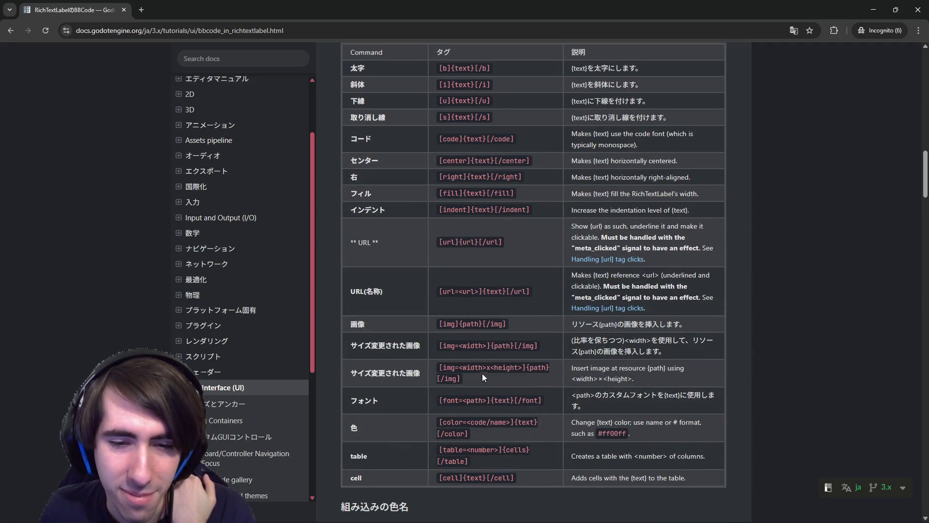
scroll(482, 338, "up", 1)
scroll(482, 288, "down", 1)
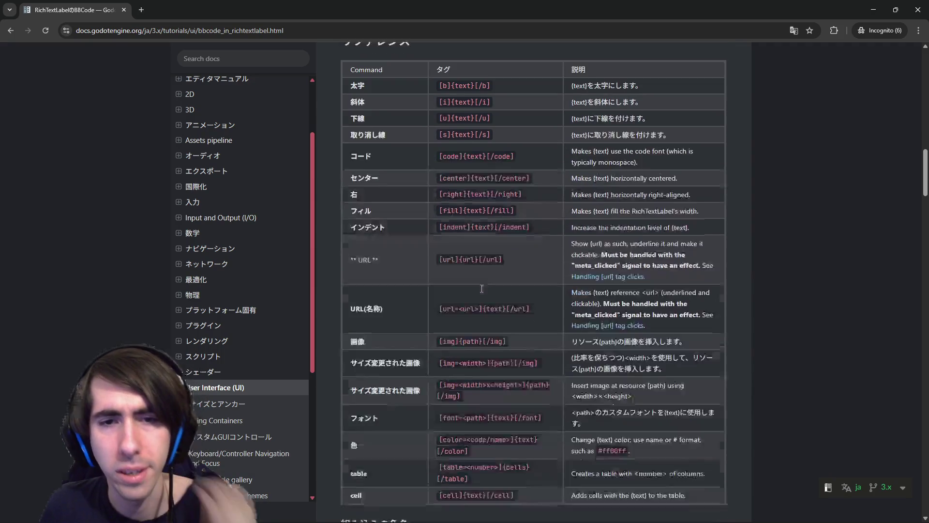
key("ctrl+f")
type("wave")
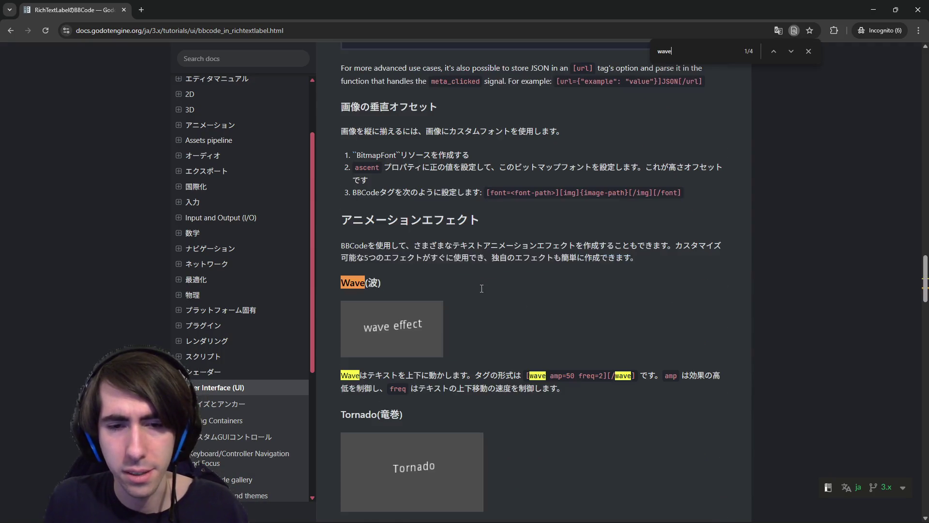
scroll(482, 288, "down", 2)
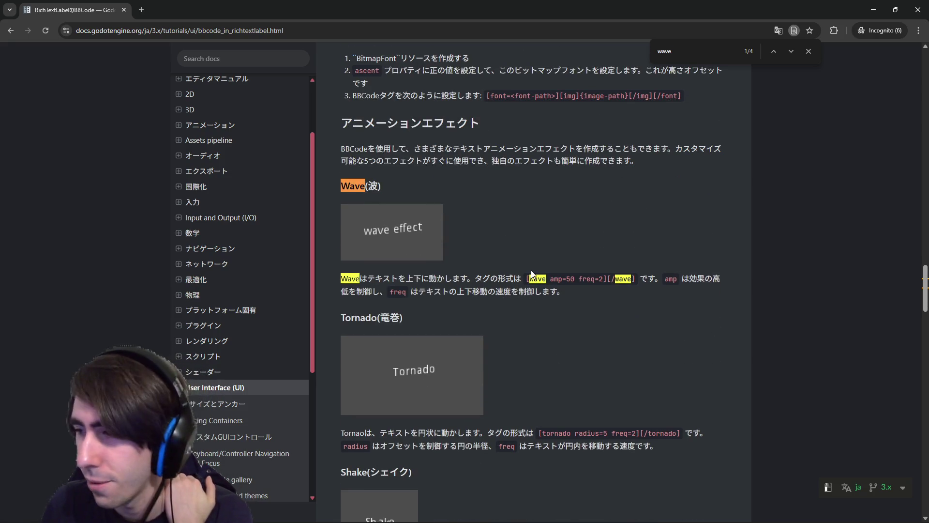
scroll(505, 264, "down", 4)
scroll(501, 258, "up", 2)
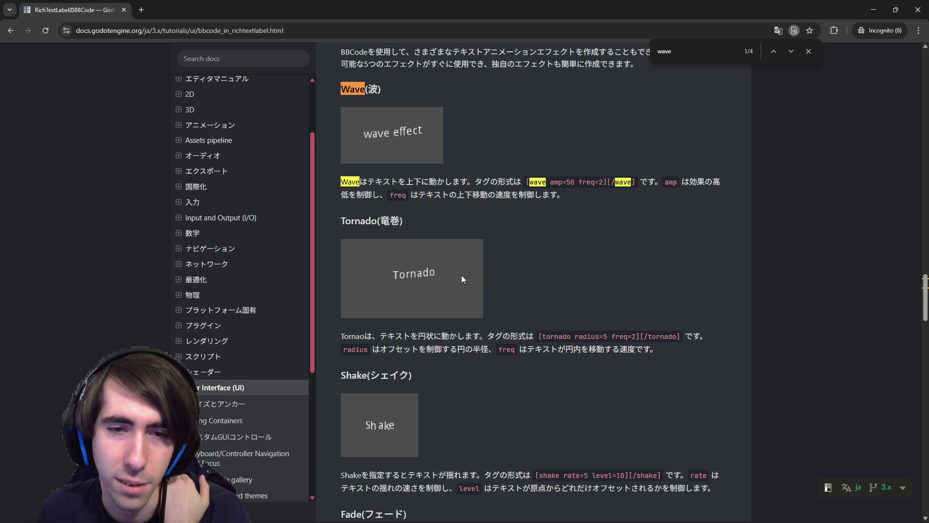
scroll(411, 305, "down", 3)
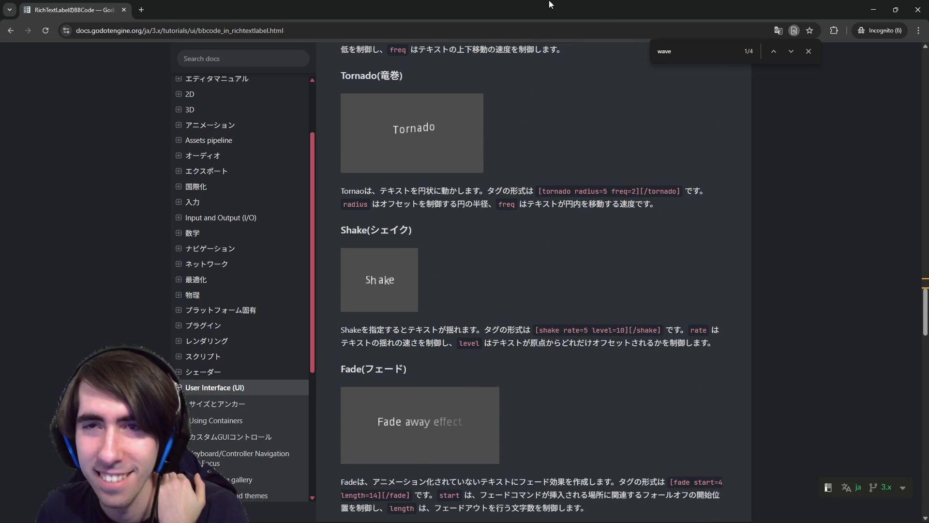
key("alt+Tab")
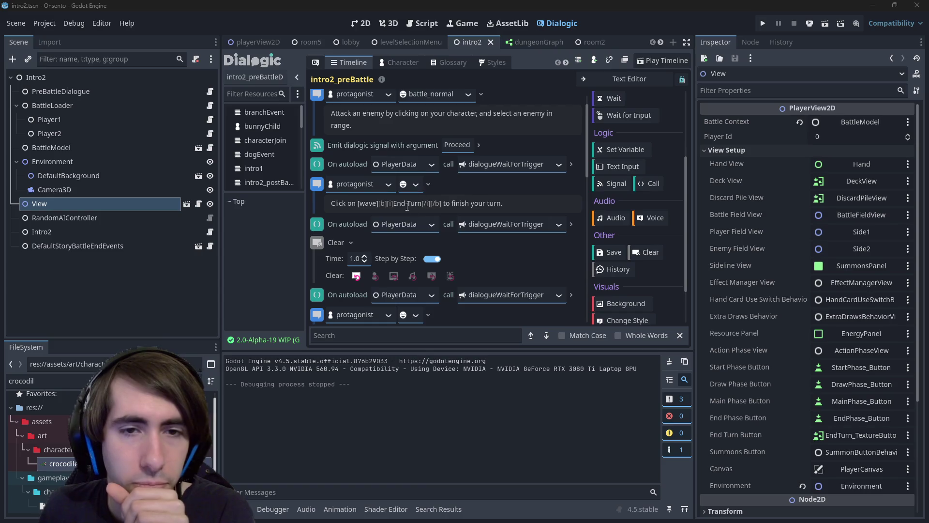
Step: Delete the [wave] tag so End Turn stays only bold and italic
double_click(370, 204)
key("BackSpace")
key("BackSpace")
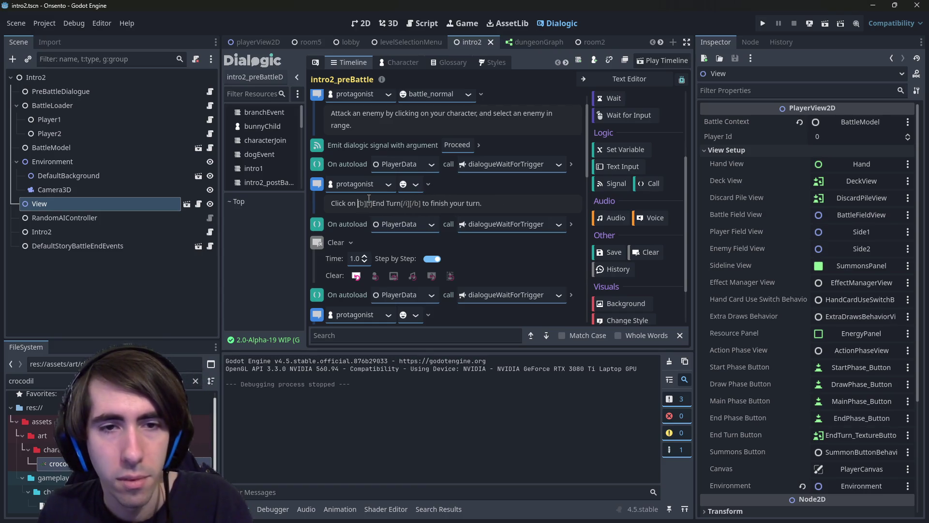
scroll(368, 144, "up", 2)
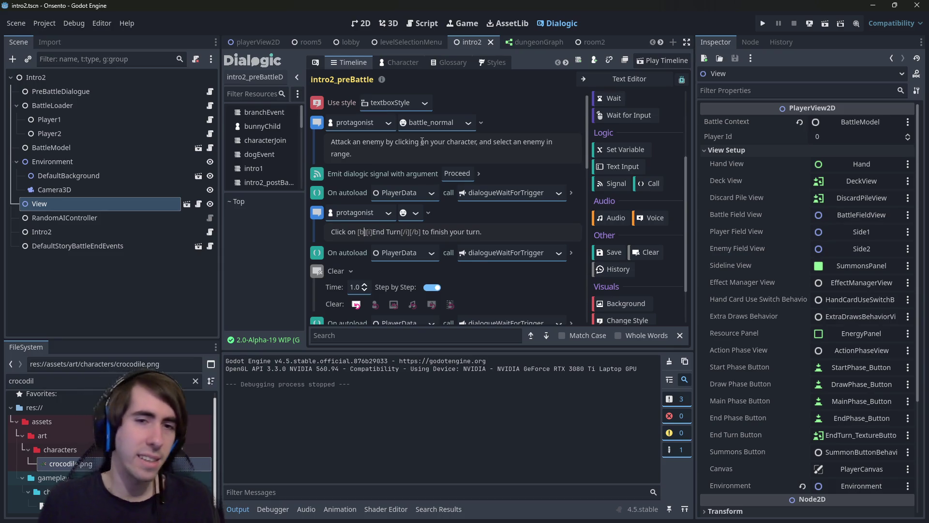
scroll(378, 155, "down", 5)
scroll(378, 160, "down", 1)
scroll(396, 187, "up", 1)
scroll(440, 252, "down", 1)
scroll(455, 242, "up", 8)
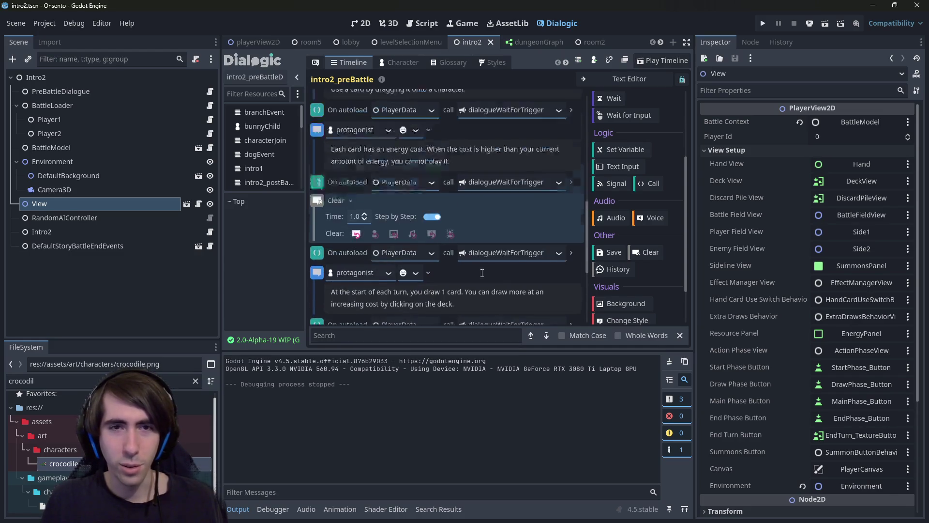
key("alt+Tab")
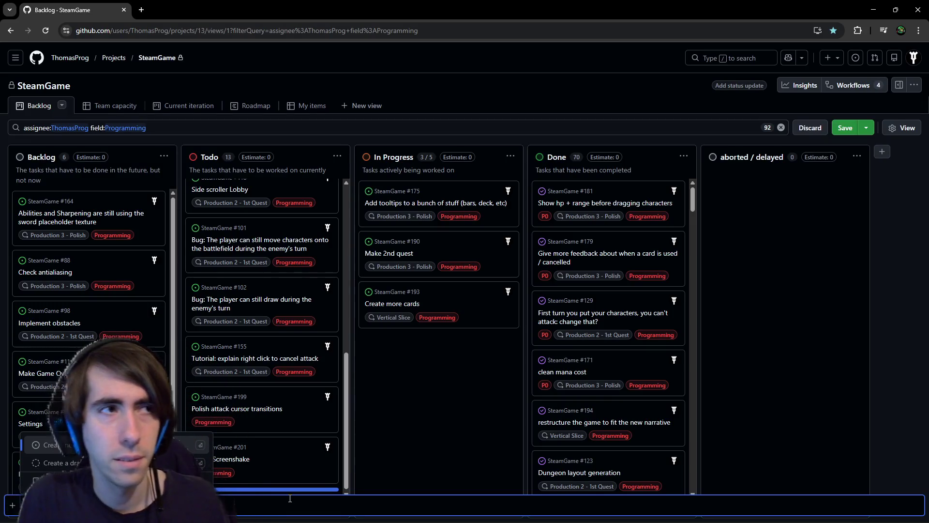
Step: Start a blank issue assigned to yourself with the DeckBuilders Fest milestone
key("Return")
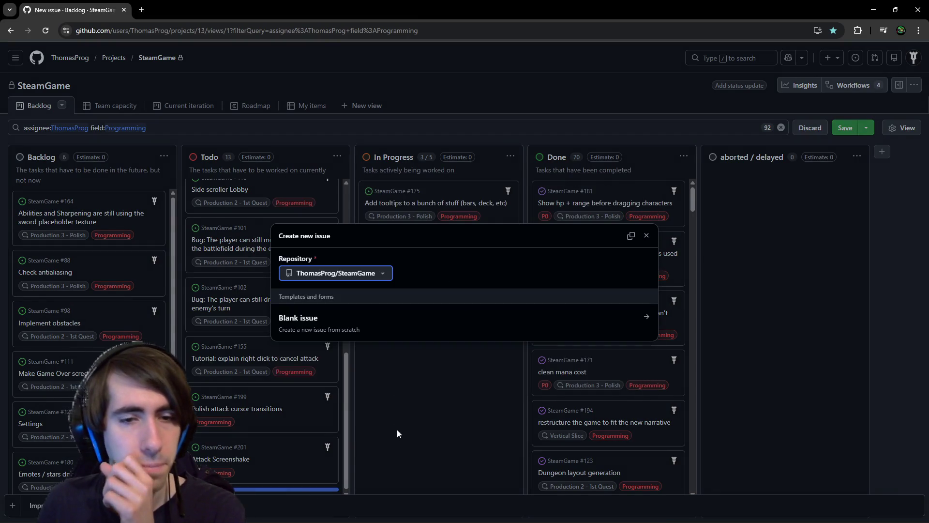
left_click(375, 315)
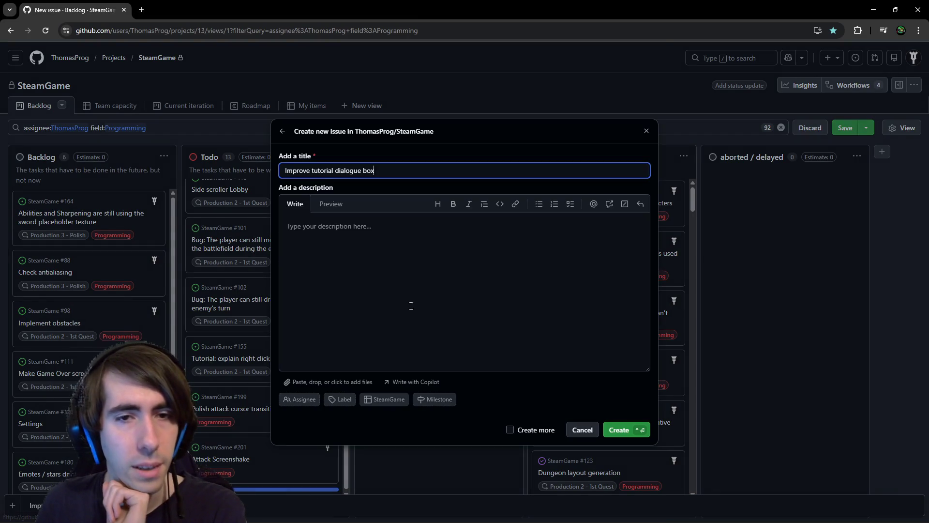
left_click(305, 399)
left_click(470, 400)
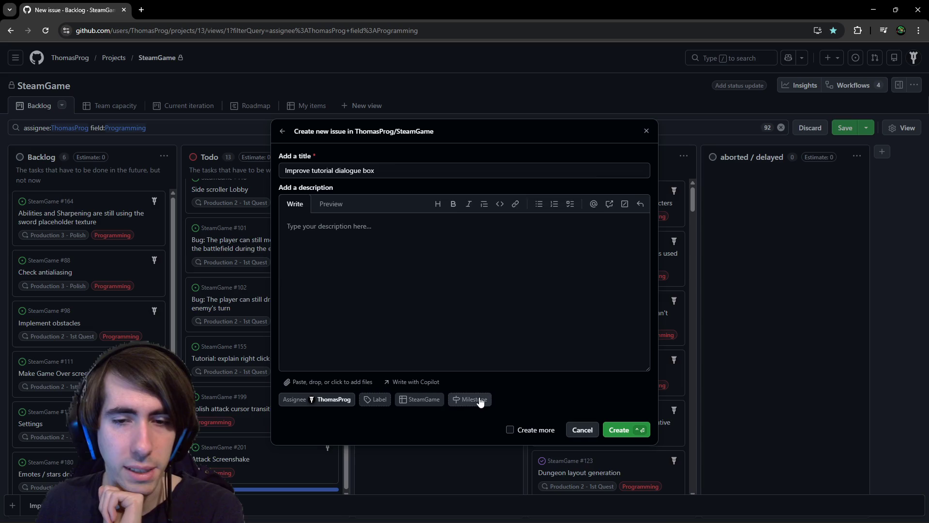
left_click(469, 399)
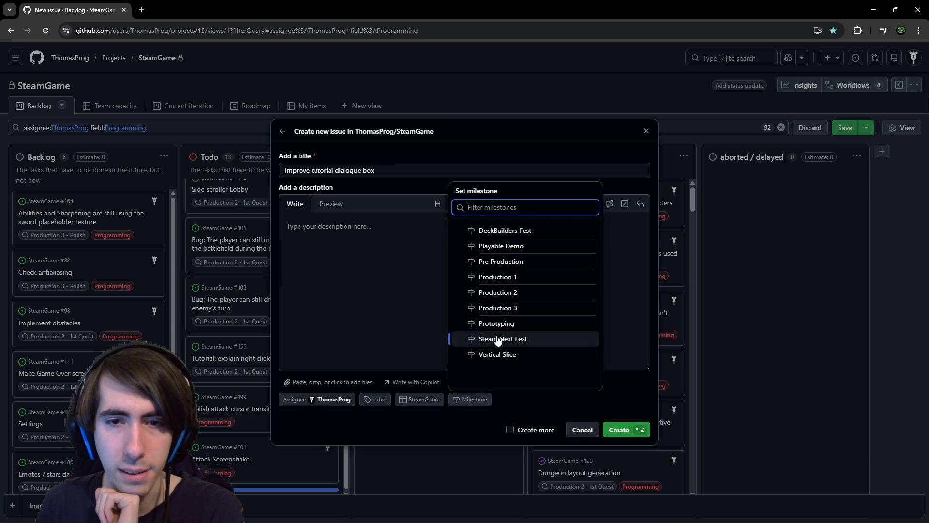
left_click(536, 234)
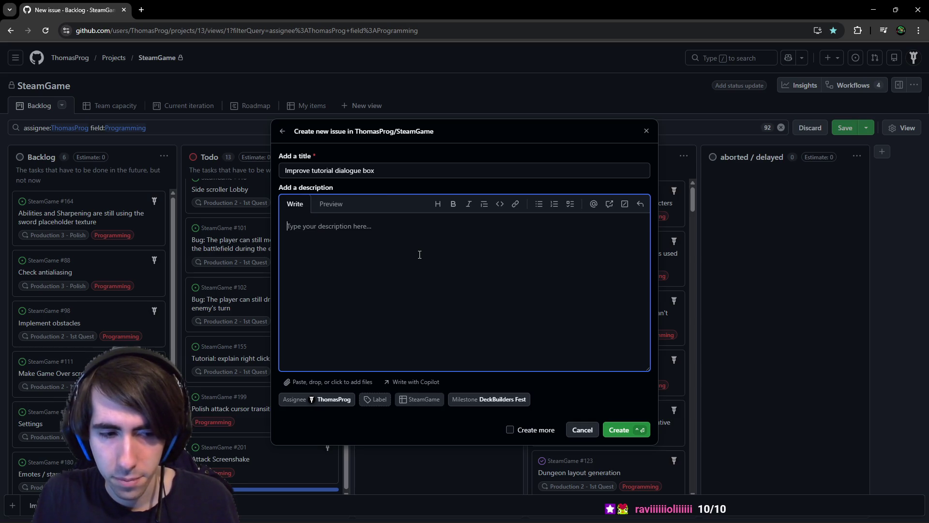
Step: Describe the issue as 'Change to use Dialogic dialogue boxes' and create it
type("c")
key("BackSpace")
type("Change to use Dialogic")
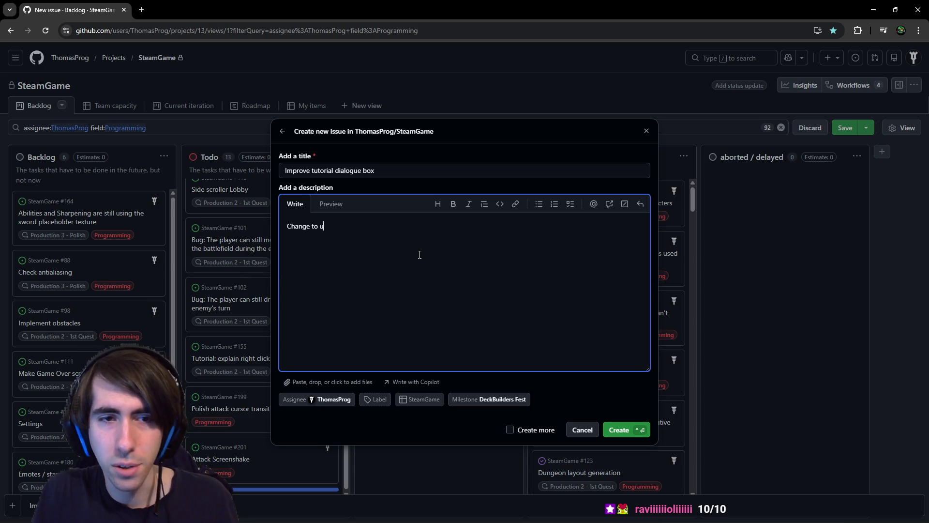
type(" dia")
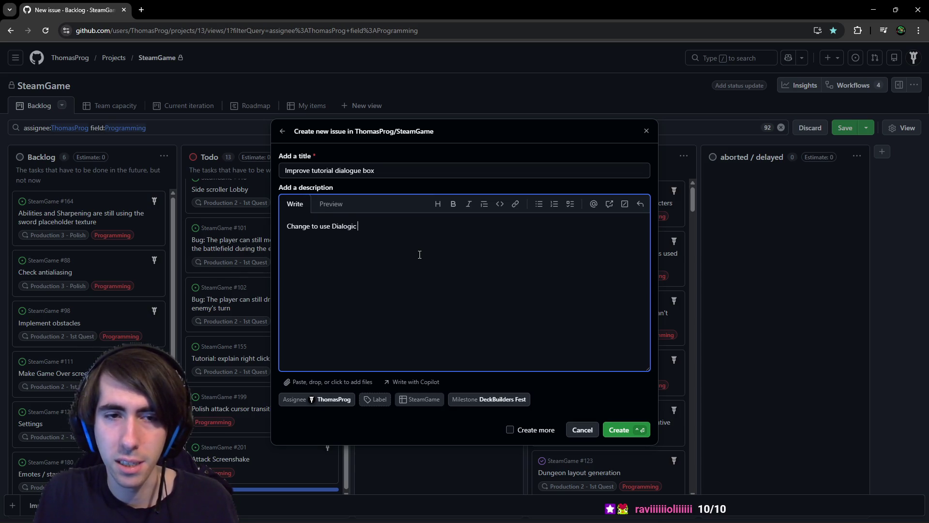
type("logue boxes")
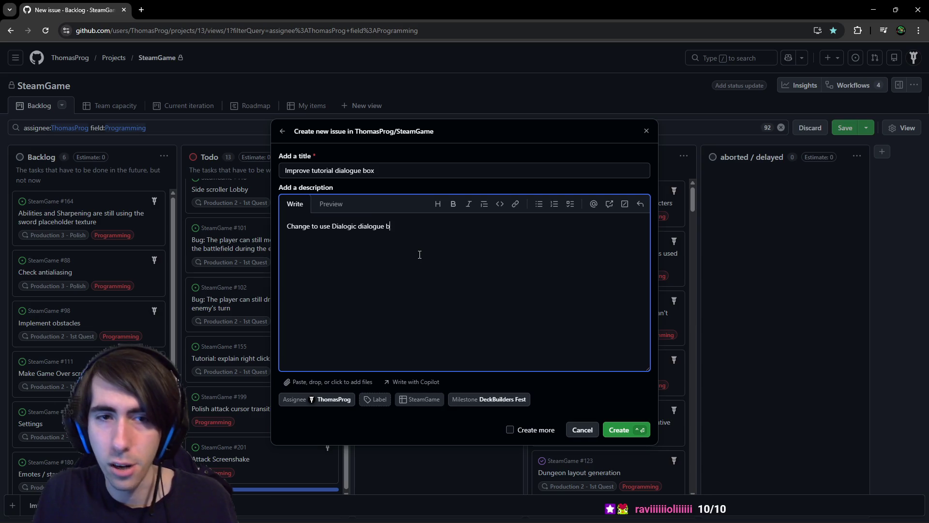
left_click(615, 429)
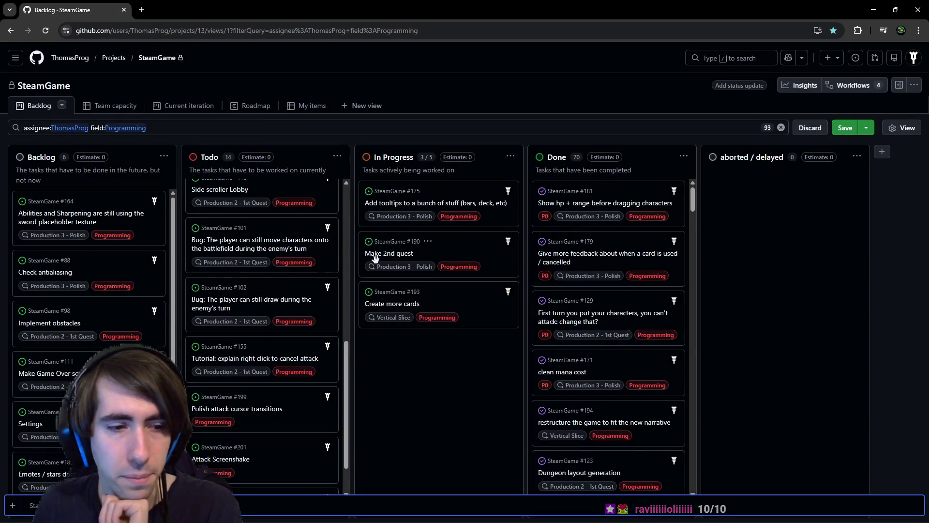
key("alt+Tab")
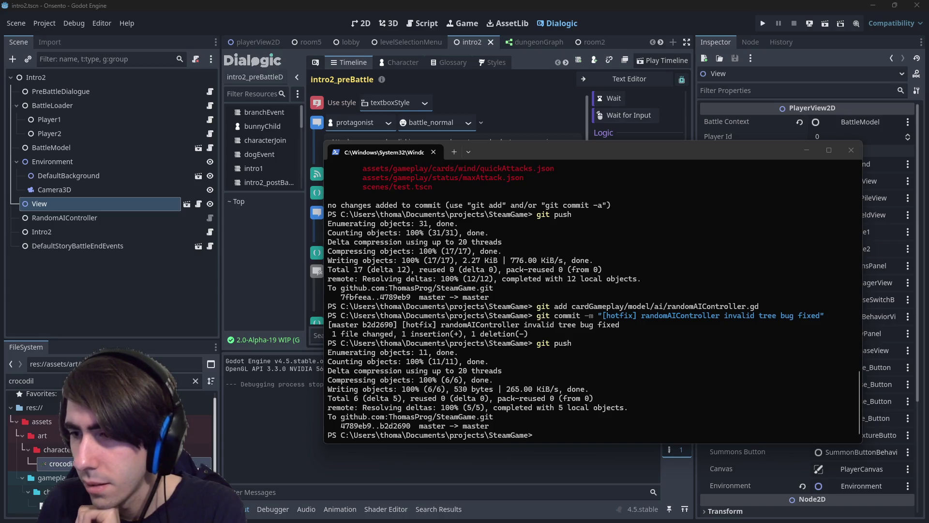
Step: Check git status and build a git add with the protagonist.dch and battleContext.gd paths
type("git status")
key("Return")
type("git add")
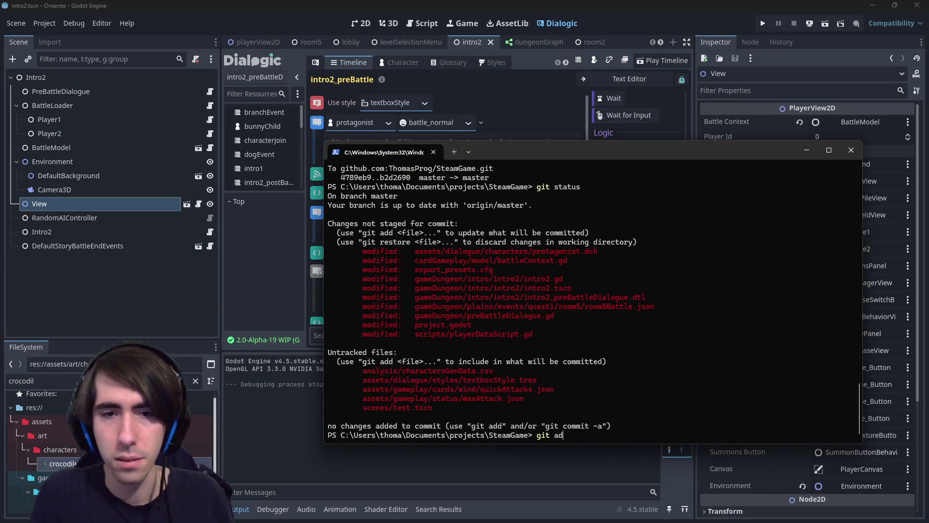
left_click_drag(413, 251, 598, 251)
right_click(588, 251)
right_click(588, 251)
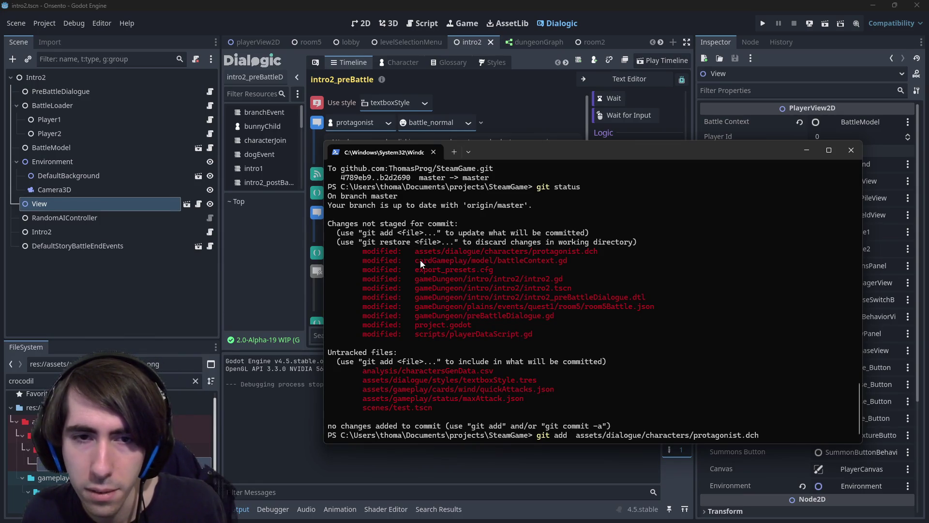
mouse_move(414, 260)
left_mouse_down()
mouse_move(445, 269)
mouse_move(577, 260)
left_mouse_up()
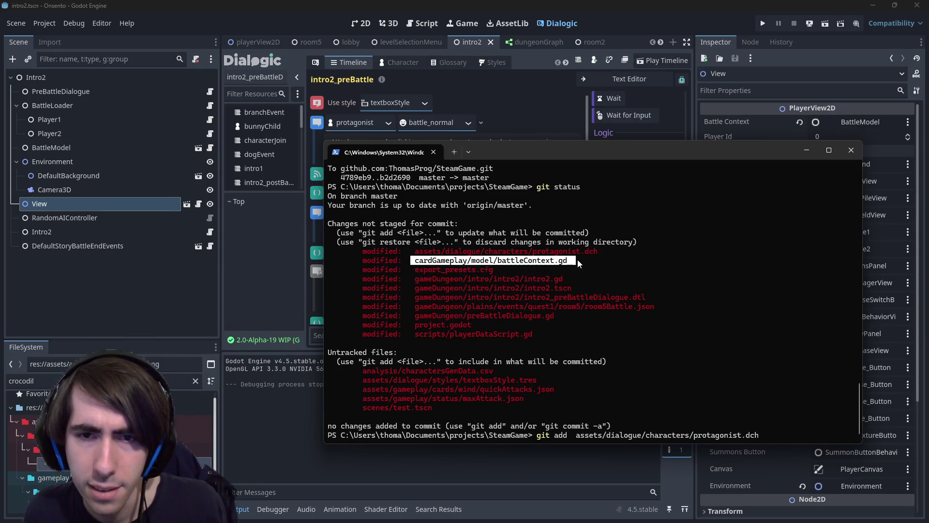
right_click(576, 259)
right_click(428, 270)
Step: Add an intro2* wildcard path to the command and stage the files
left_click_drag(413, 271, 577, 272)
right_click(578, 272)
right_click(579, 271)
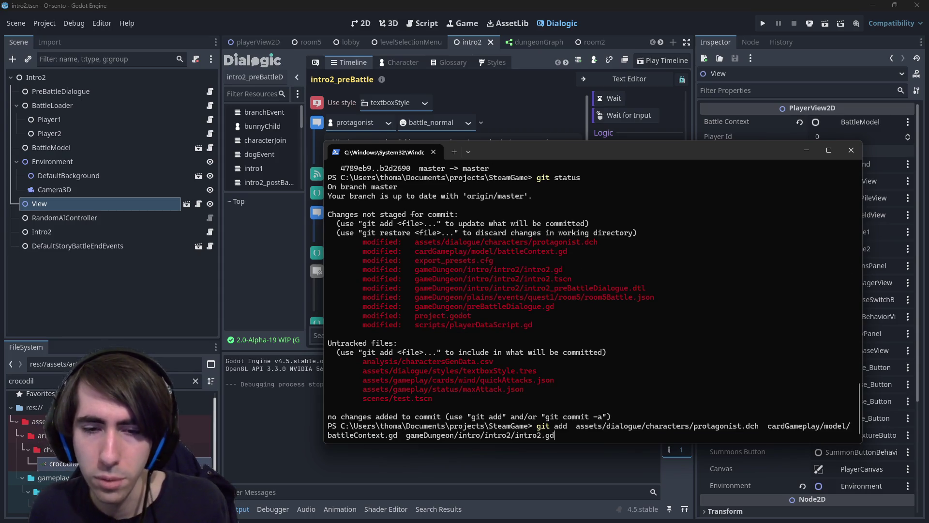
key("BackSpace")
key("BackSpace")
type("*")
key("BackSpace")
key("BackSpace")
type("*")
key("Return")
Step: Re-check git status and copy the preBattleDialogue.gd path
type("git ")
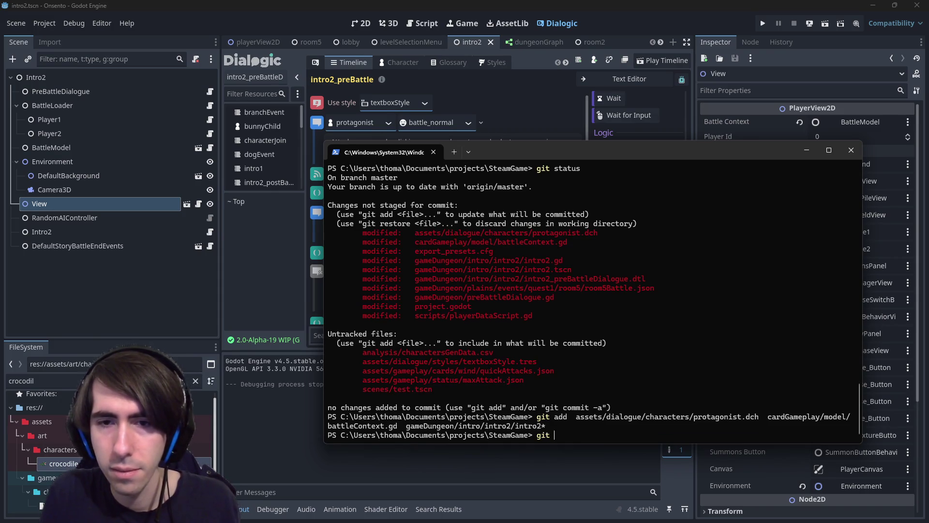
type("status")
key("Return")
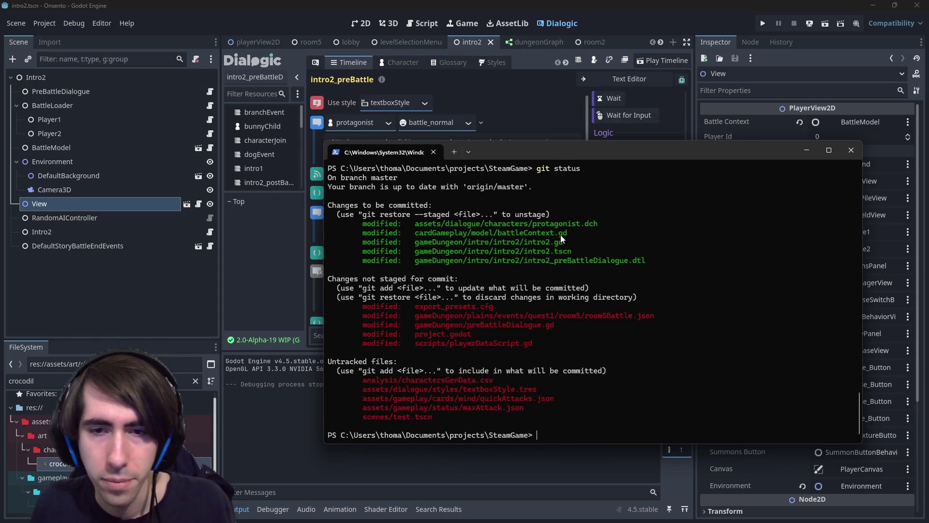
left_click_drag(417, 326, 554, 326)
key("ctrl+c")
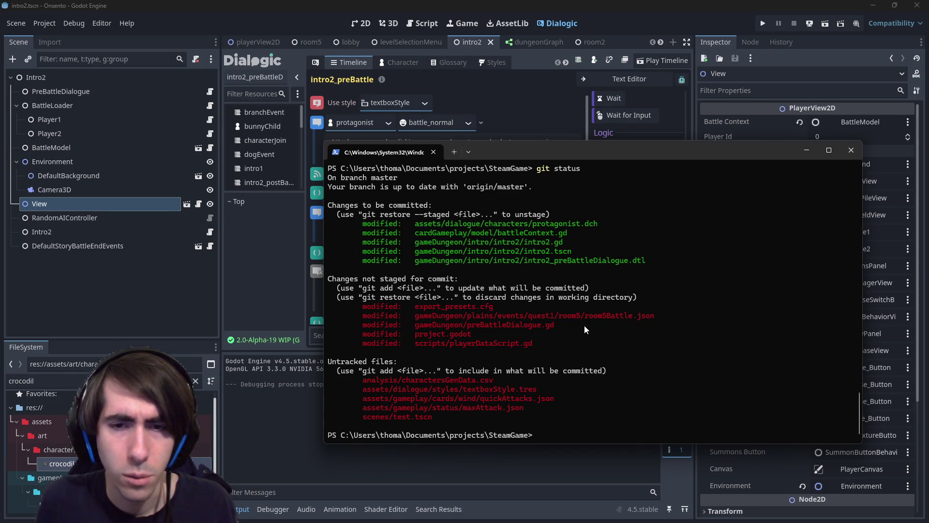
Step: Stage preBattleDialogue.gd with git add
left_click_drag(411, 326, 557, 325)
key("ctrl+c")
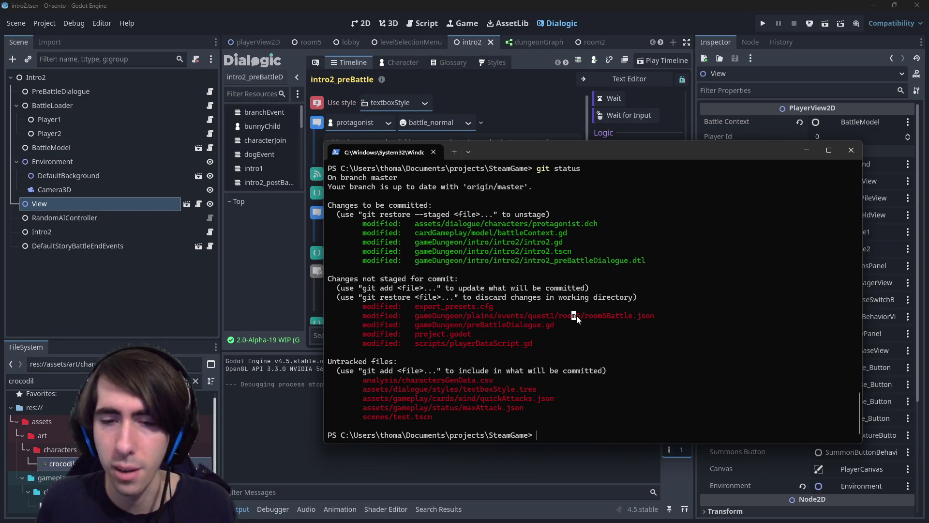
type("git add")
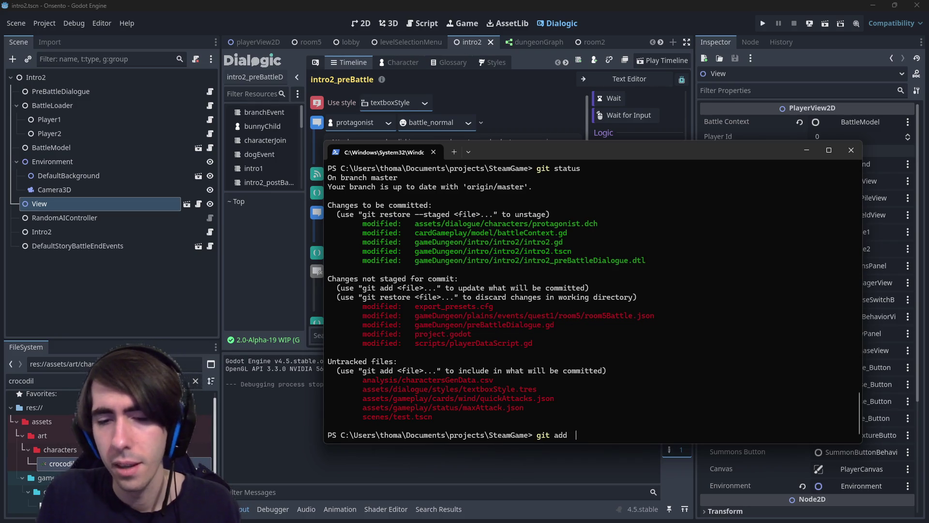
key("ctrl+v")
key("Return")
type("git")
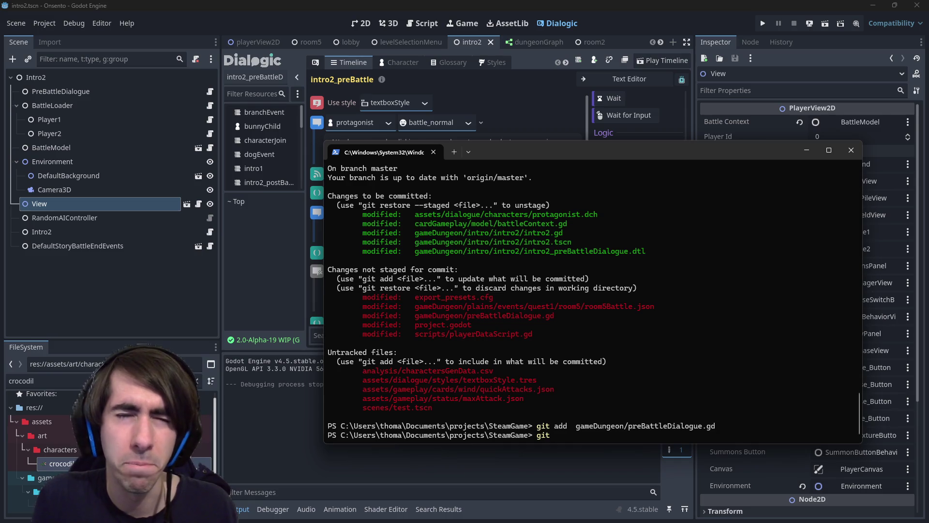
key("BackSpace")
key("BackSpace")
key("BackSpace")
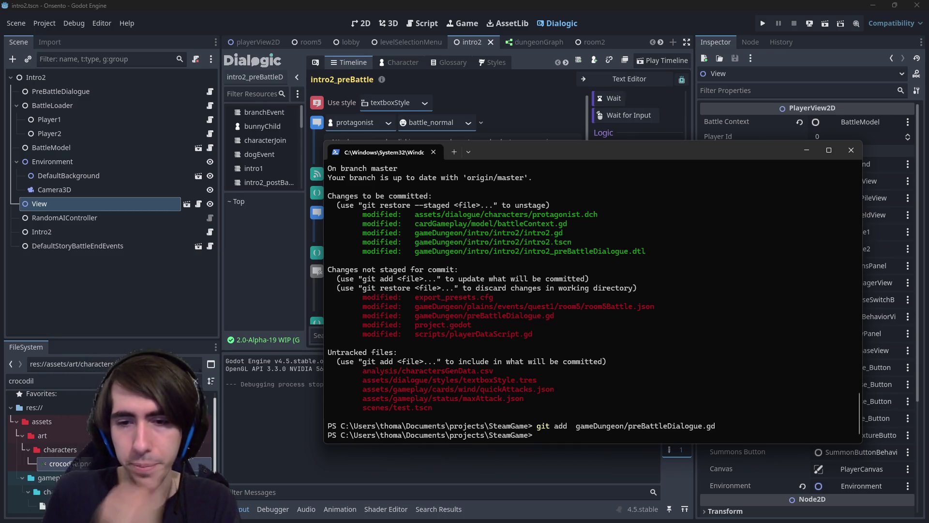
Step: Stage playerDataScript.gd and textboxStyle.tres together in one git add
type("git add")
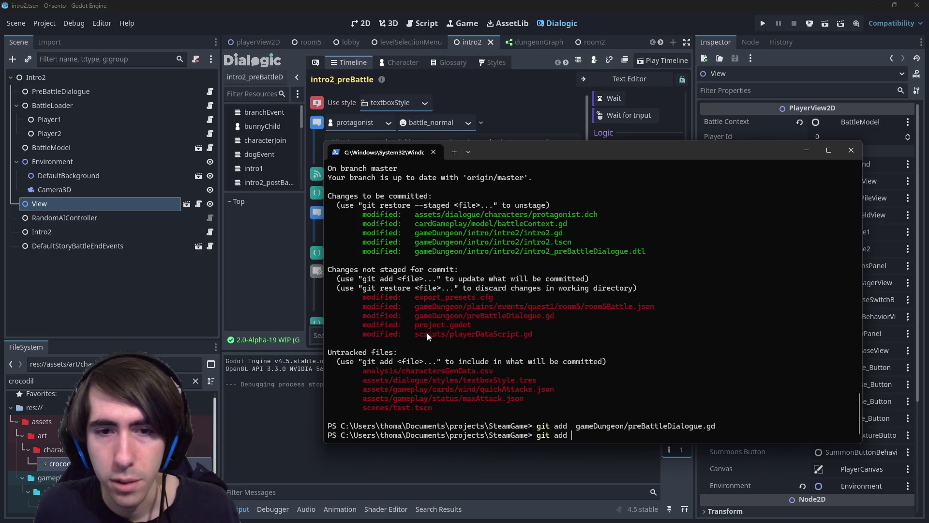
left_click_drag(412, 333, 533, 334)
key("ctrl+c")
key("ctrl+v")
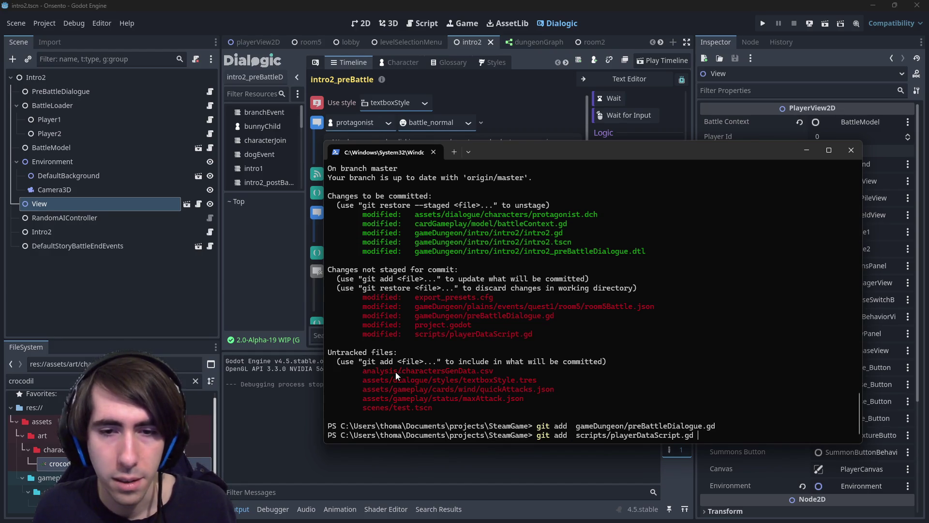
left_click_drag(380, 384, 551, 385)
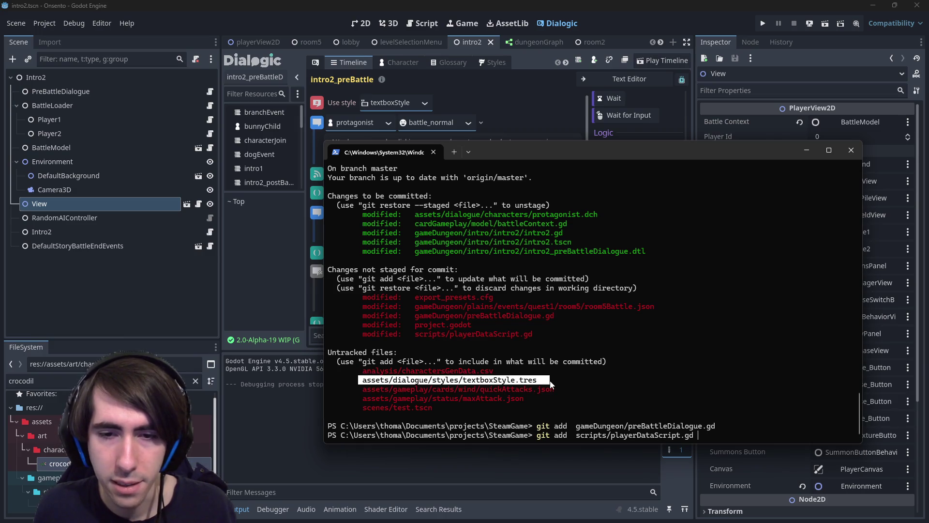
key("ctrl+c")
key("ctrl+v")
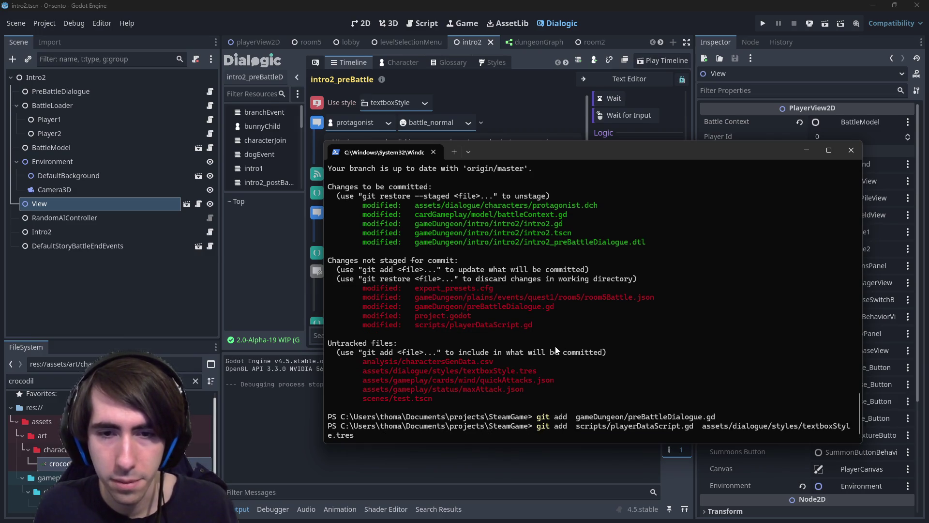
key("Return")
Step: Re-check git status and start a git commit -m with the caret between the quotes
type("git status")
key("Return")
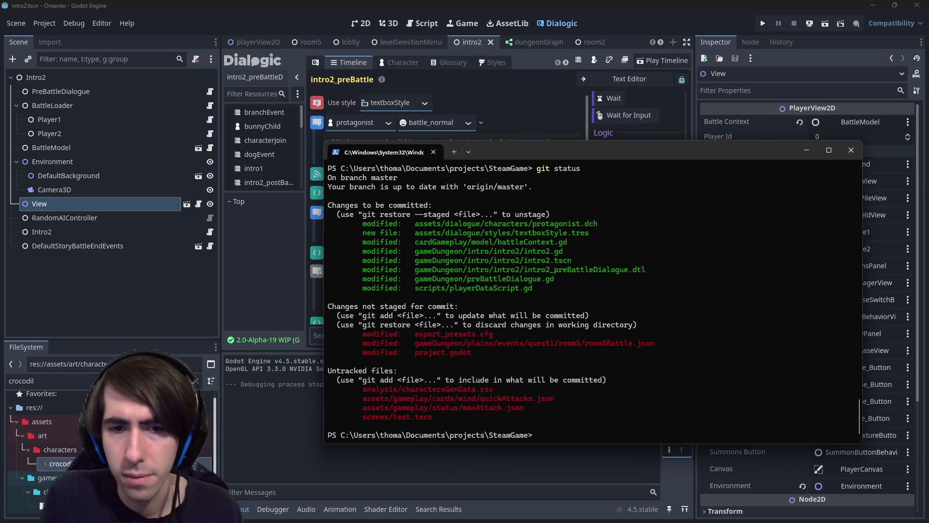
type("git commit -m \"\"")
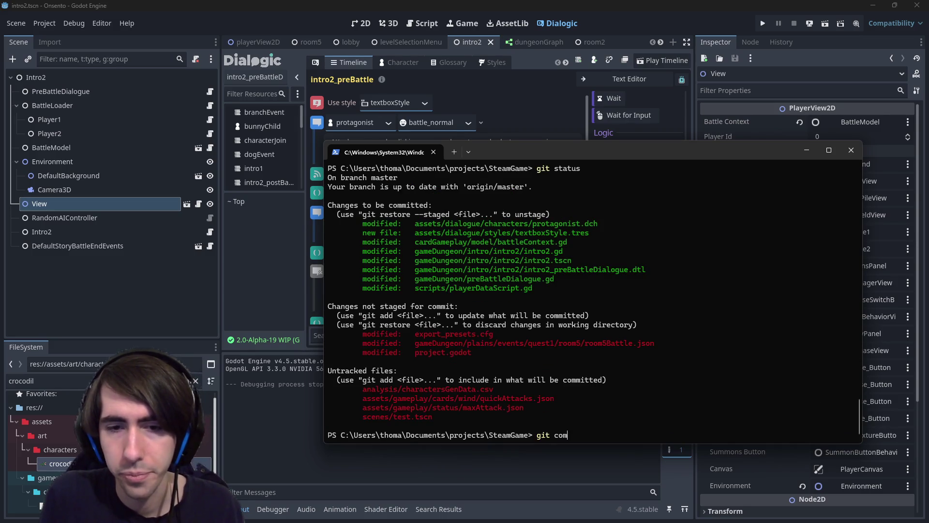
key("Left")
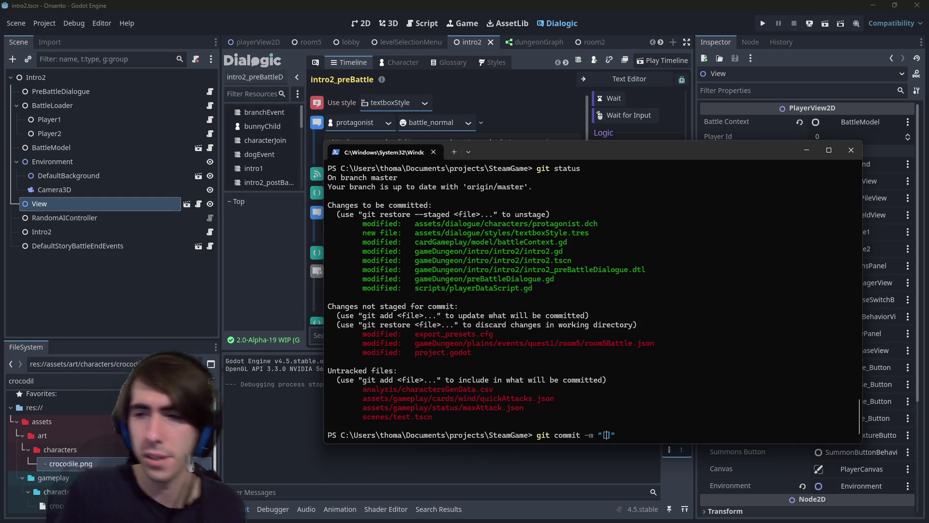
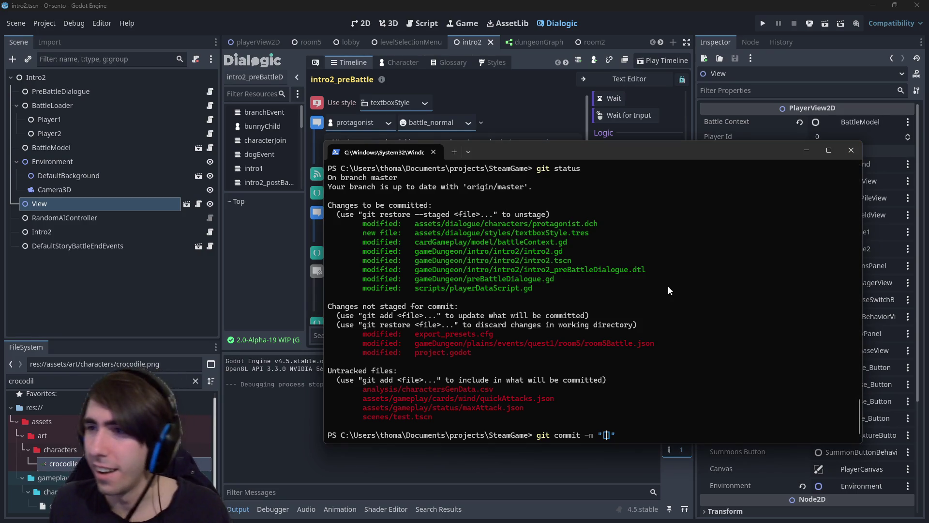
Step: Add the [MAD-202] ticket tag to the start of the git commit message and check it
type("MAD-20")
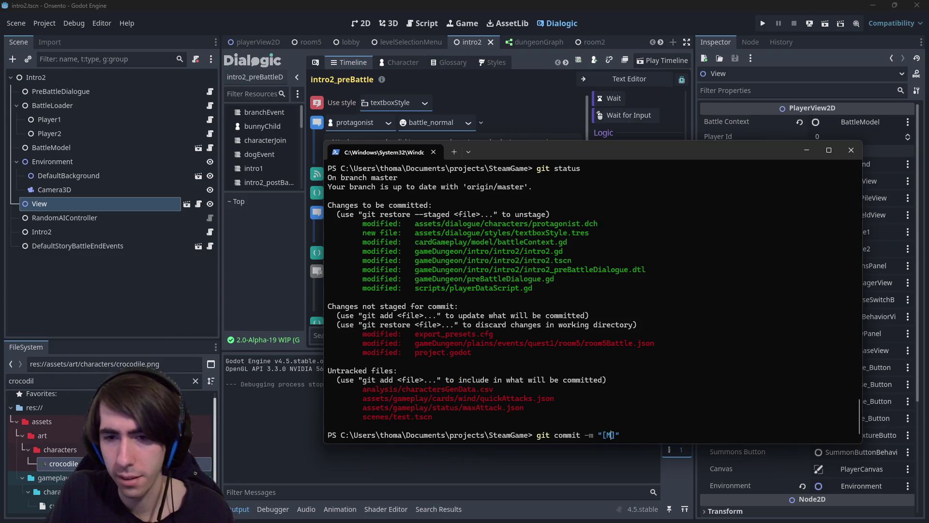
type("2]")
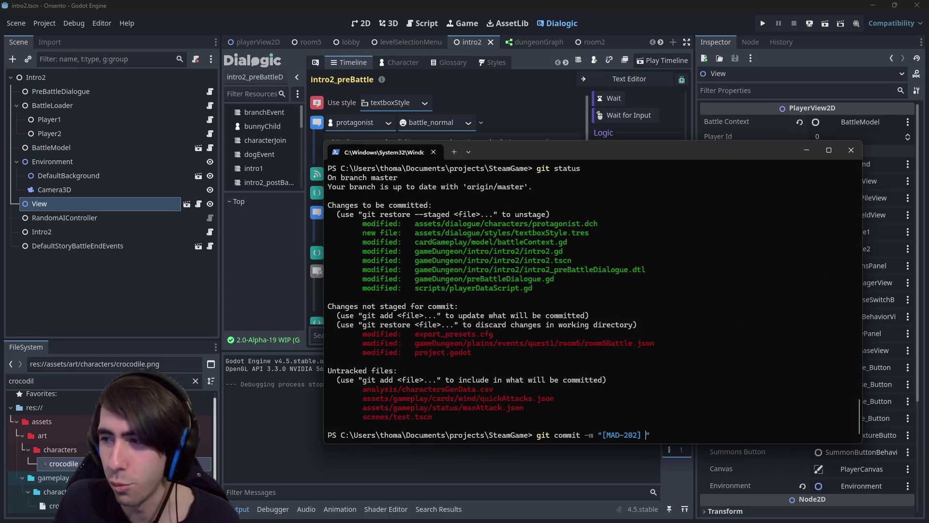
left_click_drag(607, 435, 636, 434)
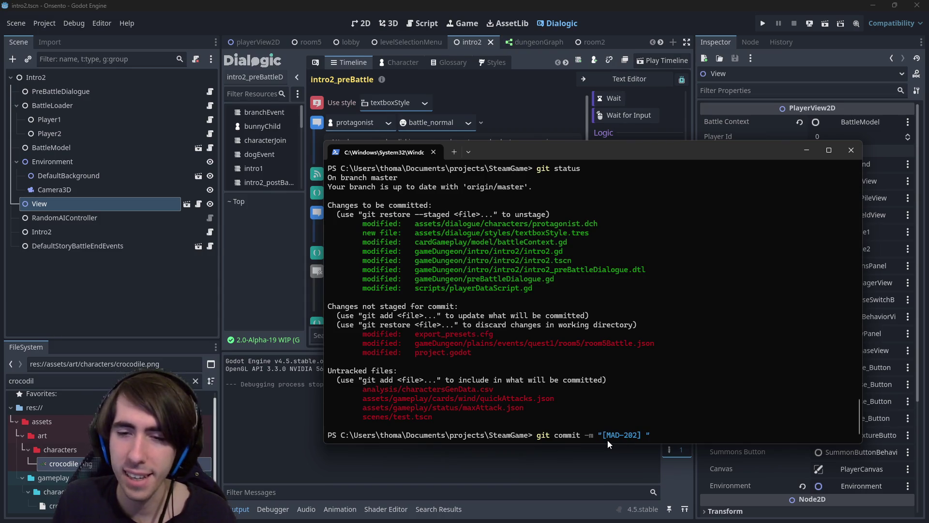
left_click_drag(602, 435, 623, 435)
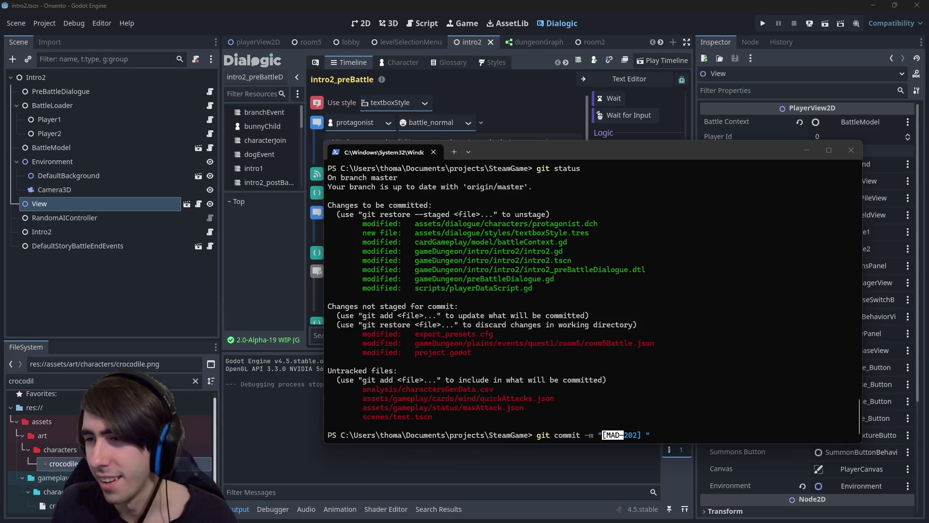
key("super+Right")
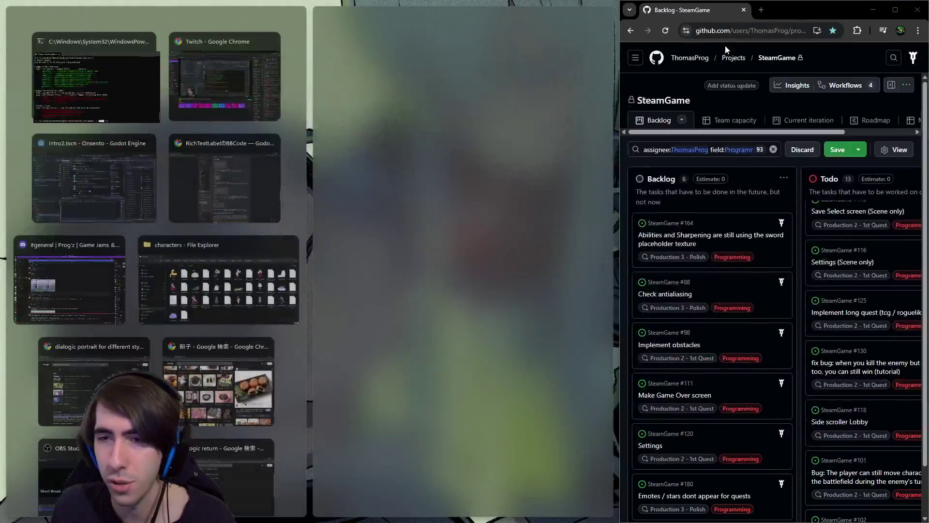
Step: On the maximized SteamGame board, confirm the Improve tutorial dialogue box card is issue #202
left_click(784, 23)
key("super+Up")
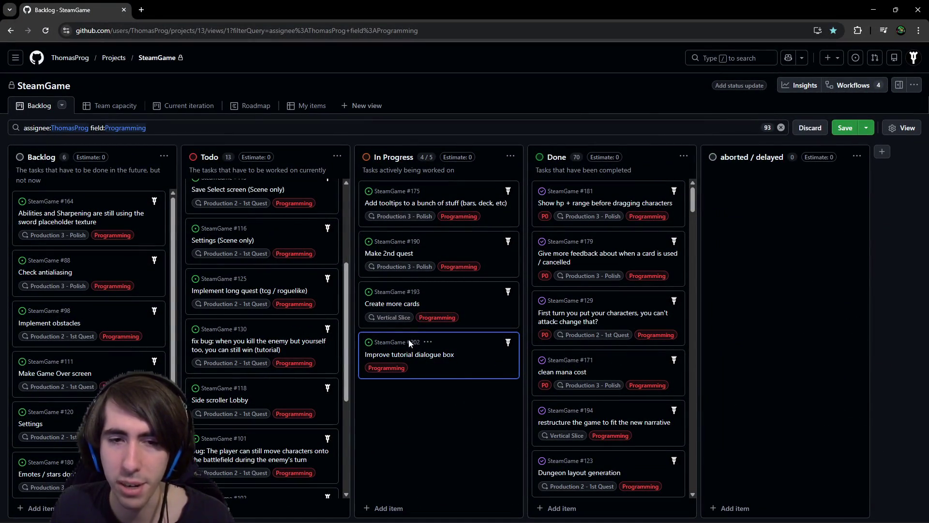
key("ctrl+plus")
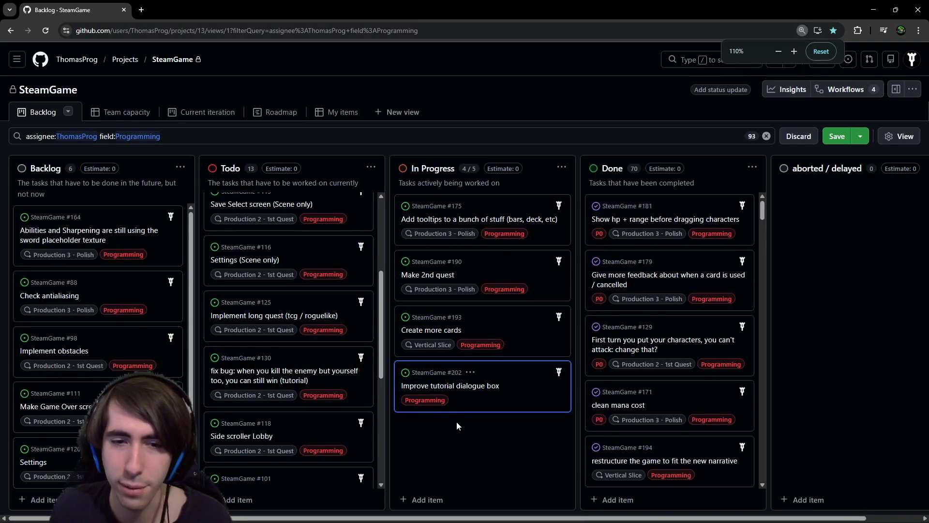
left_click(416, 386)
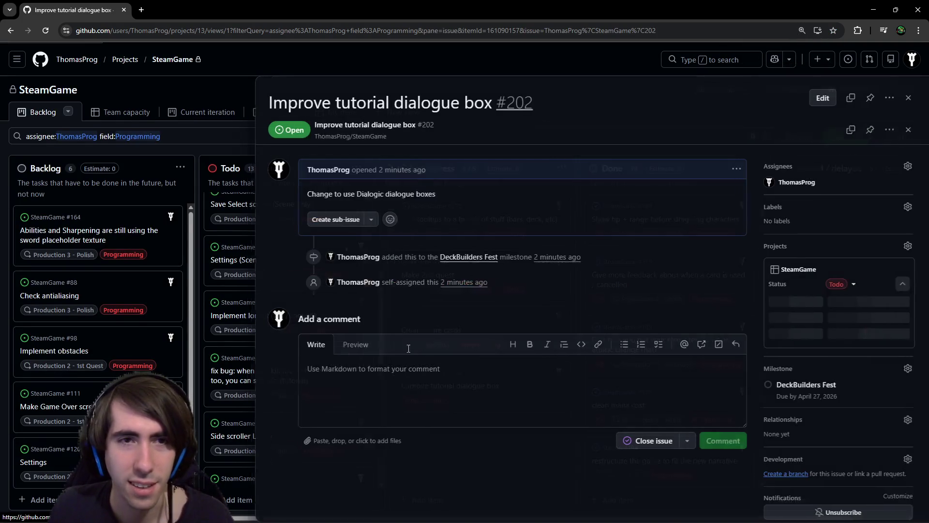
left_click_drag(530, 103, 495, 103)
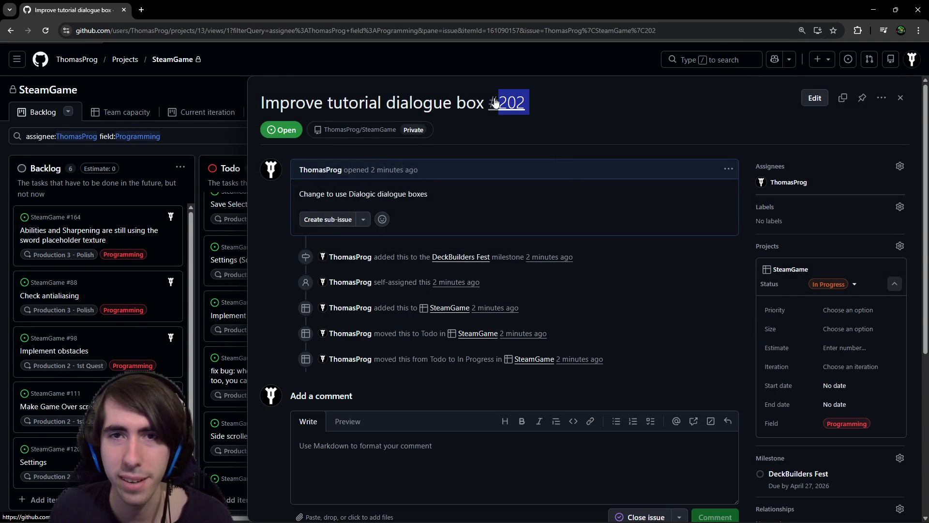
left_click(199, 192)
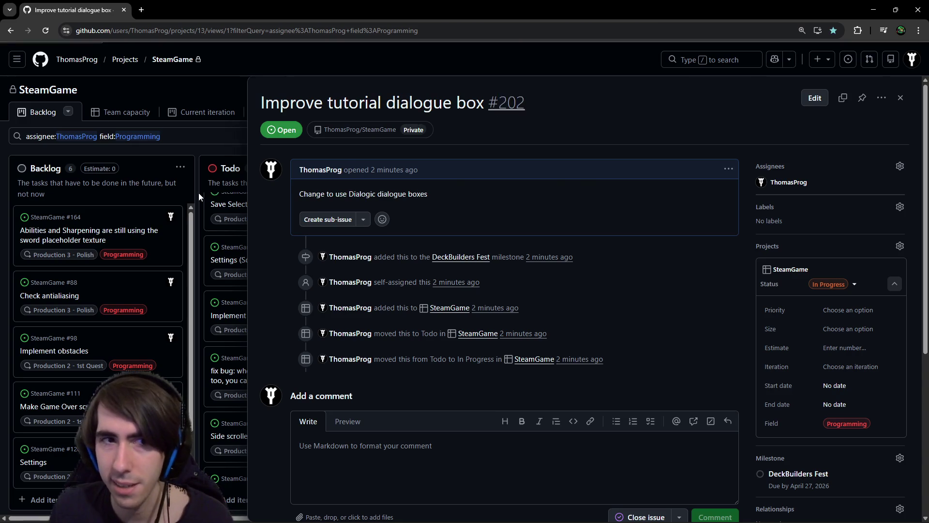
key("super+Down")
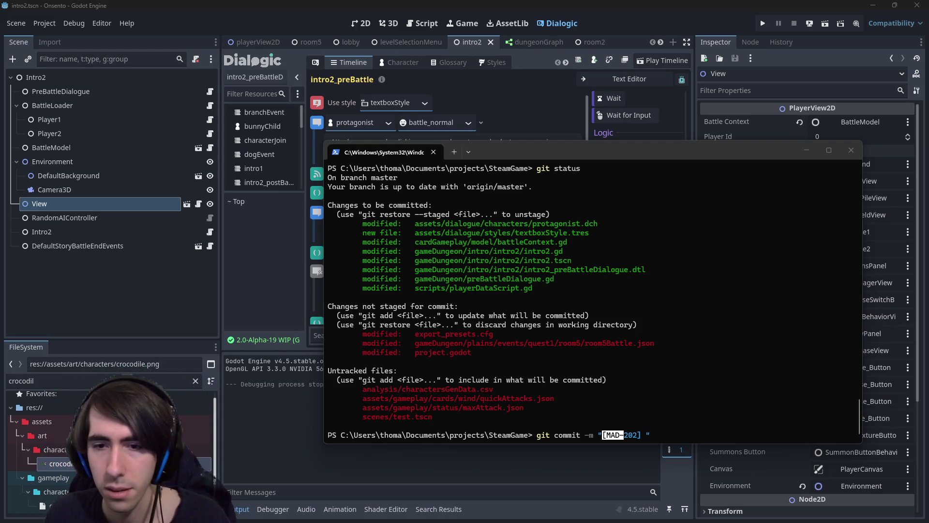
Step: Commit the staged changes as "[MAD-202] Tutorial / Intro dialogue now using dialogic"
left_click(768, 323)
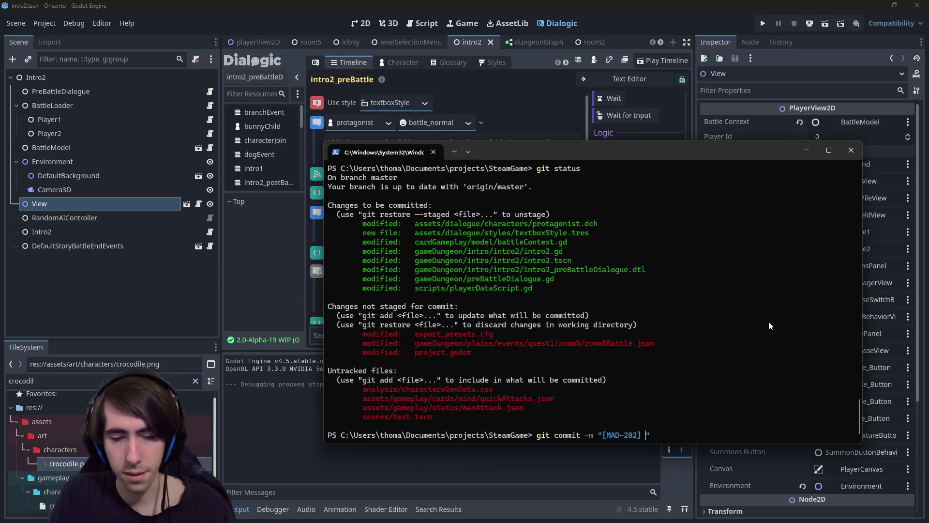
type("Tu")
type("torial")
key("BackSpace")
key("BackSpace")
key("BackSpace")
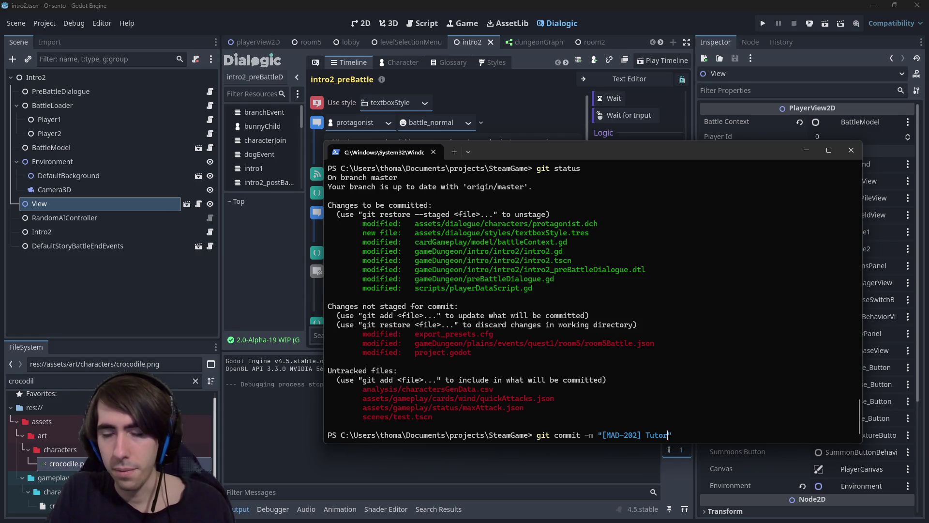
type("rial / Intro dialogu")
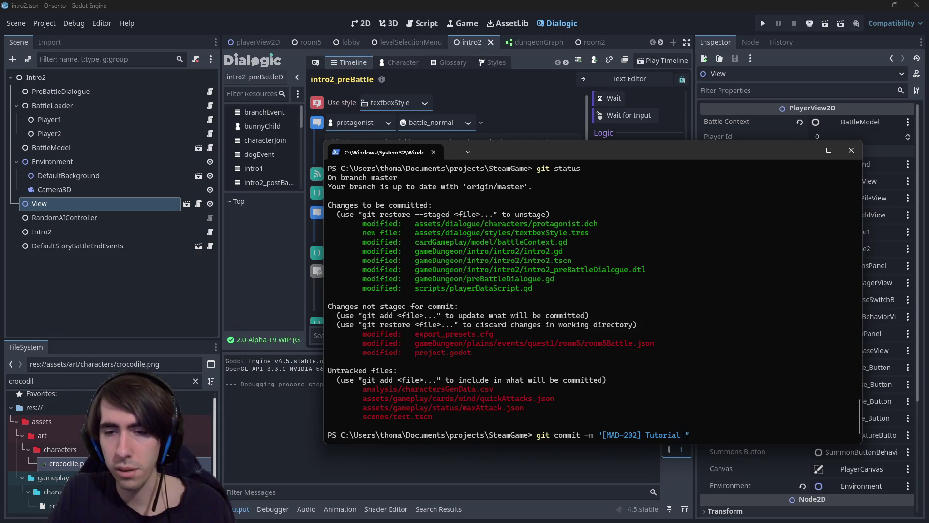
type("e now using dialog")
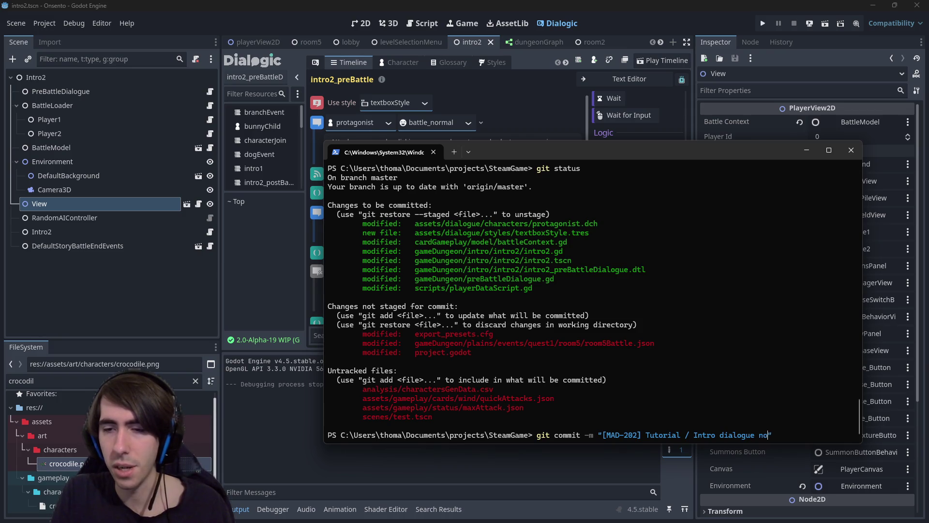
type("i")
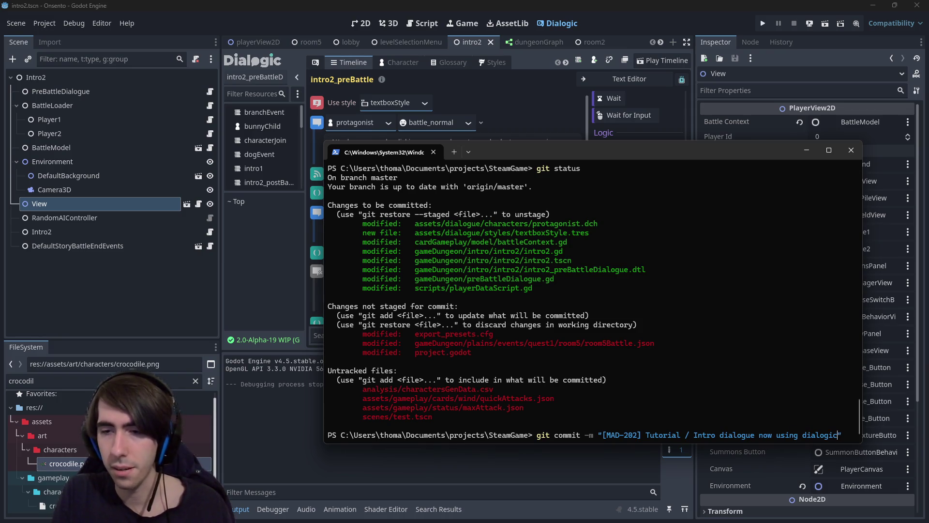
key("Return")
Step: Push the new commit to master with git push
type("git push")
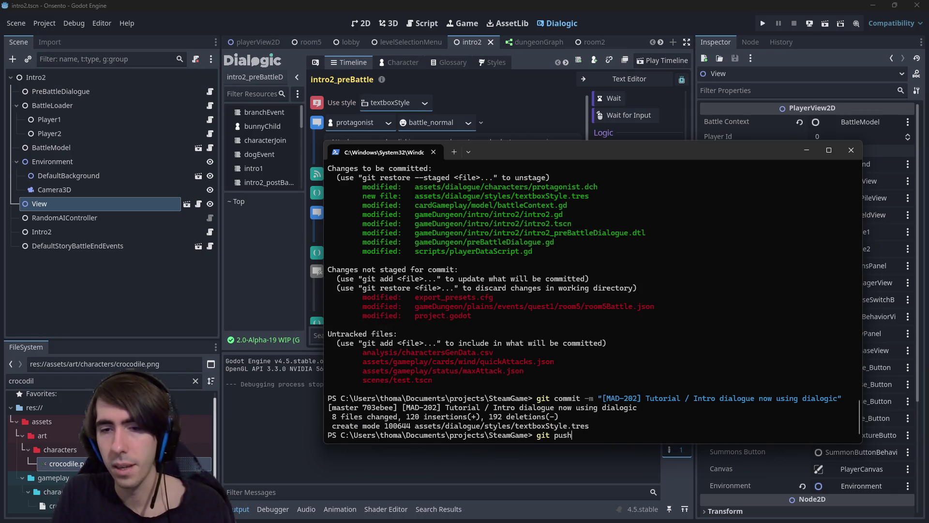
key("Return")
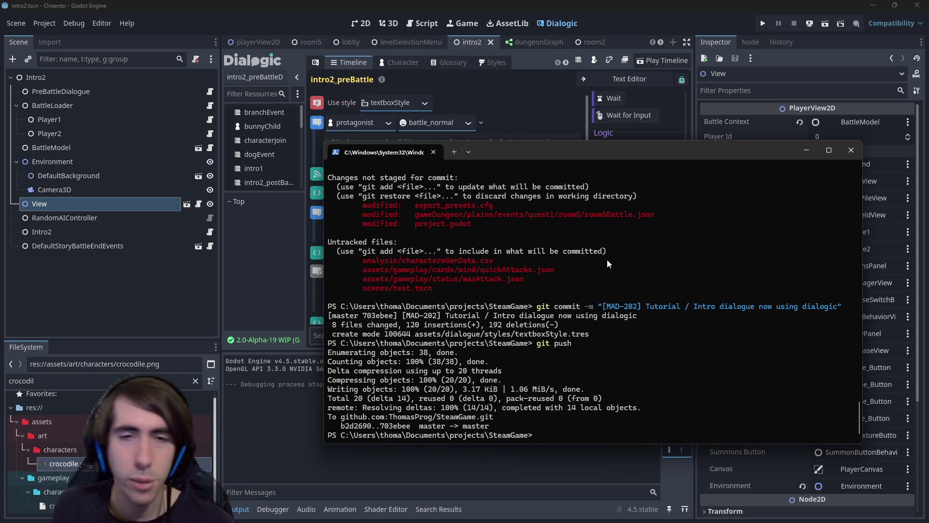
key("alt+Tab")
Step: Preview crocodile.png and battle_nekomata.png, then reselect Dialogic's Textbox with Portrait style layer
left_click(63, 463)
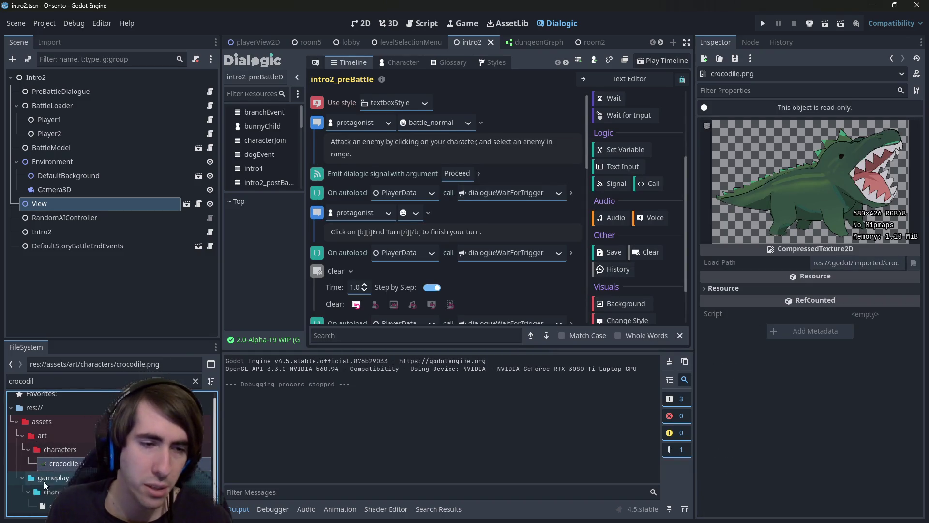
left_click(195, 380)
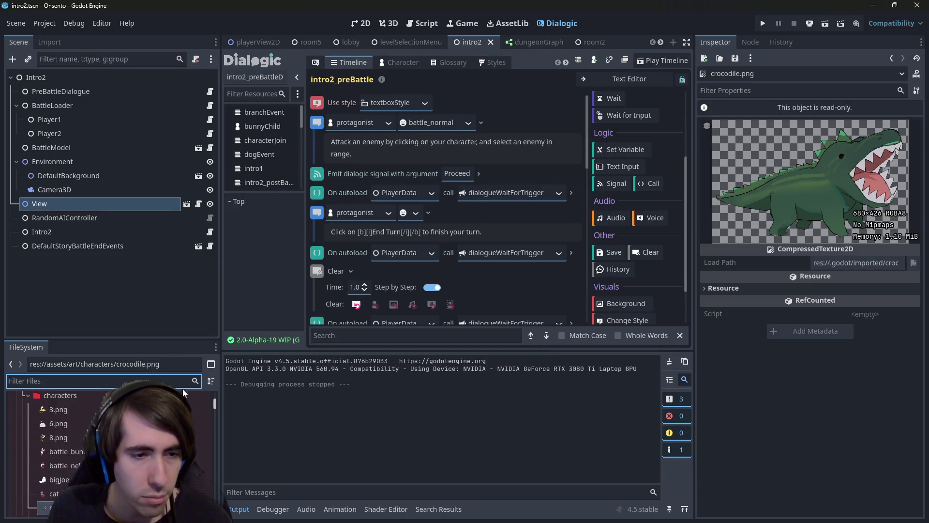
left_click(68, 465)
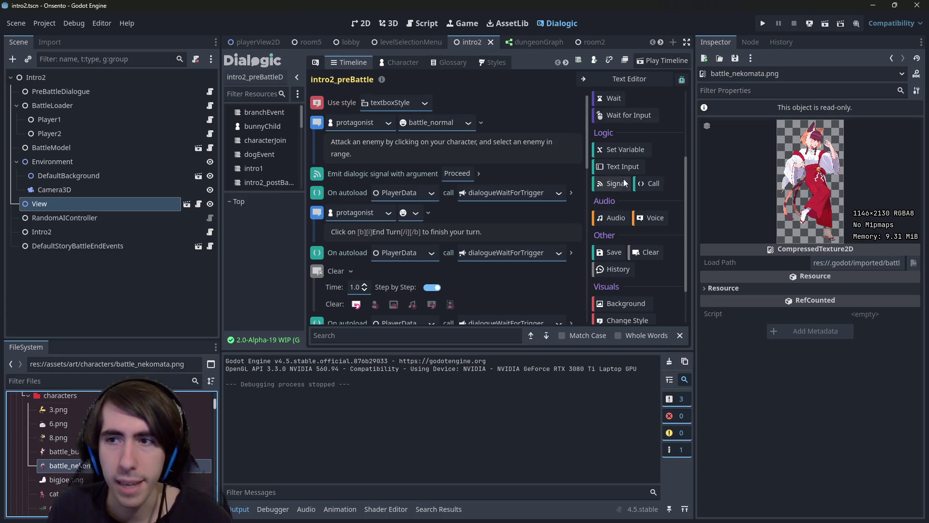
left_click(483, 62)
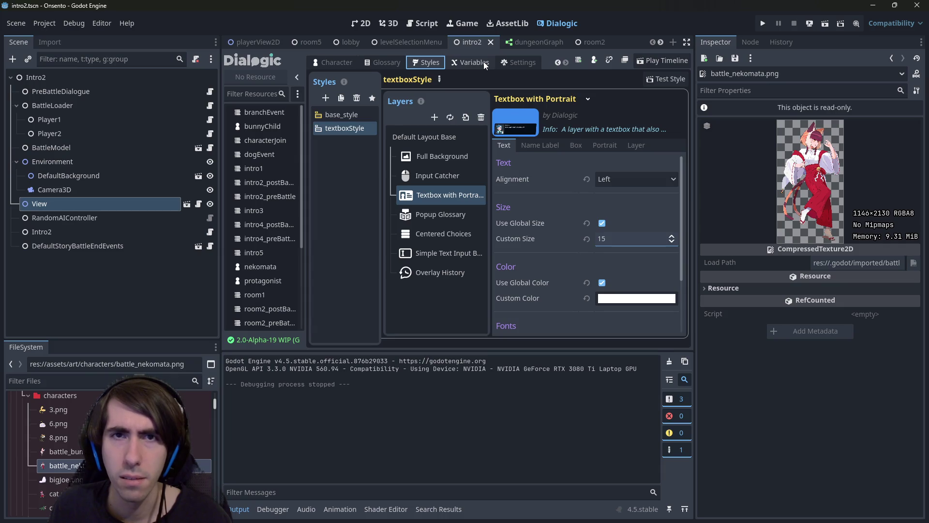
left_click(442, 194)
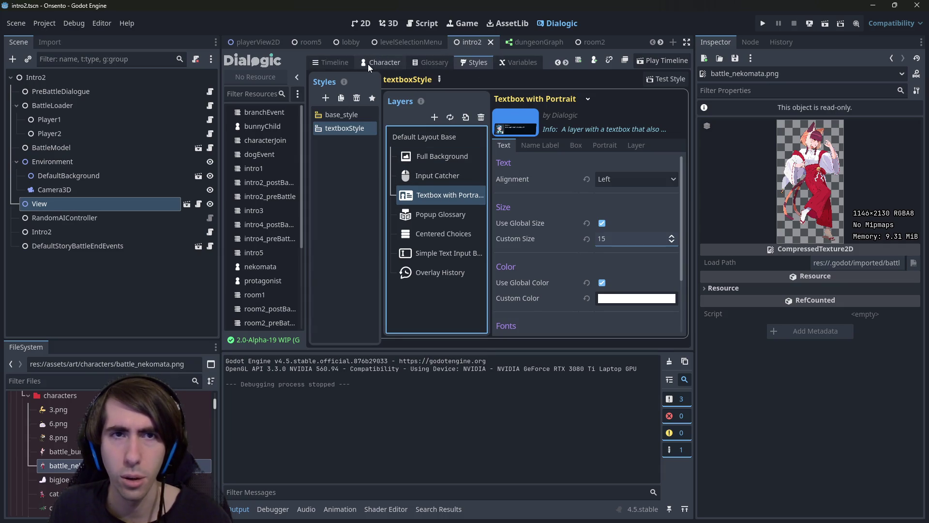
Step: Inspect the protagonist's portrait scale, offset and mirror settings, leaving Ignore Main Scale off
left_click(391, 65)
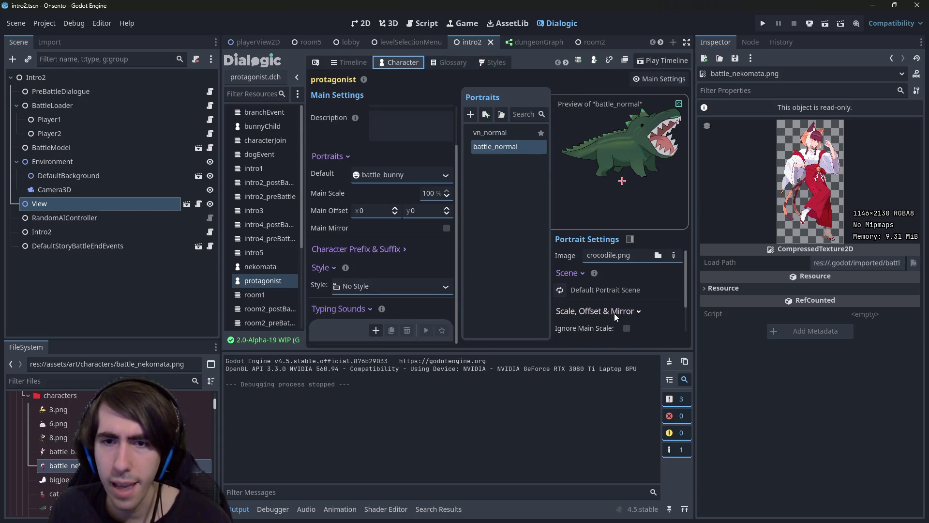
scroll(634, 307, "down", 2)
scroll(634, 307, "down", 1)
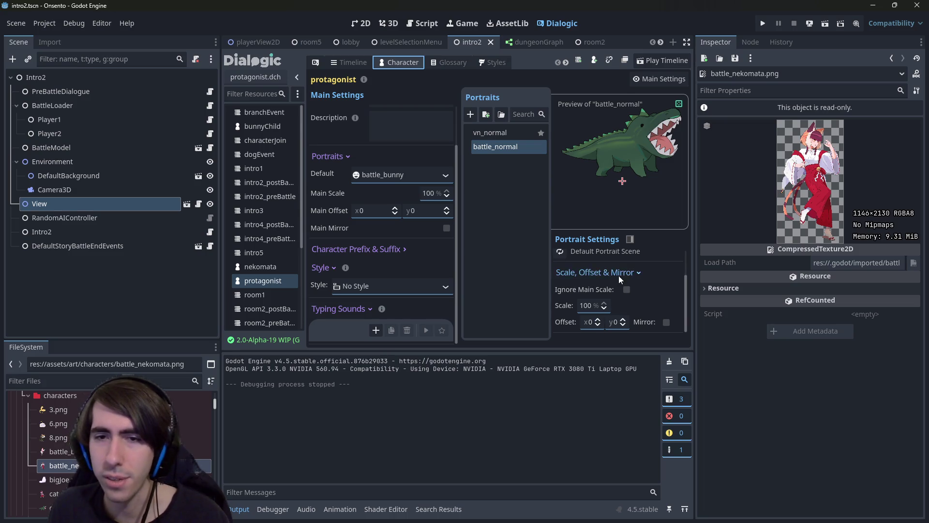
left_click(618, 274)
left_click(620, 311)
scroll(629, 310, "down", 2)
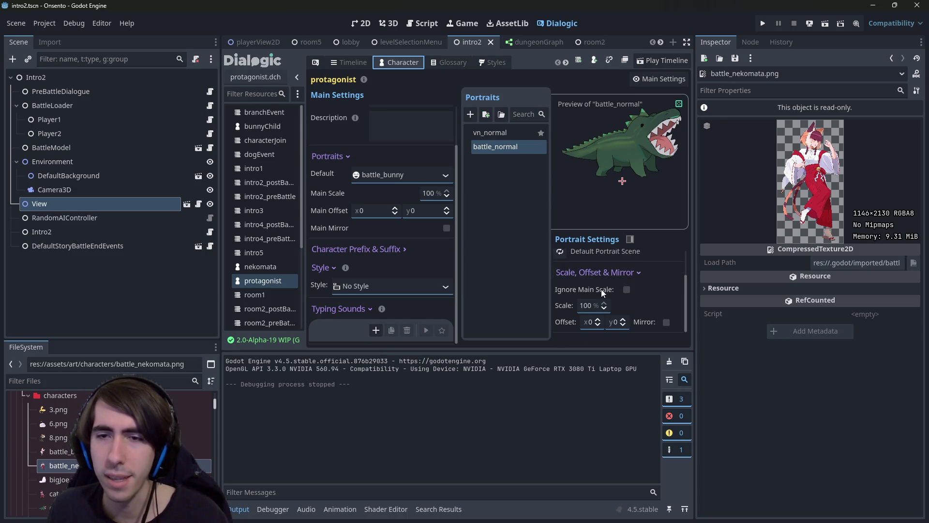
scroll(585, 290, "up", 2)
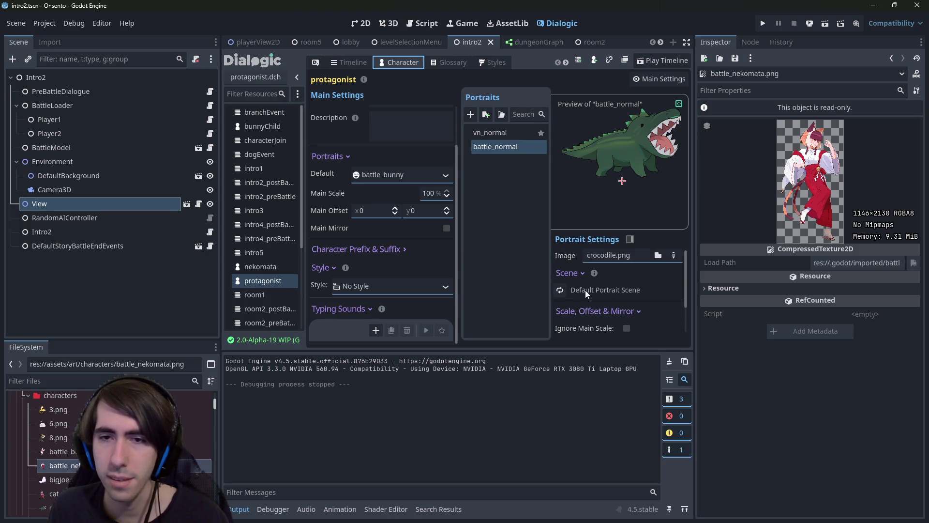
scroll(590, 295, "down", 1)
left_click(625, 297)
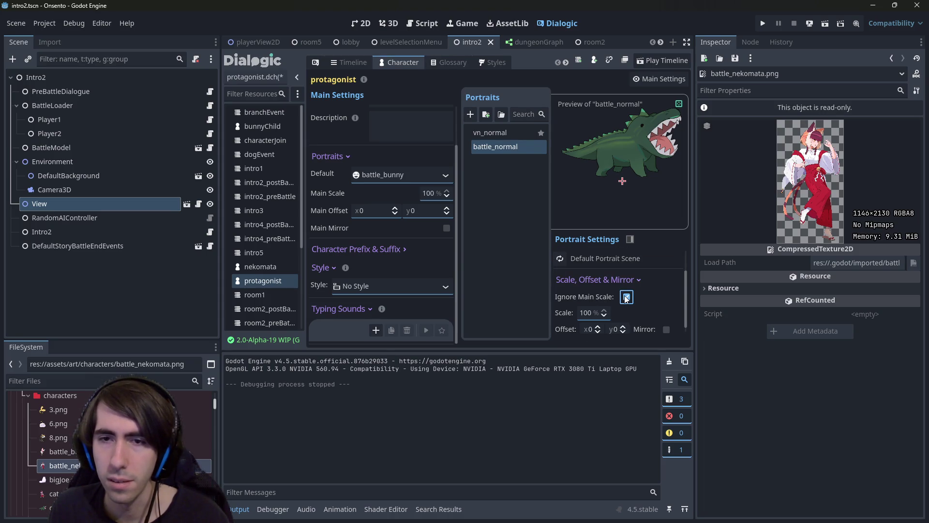
left_click(625, 297)
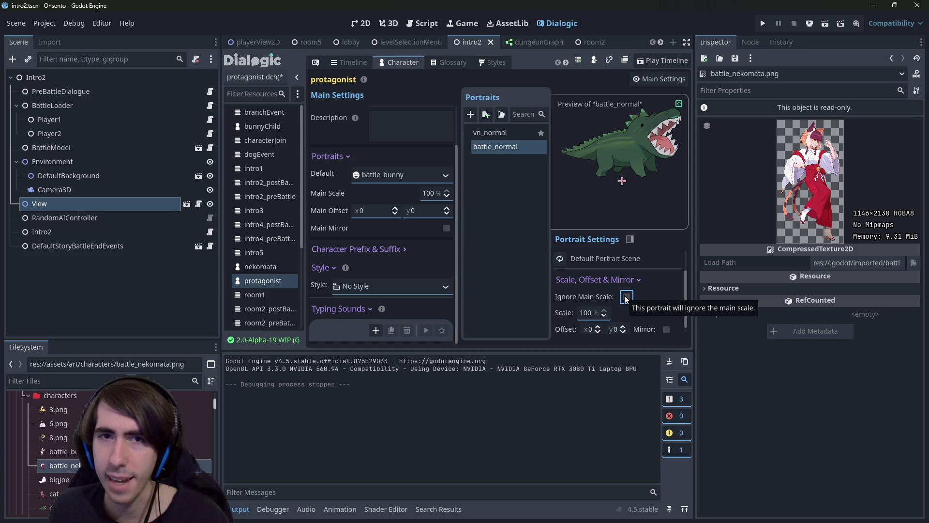
scroll(626, 281, "up", 2)
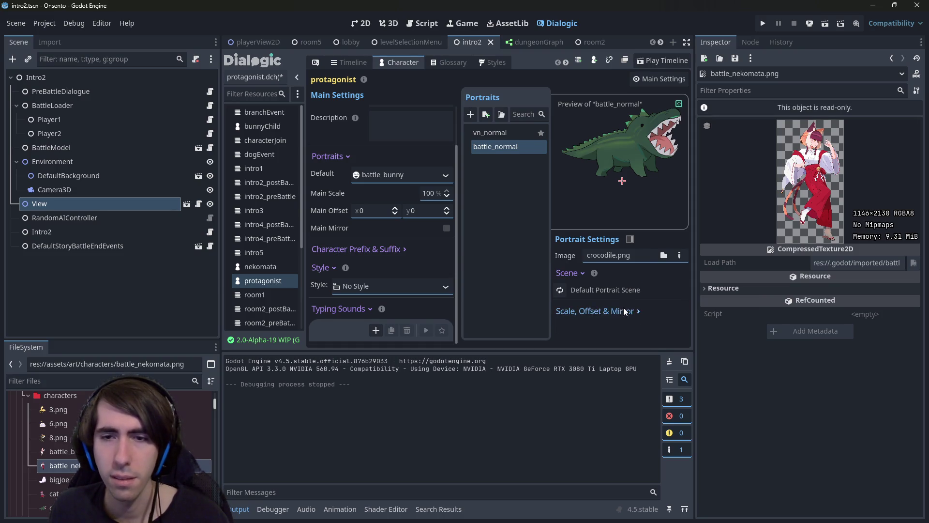
Step: Browse the portrait scenes, close the browser unchanged, and switch to intro2's 2D view
left_click(567, 288)
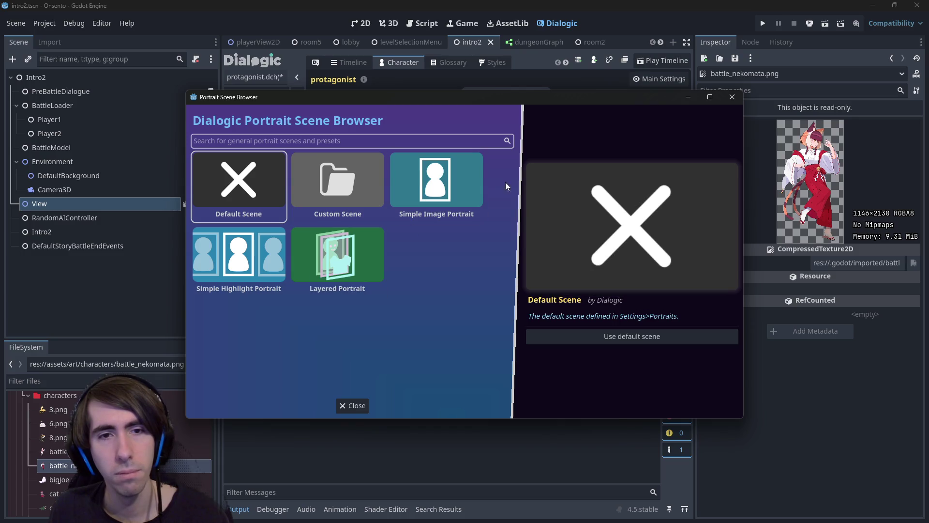
left_click(732, 97)
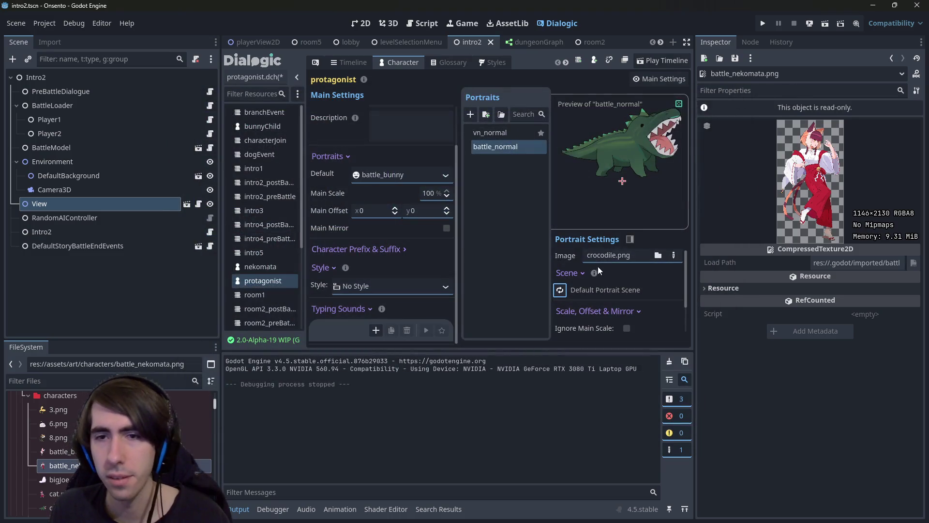
left_click(349, 20)
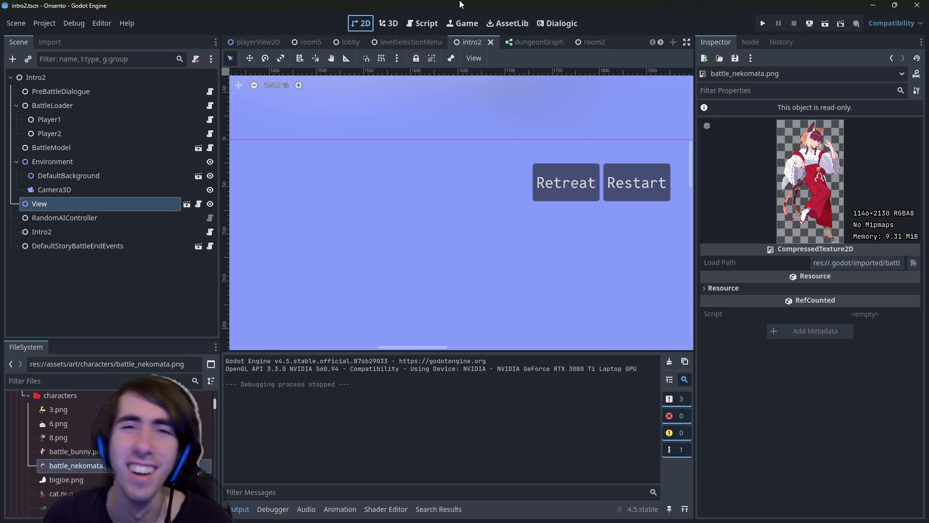
Step: Delete the null entry from intro2.json's enemy battlefield and save the file
scroll(478, 189, "down", 5)
scroll(477, 198, "down", 5)
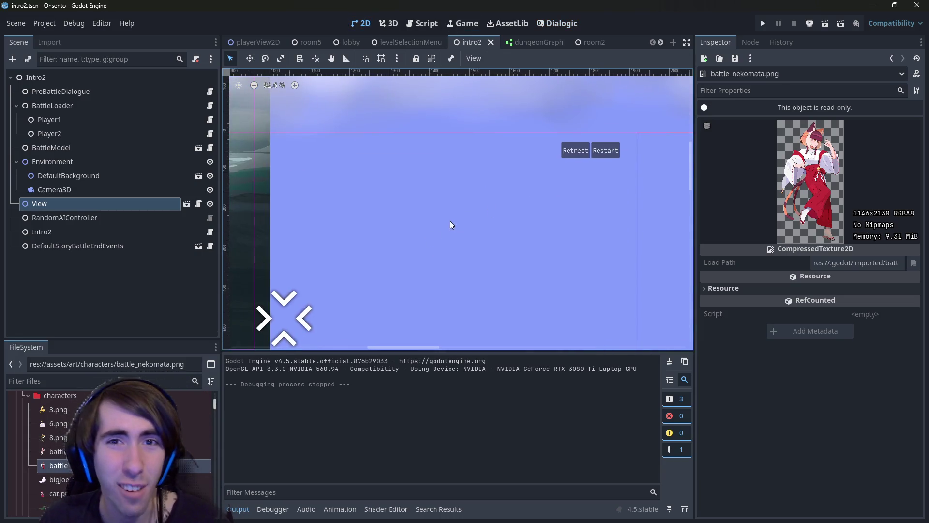
mouse_move(490, 231)
left_mouse_down()
mouse_move(663, 214)
mouse_move(532, 214)
left_mouse_up()
scroll(112, 450, "up", 10)
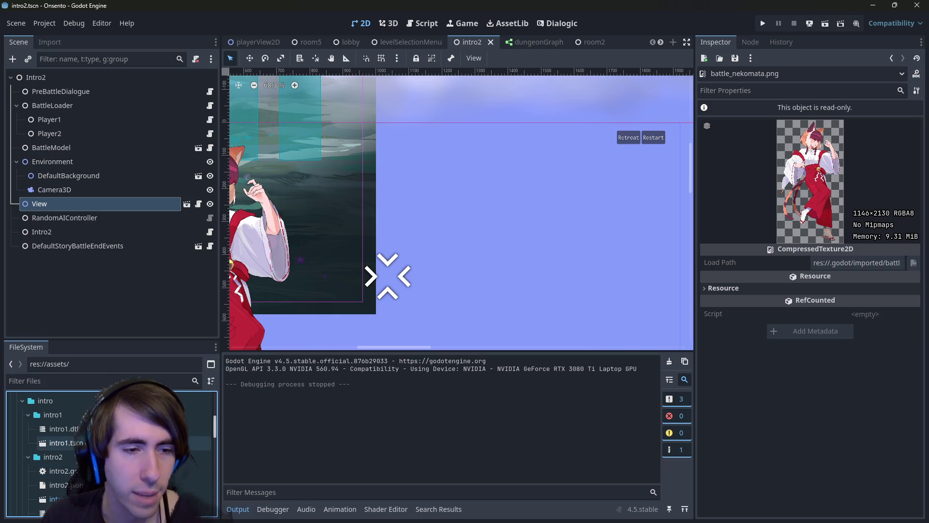
scroll(112, 450, "down", 2)
double_click(61, 454)
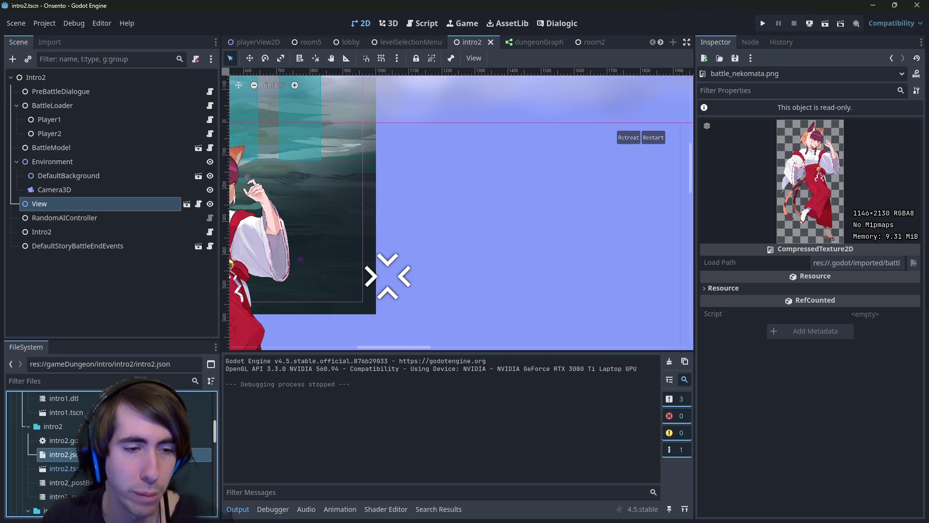
left_click(508, 213)
scroll(523, 247, "up", 1)
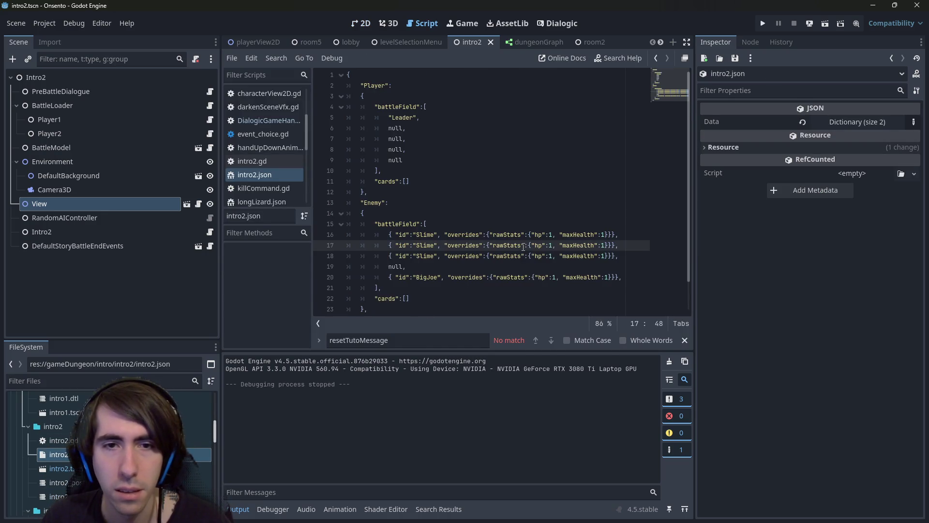
left_click(551, 234)
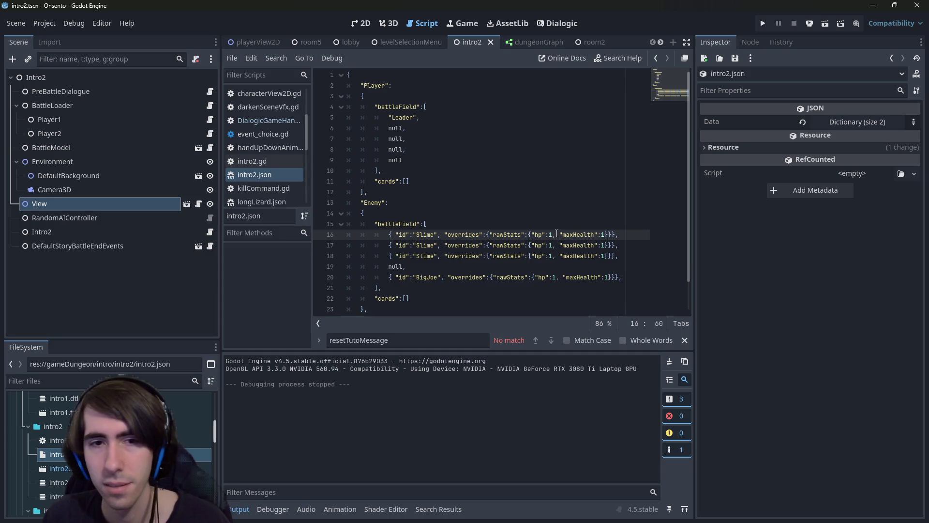
double_click(395, 266)
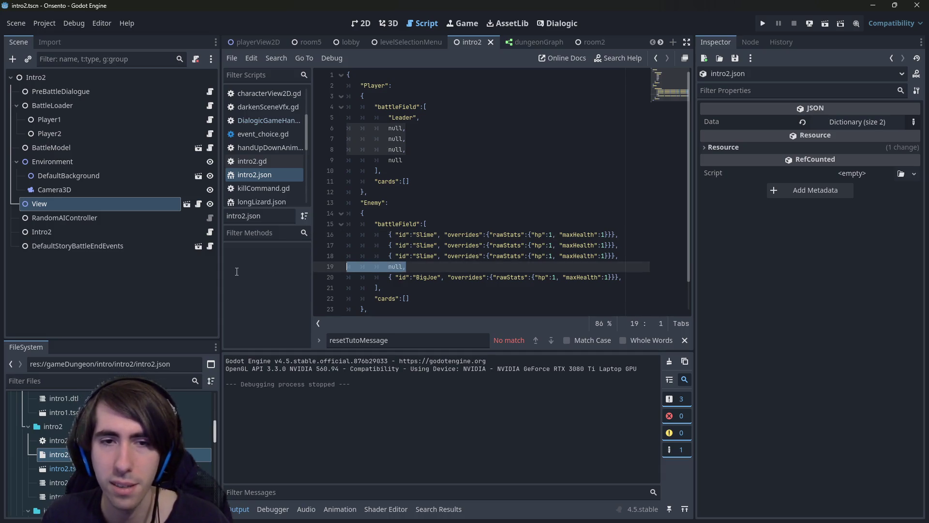
key("BackSpace")
key("BackSpace")
key("BackSpace")
key("ctrl+s")
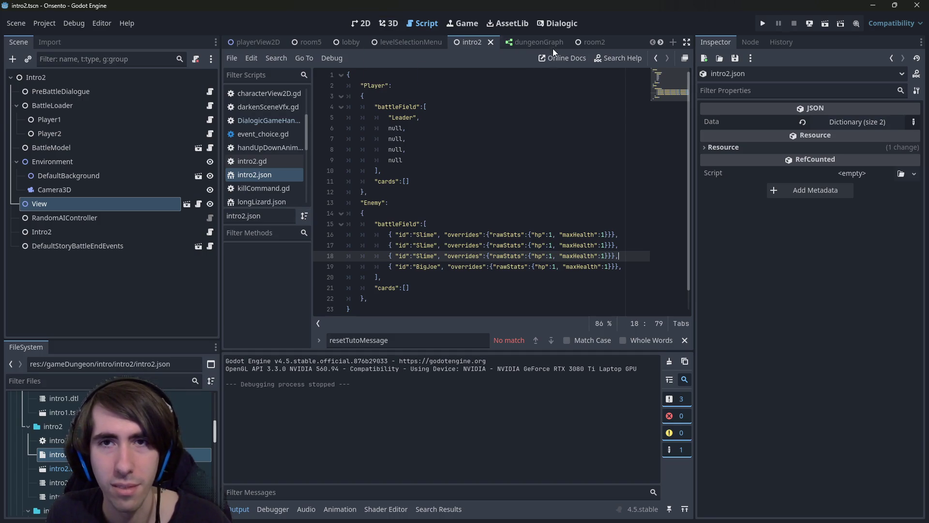
Step: Try the first Slime's hp at 5, undo it back to 1, and save intro2.json
scroll(553, 48, "down", 3)
scroll(552, 48, "up", 2)
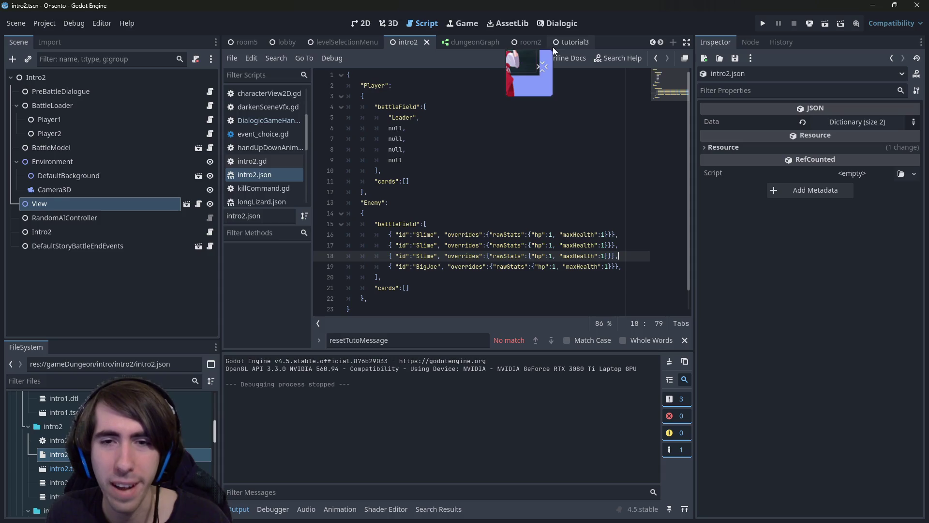
double_click(550, 234)
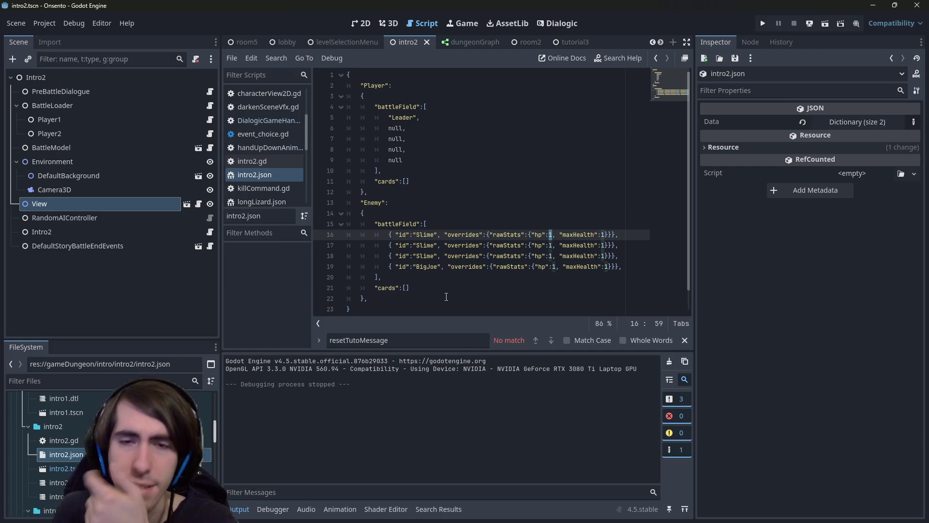
left_click(551, 233)
double_click(551, 234)
type("5")
key("ctrl+z")
key("ctrl+s")
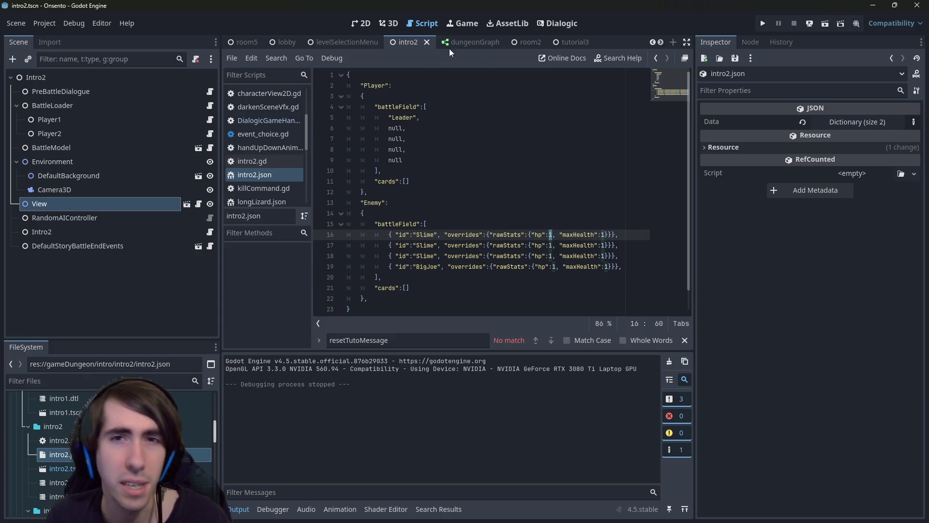
left_click(557, 25)
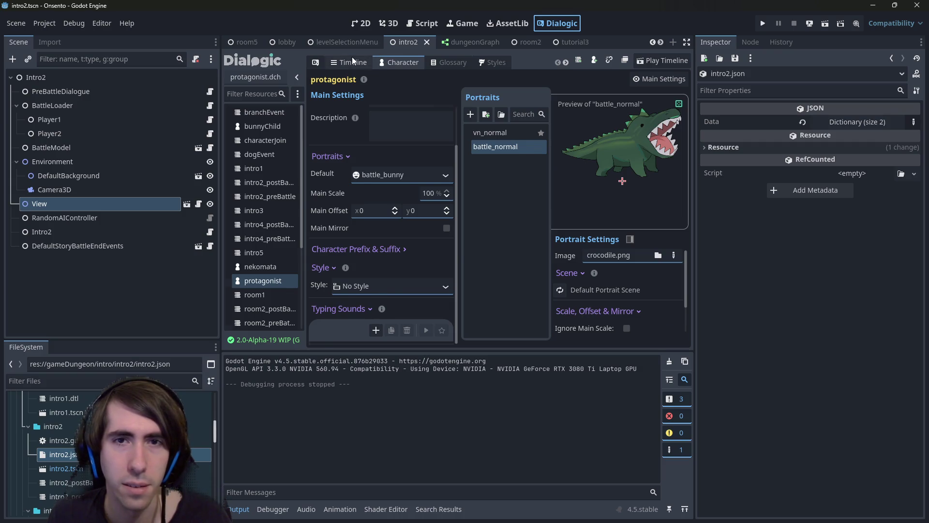
Step: Scroll through the intro2_preBattle timeline events, briefly checking the 2D scene view
left_click(352, 58)
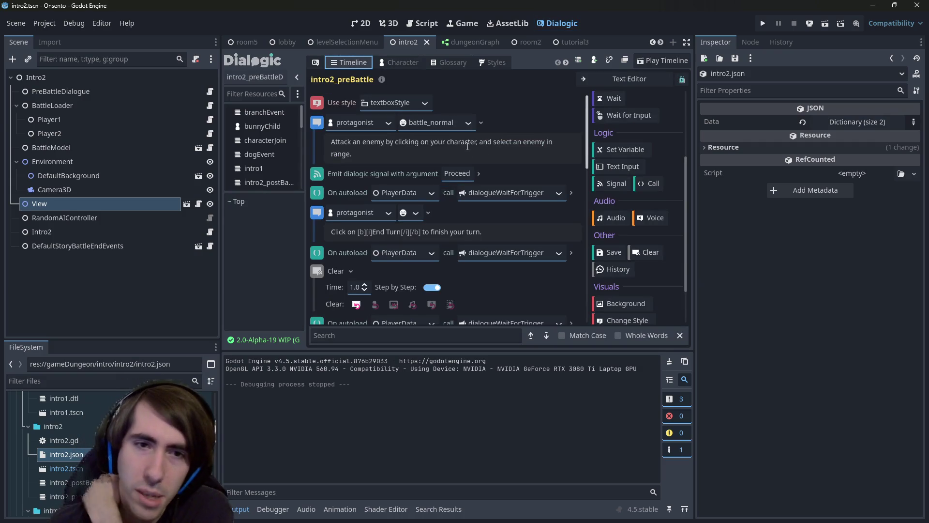
scroll(433, 192, "down", 1)
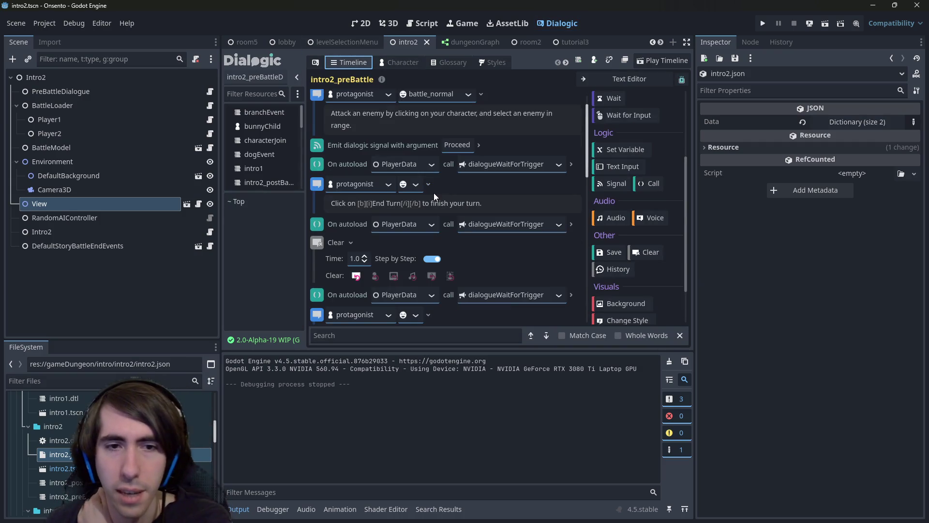
scroll(440, 196, "down", 2)
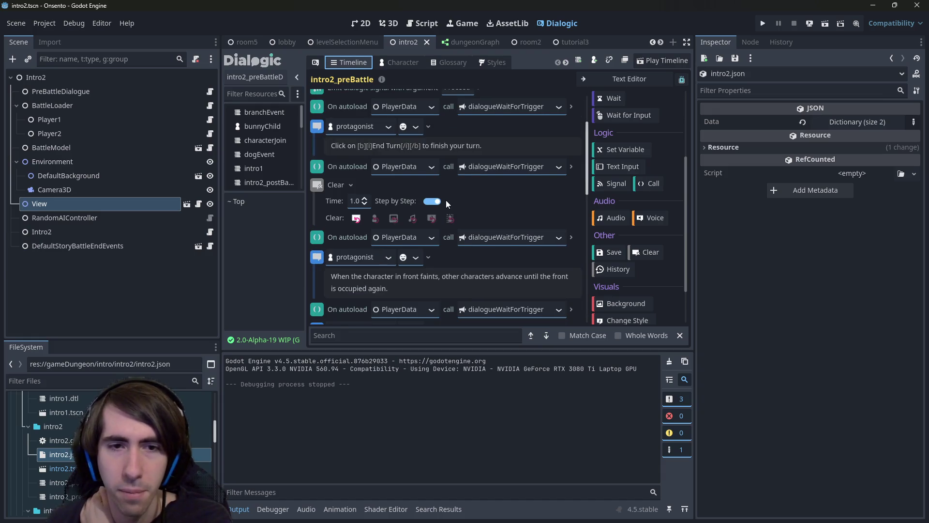
scroll(414, 287, "down", 2)
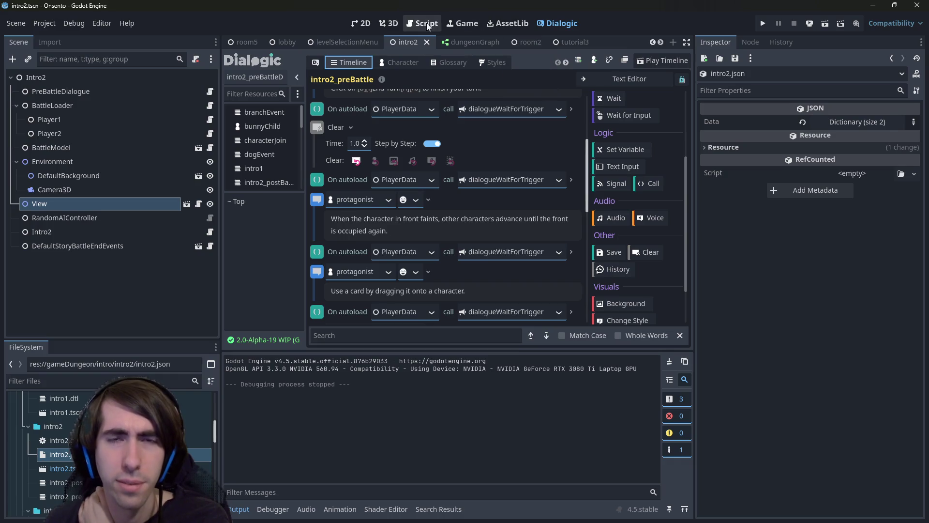
scroll(417, 78, "up", 2)
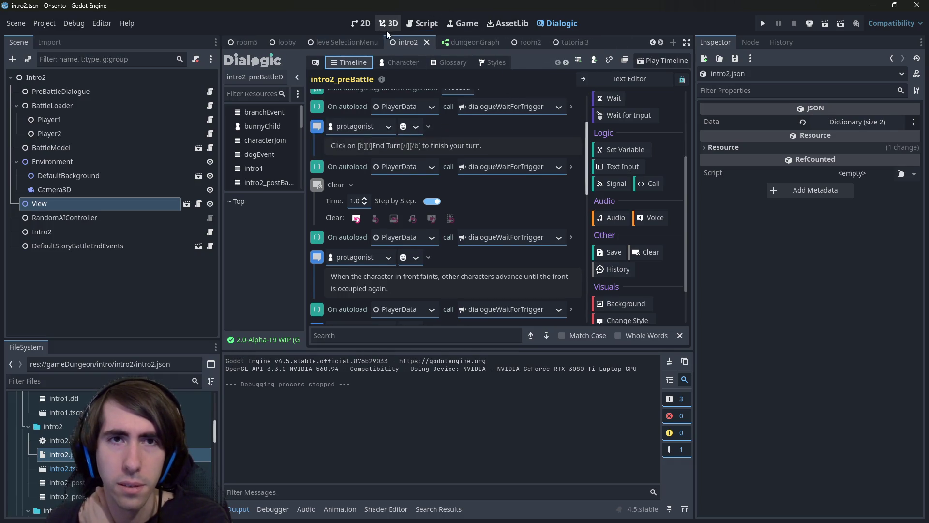
left_click(366, 24)
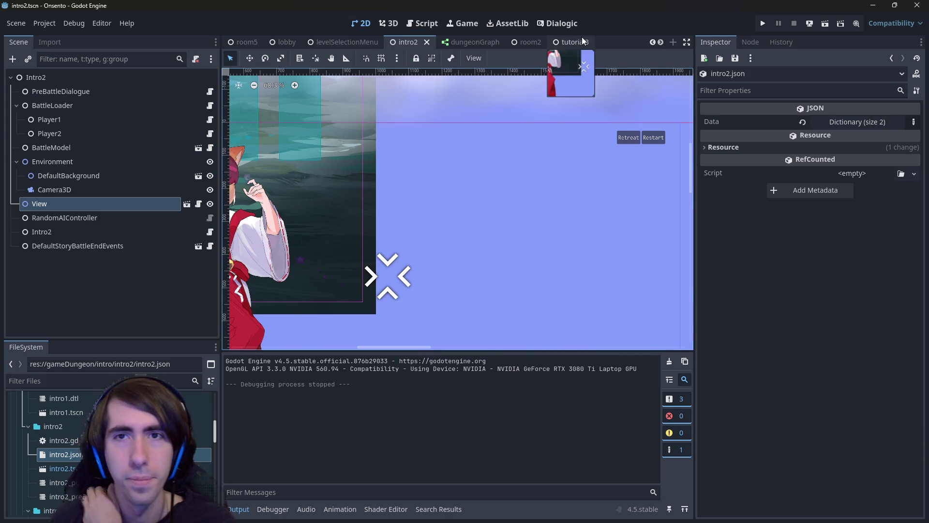
left_click(573, 27)
scroll(521, 191, "up", 2)
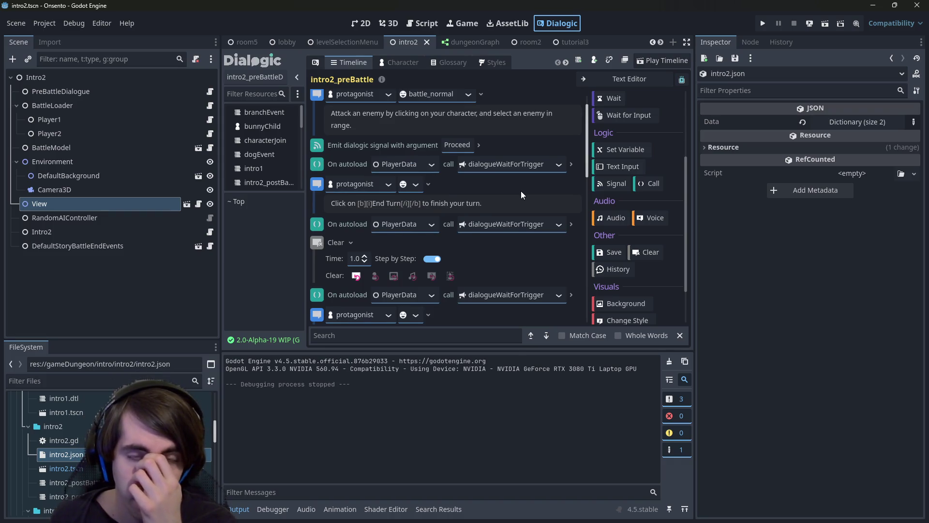
scroll(521, 191, "up", 1)
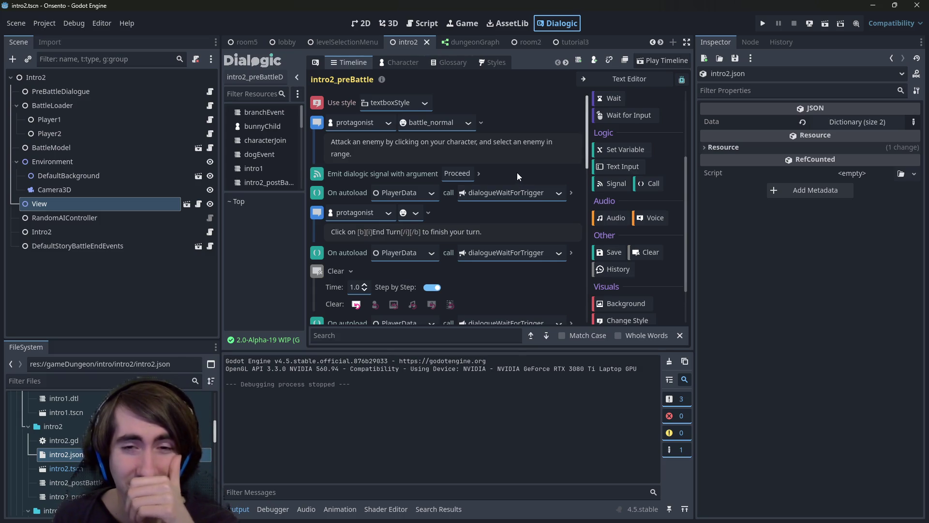
Step: Select the first dialogue line's text, then deselect it without changes
left_click(519, 150)
key("ctrl+a")
left_click(373, 153)
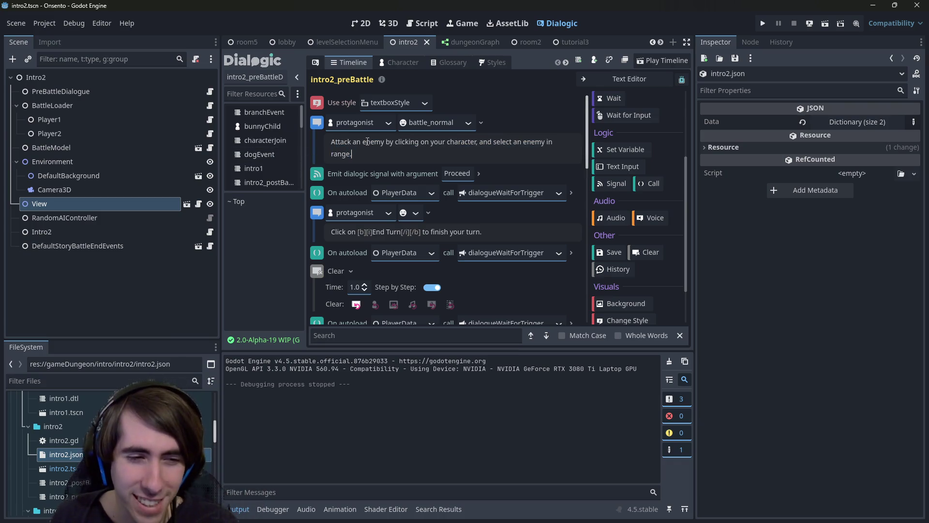
left_click(417, 22)
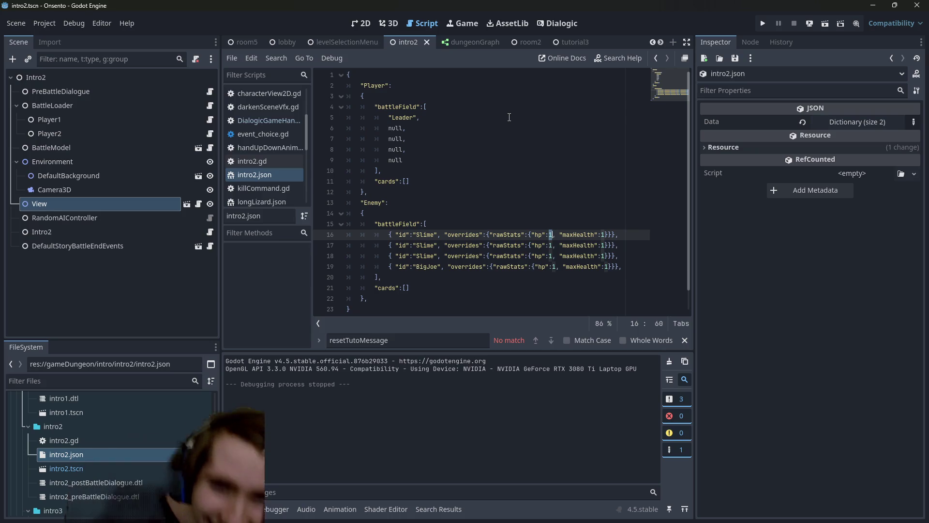
Step: Set the Slimes' and BigJoe's stats to 5, saving along the way, then run the current scene
type("5")
key("ctrl+s")
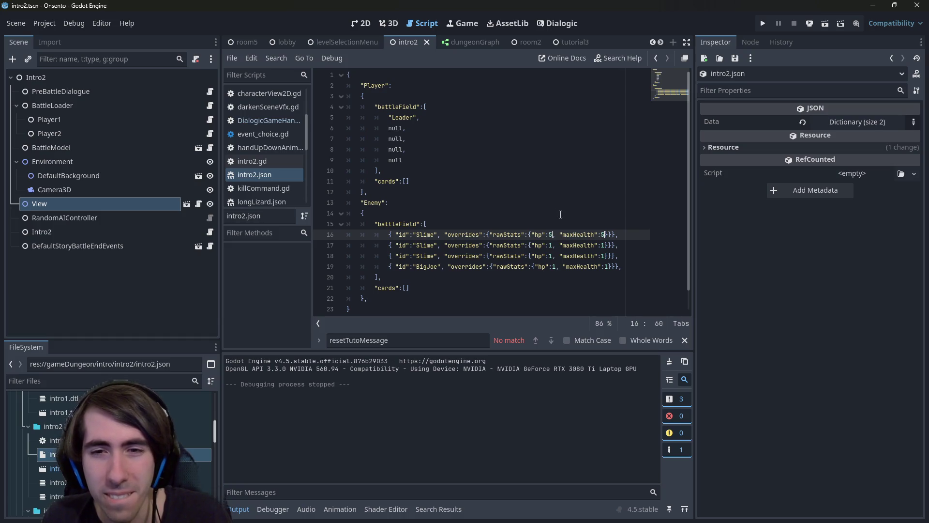
left_click(549, 254)
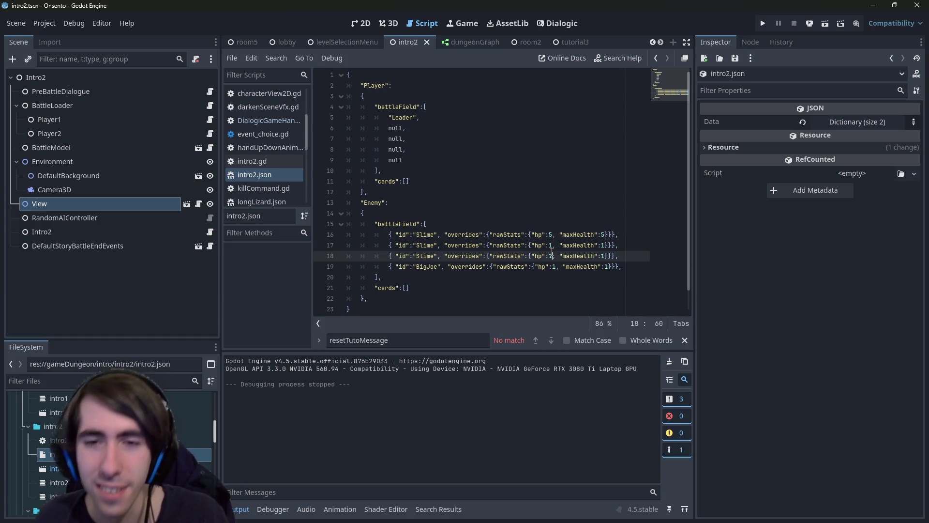
left_click(550, 246)
double_click(550, 245)
type("5")
key("ctrl+s")
double_click(550, 255)
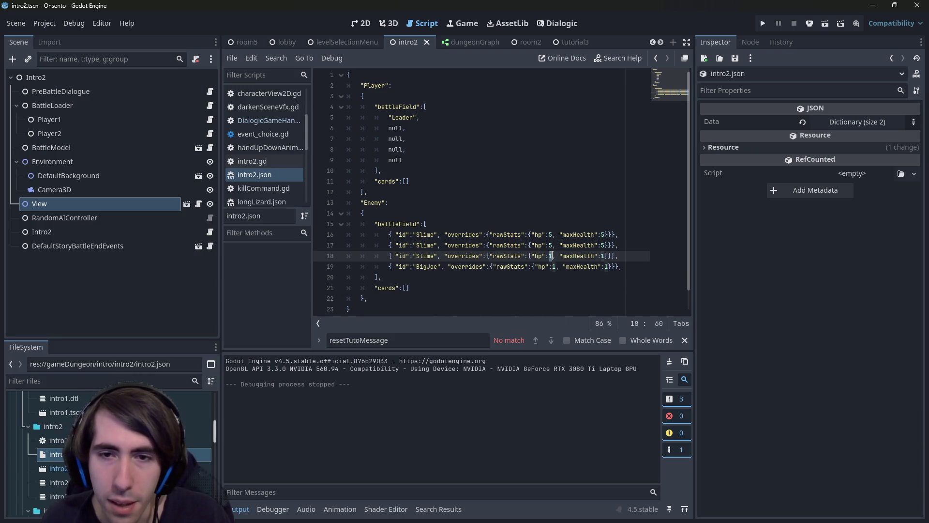
type("5")
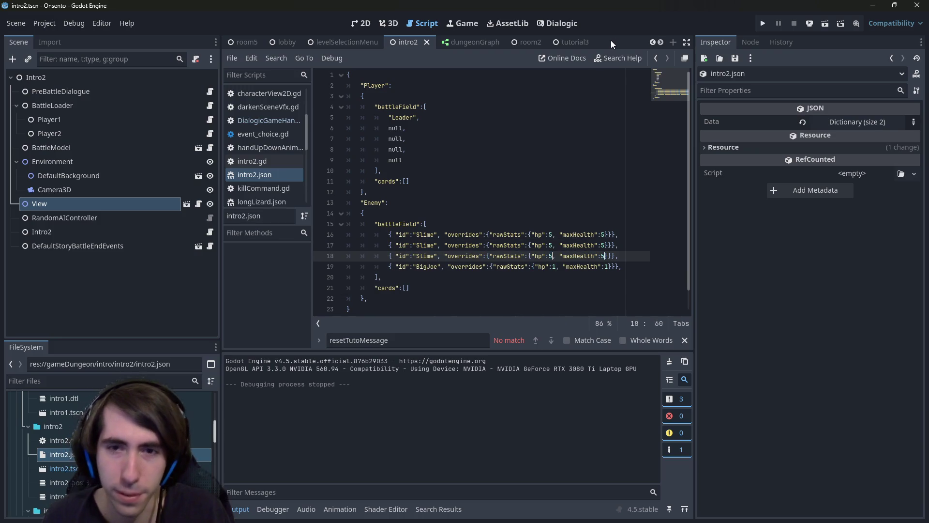
double_click(553, 266)
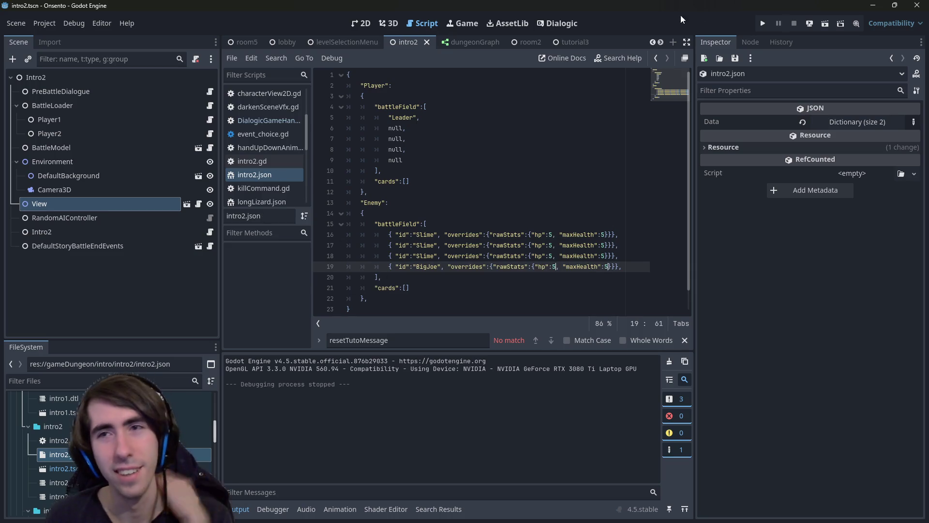
left_click(824, 23)
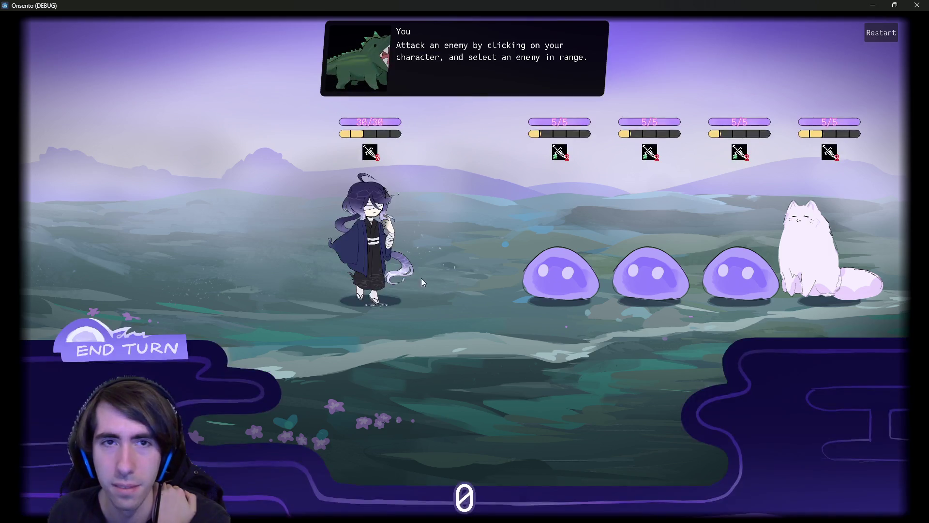
Step: Attack the first slime, end the turn, and advance the tutorial dialogue
left_click(373, 237)
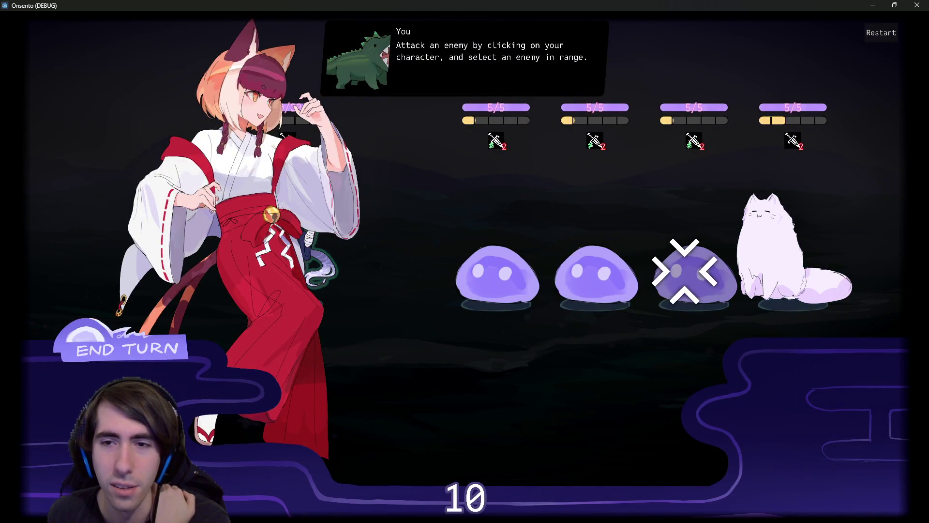
left_click(468, 278)
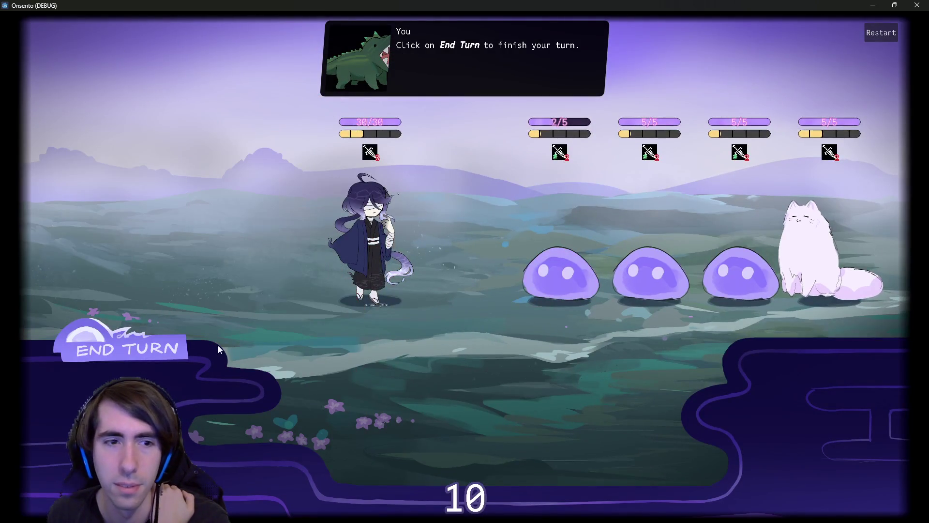
left_click(153, 344)
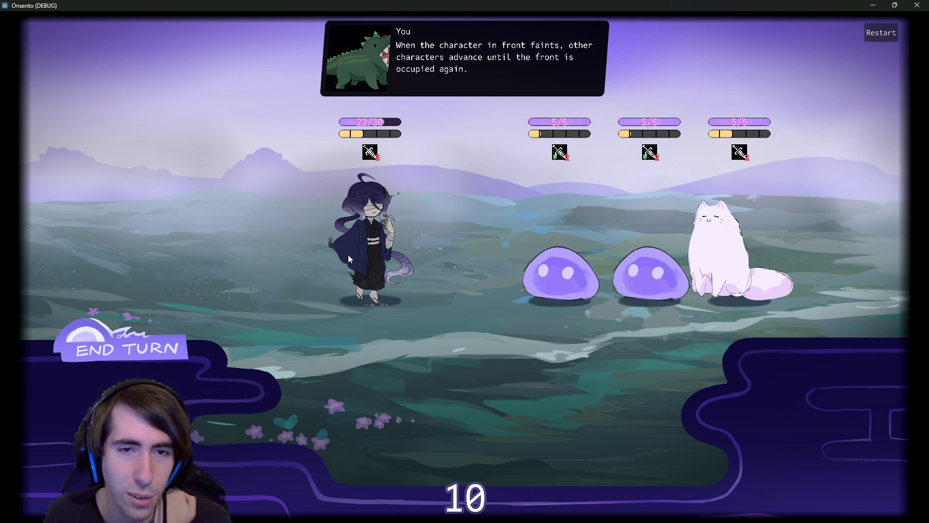
left_click(177, 345)
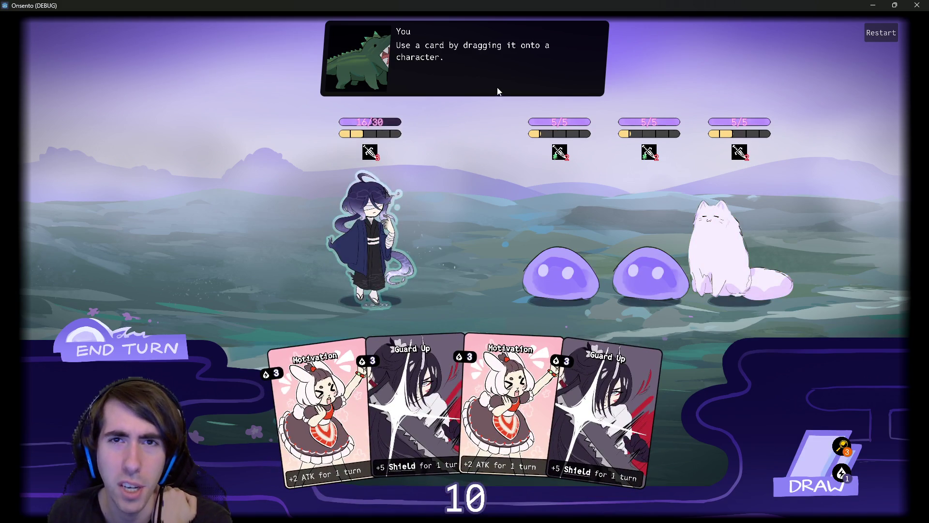
left_click(139, 349)
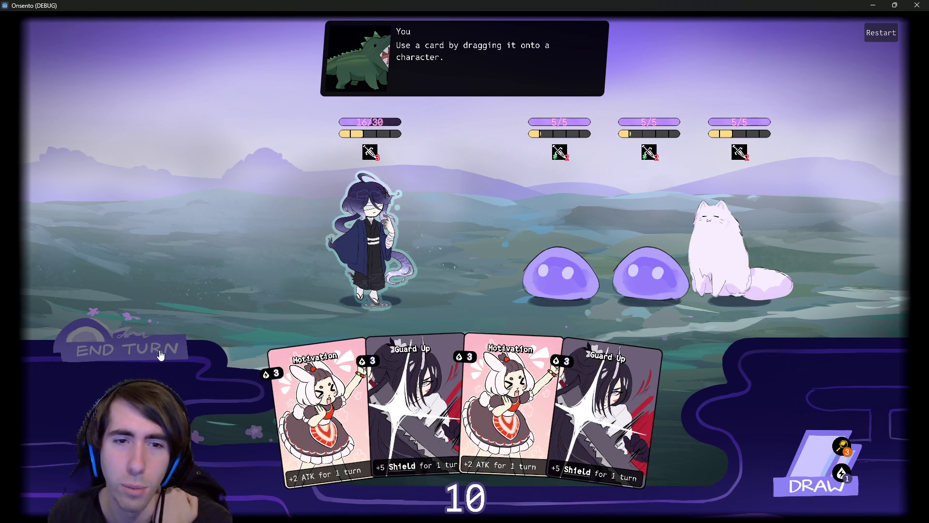
left_click(139, 348)
Step: Play both Motivation cards on the player, drawing extra cards, then restart the battle
left_click_drag(315, 412, 358, 266)
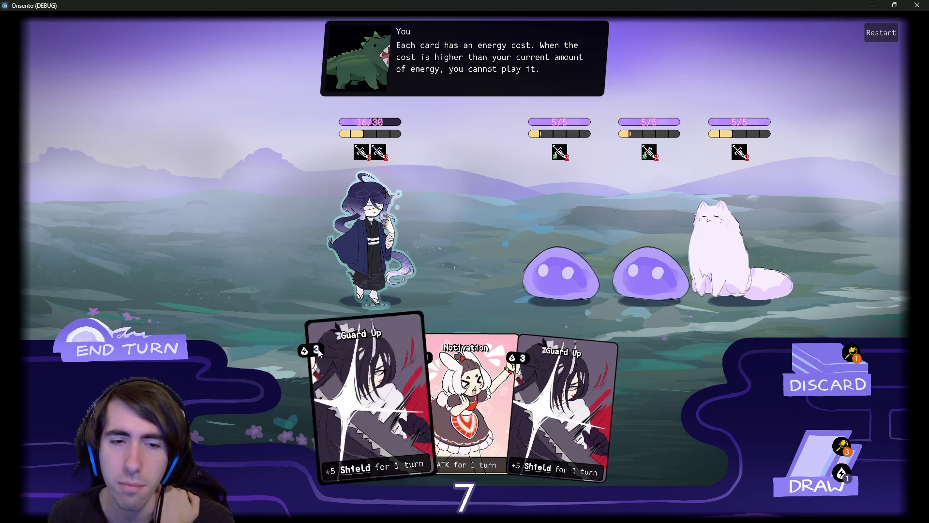
mouse_move(300, 308)
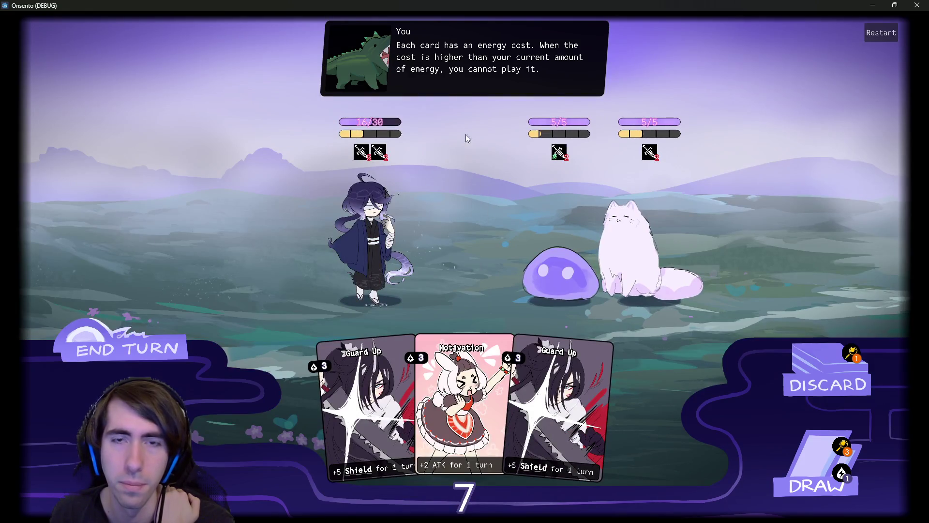
left_click(155, 351)
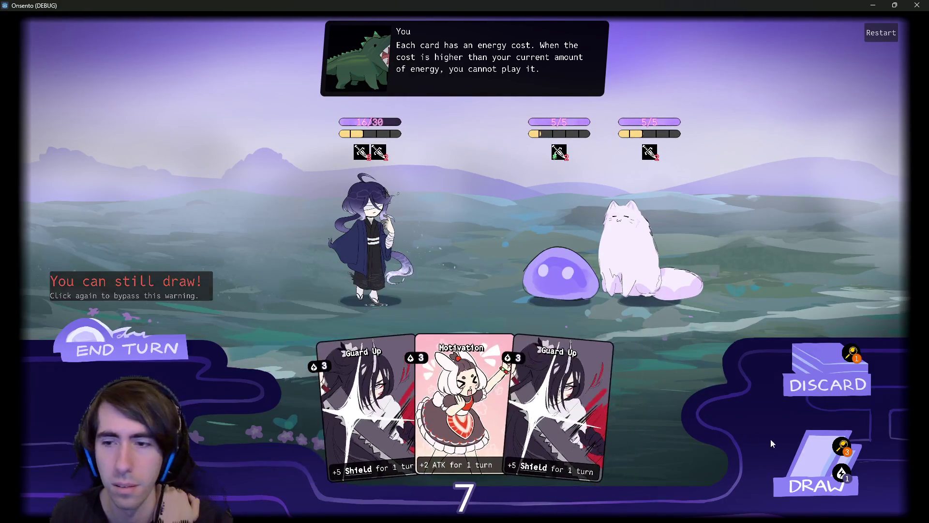
left_click(801, 458)
left_click(801, 458)
left_click(801, 458)
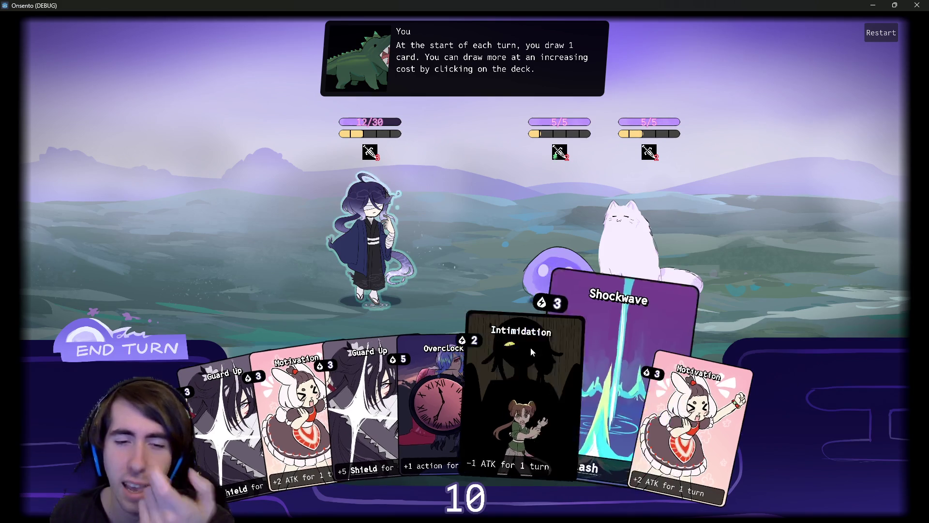
left_click_drag(692, 411, 359, 243)
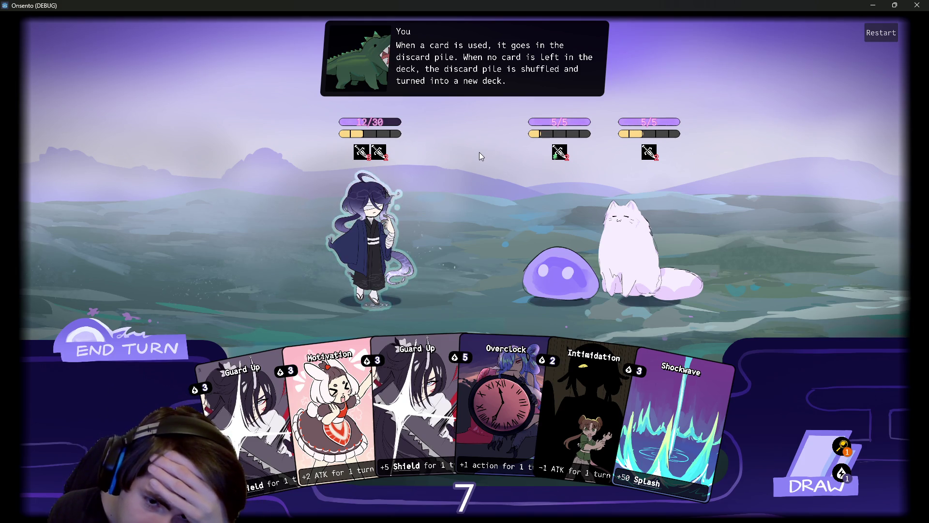
left_click(880, 34)
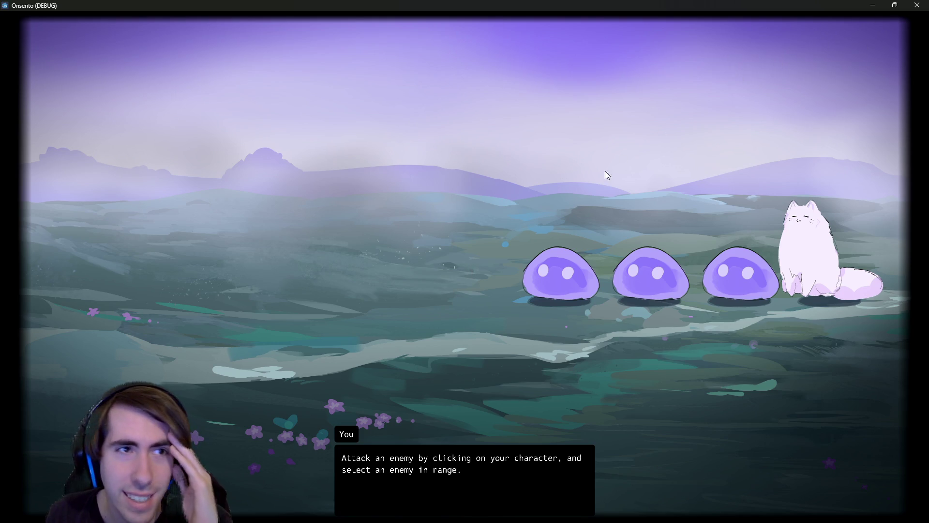
Step: Relaunch the current scene and restart the battle
key("alt+F4")
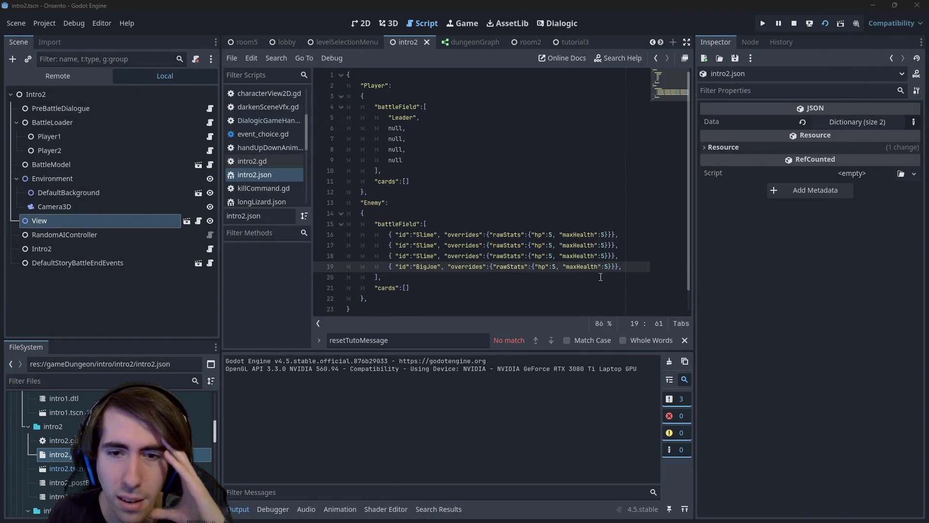
key("F6")
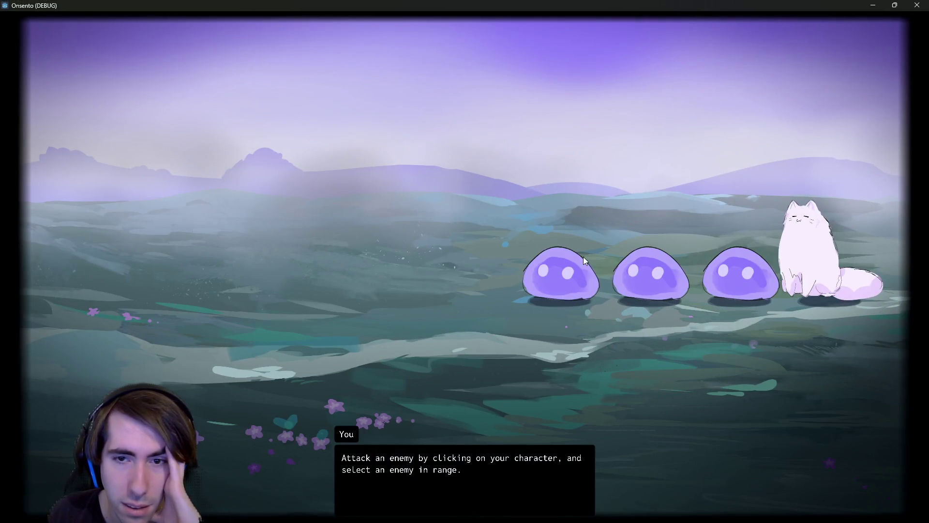
left_click(917, 5)
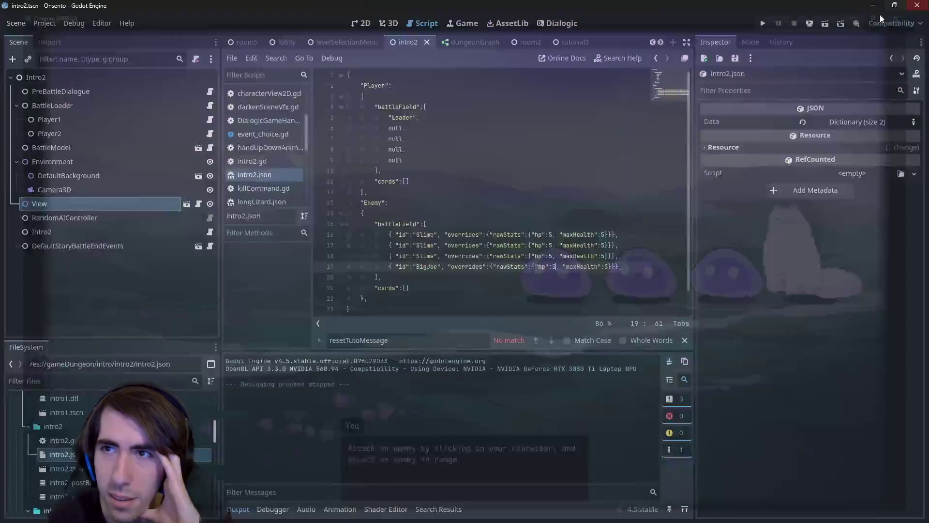
left_click(822, 24)
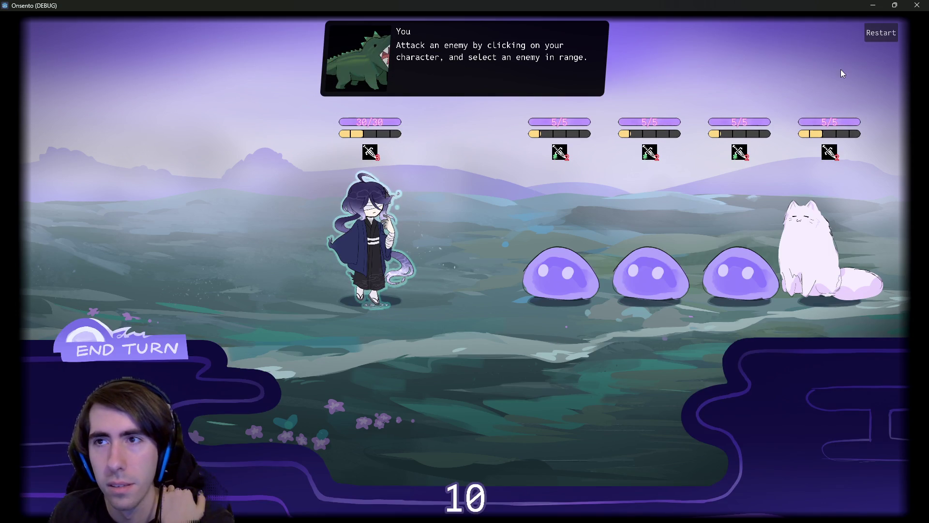
left_click(873, 40)
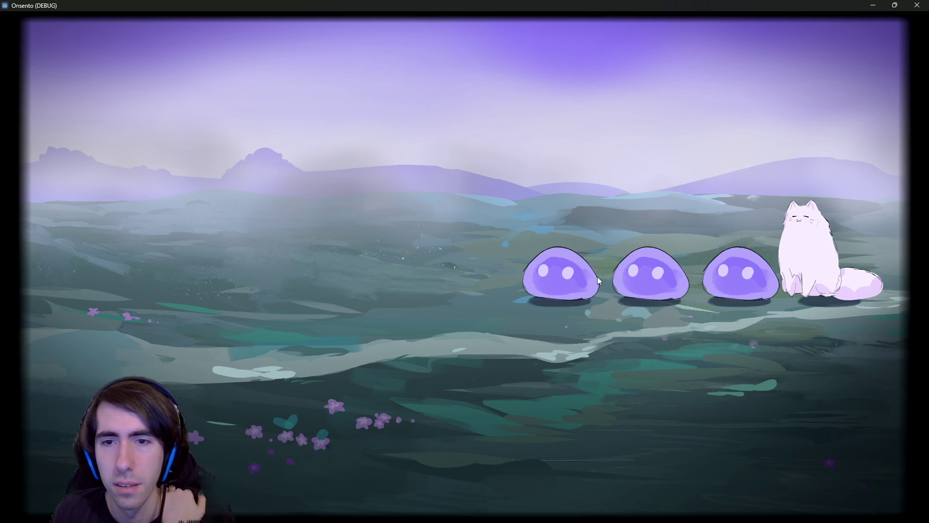
Step: Attack the first slime, end the turn, hit it again, and advance the tutorial dialogue
left_click(372, 252)
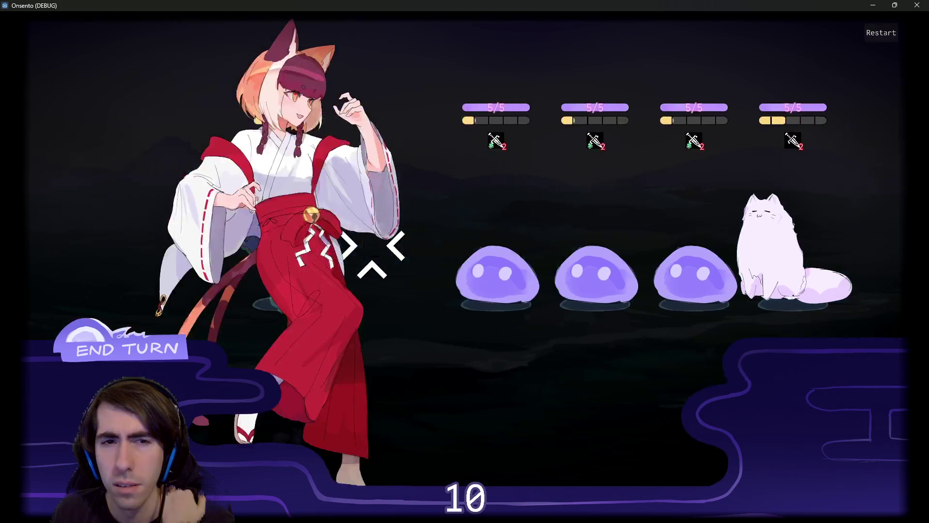
left_click(497, 273)
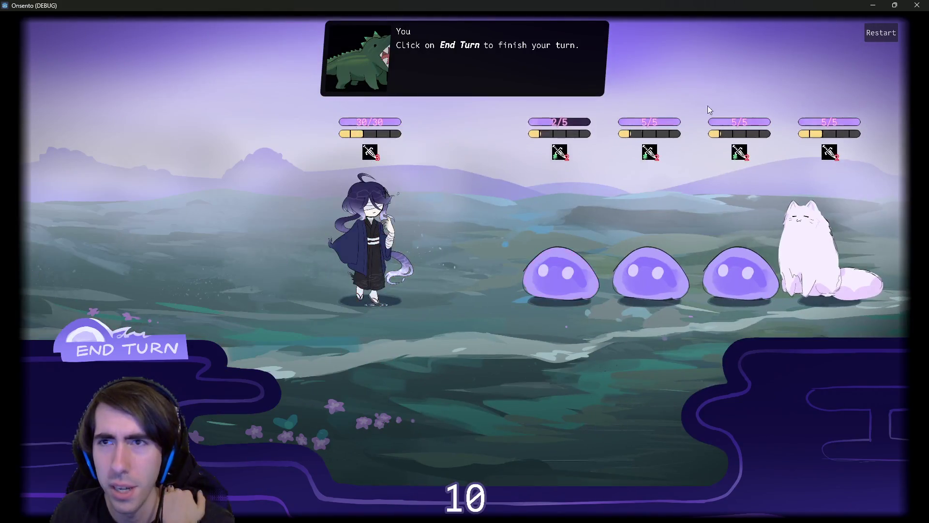
left_click(875, 32)
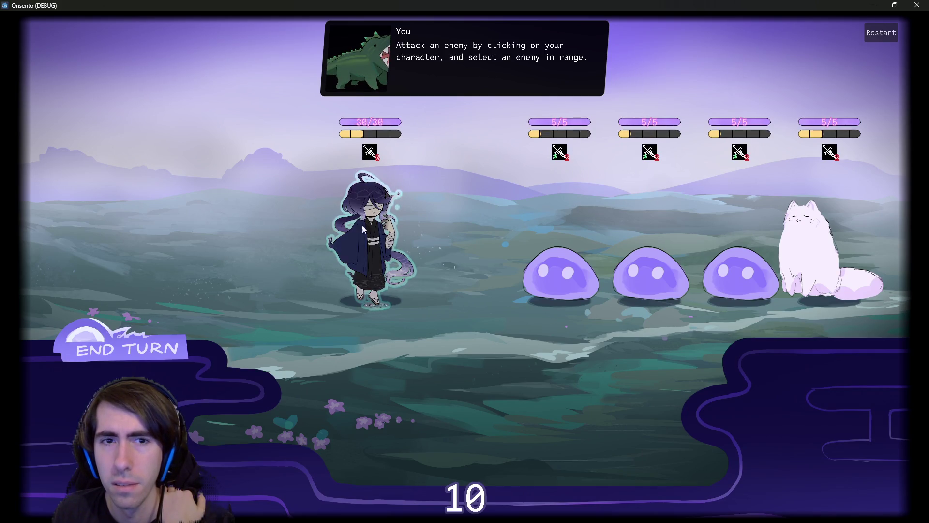
left_click(370, 242)
left_click(497, 274)
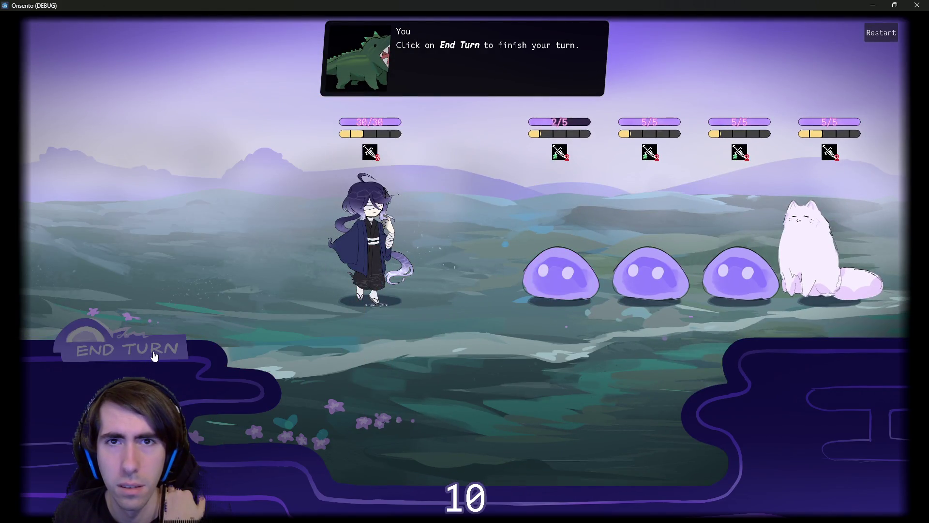
left_click(154, 355)
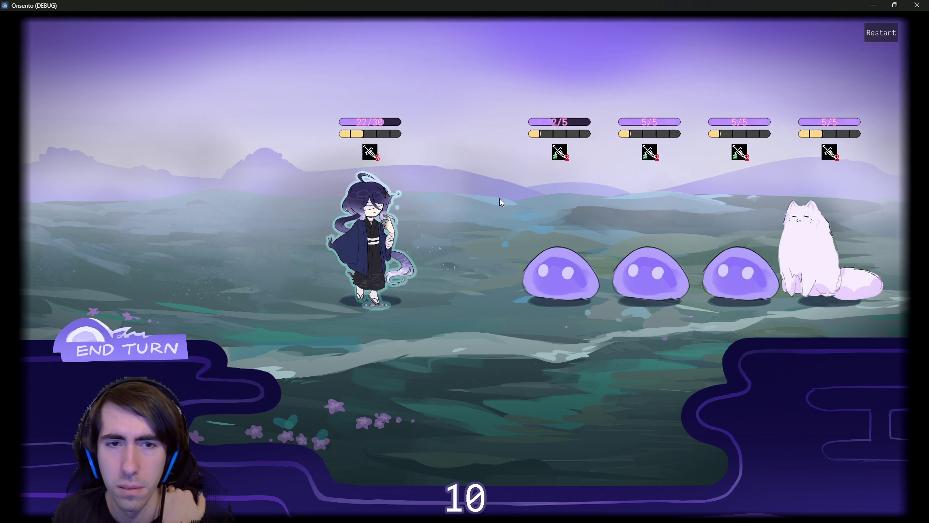
left_click(373, 255)
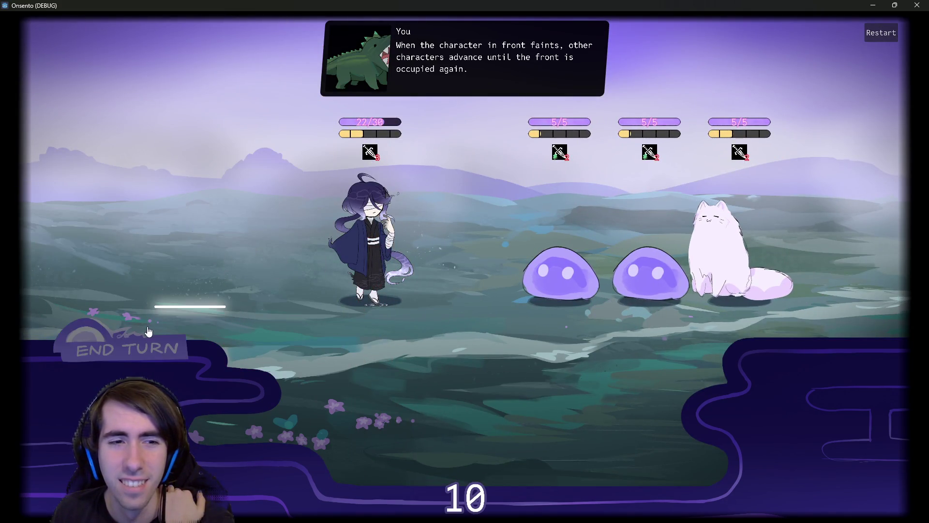
left_click(148, 331)
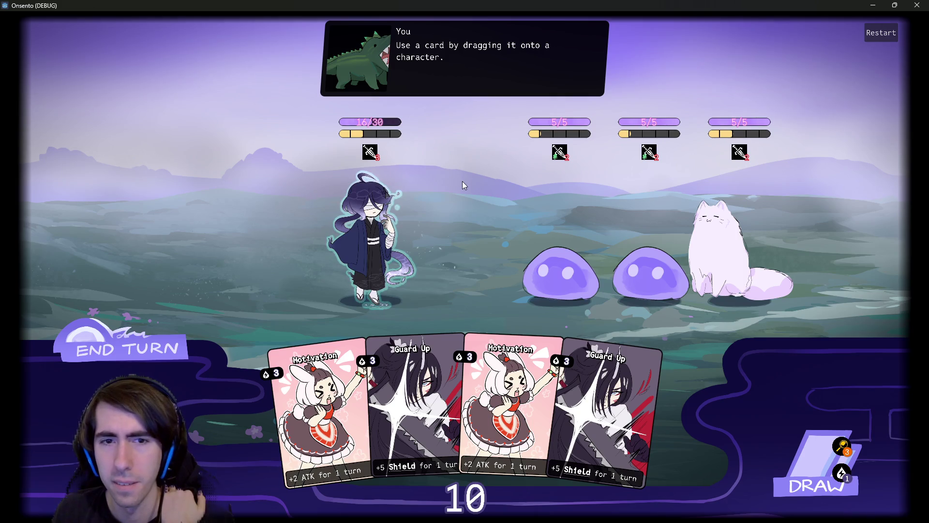
Step: Play Motivation, Guard Up and Motivation on the player, end turns and draw extra cards
left_click_drag(294, 394, 357, 258)
left_click_drag(366, 424, 368, 260)
left_click_drag(405, 447, 371, 268)
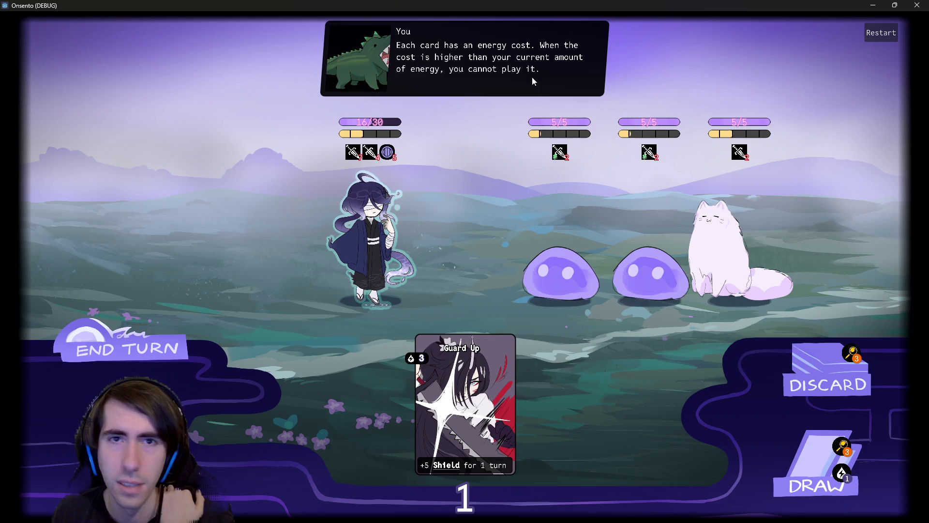
left_click(118, 350)
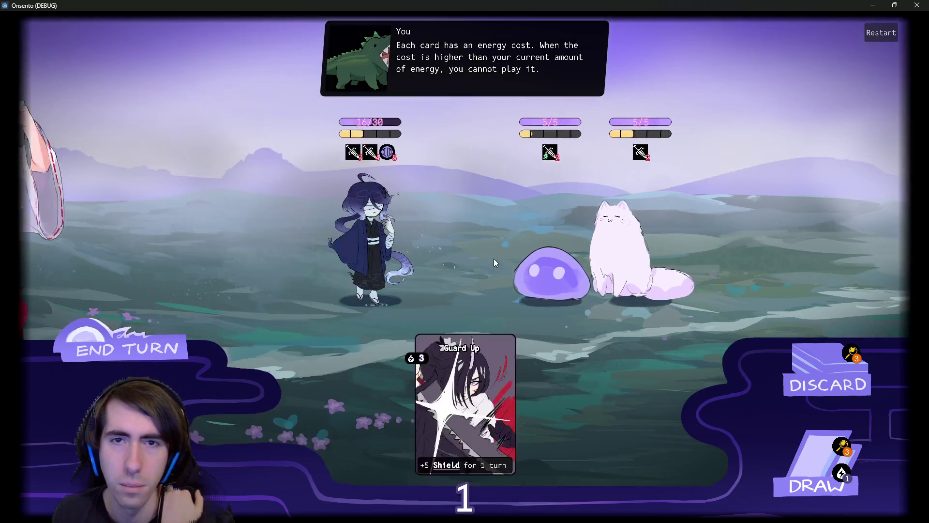
left_click(184, 349)
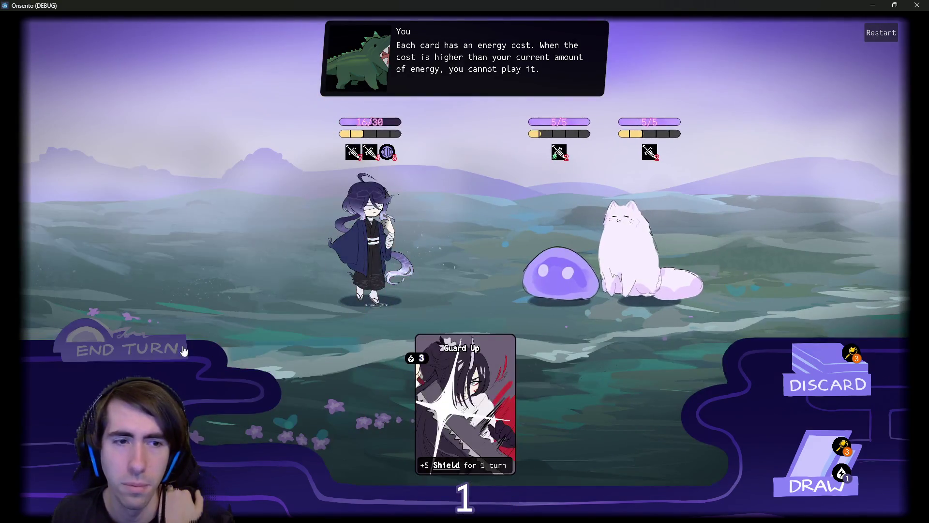
left_click(160, 350)
left_click(162, 349)
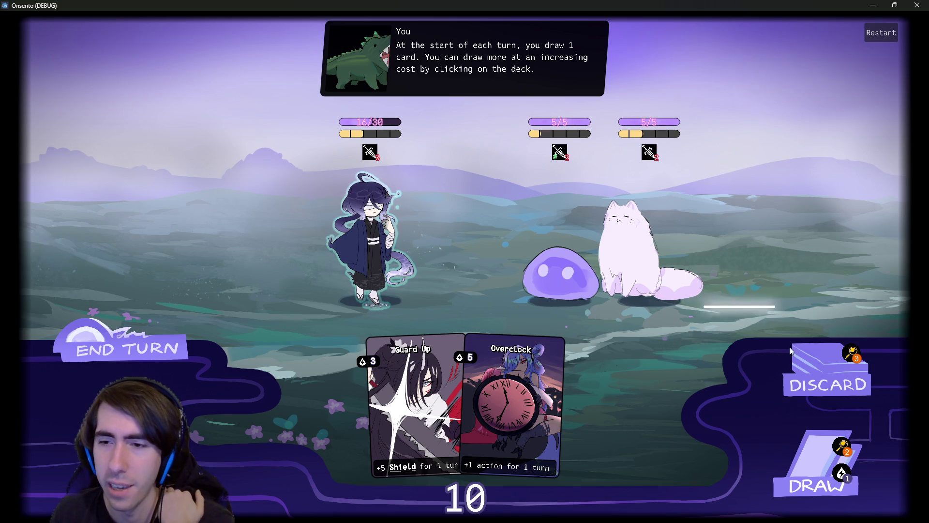
left_click(826, 442)
left_click(826, 442)
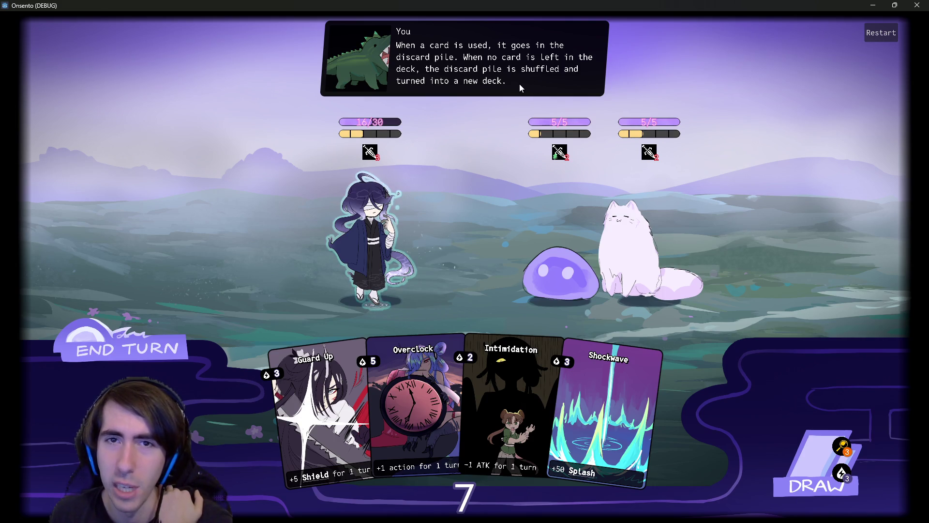
left_click(798, 453)
left_click(798, 453)
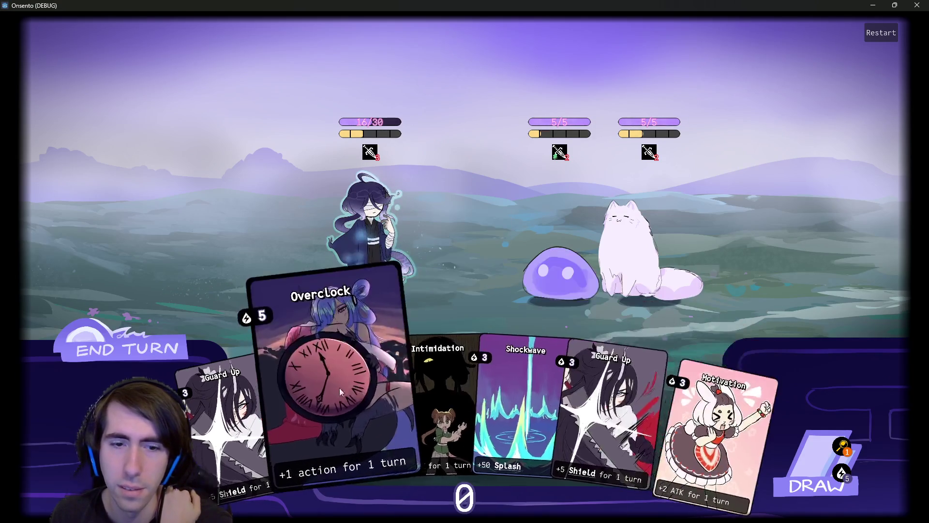
left_click(121, 349)
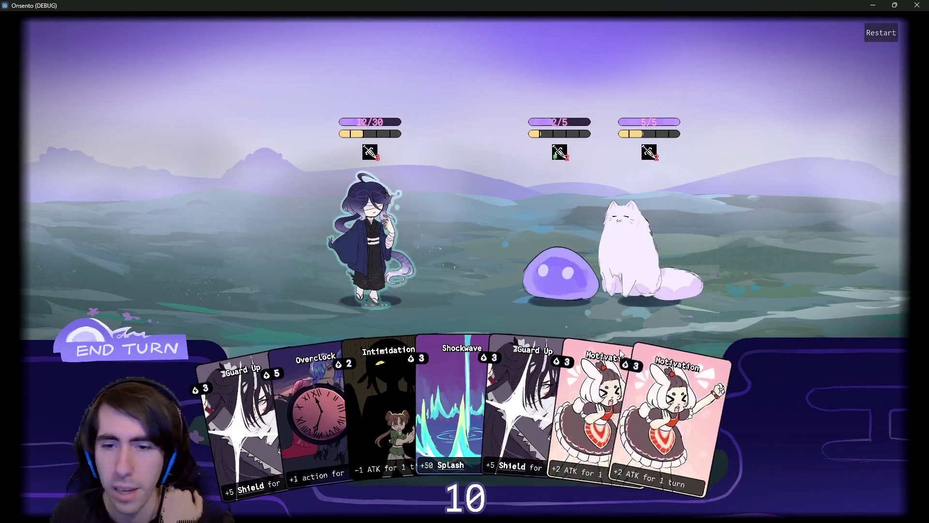
Step: Play Overclock and Motivation, finish off the slime, and click through the nekomata's dialogue
left_click_drag(299, 406, 382, 251)
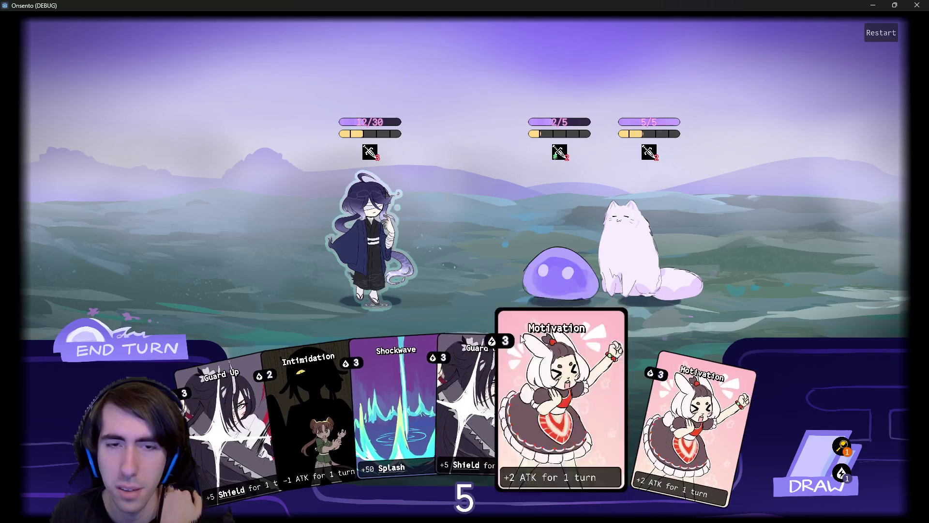
left_click_drag(520, 337, 373, 232)
left_click(561, 271)
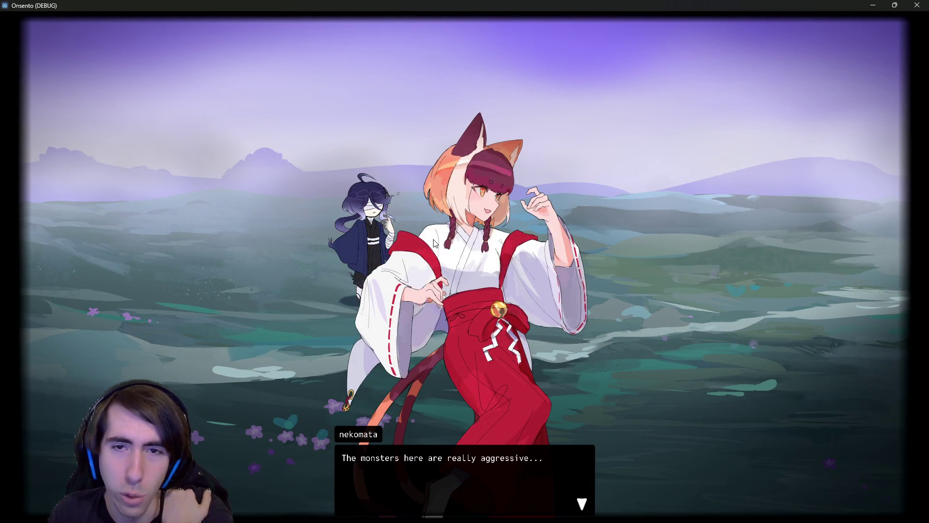
left_click(434, 243)
left_click(431, 242)
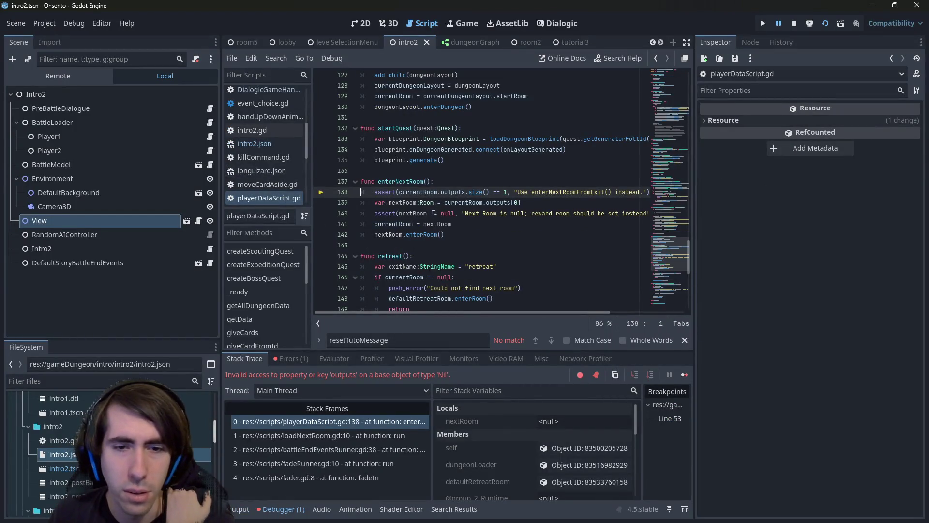
Step: Examine the nextRoom assignment on line 139 of enterNextRoom in playerDataScript.gd
left_click_drag(521, 187, 490, 234)
left_click(489, 234)
scroll(489, 234, "up", 1)
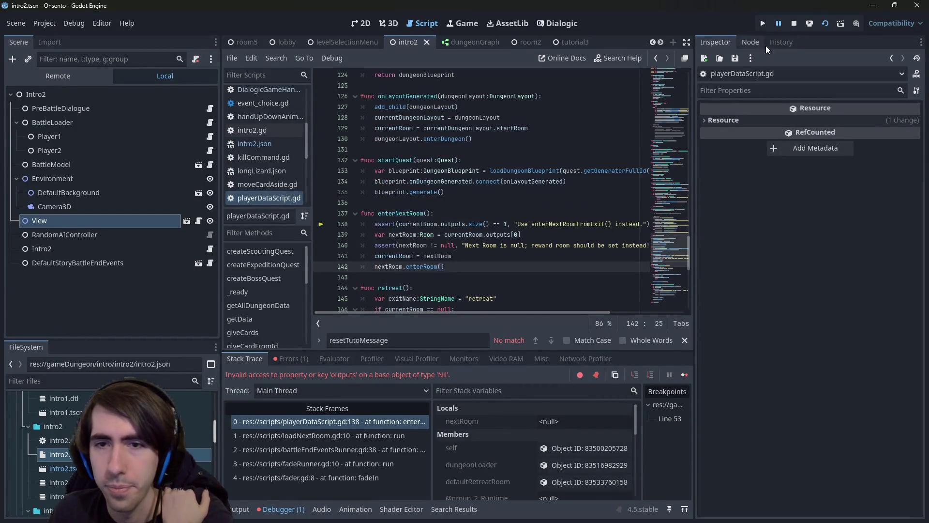
left_click_drag(556, 227, 649, 227)
left_click(537, 235)
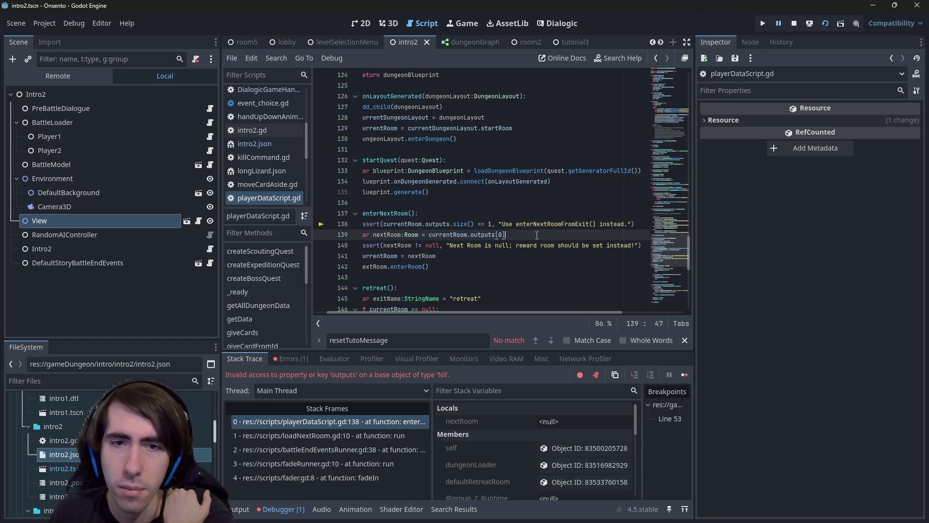
left_click_drag(503, 234, 368, 235)
left_click(462, 214)
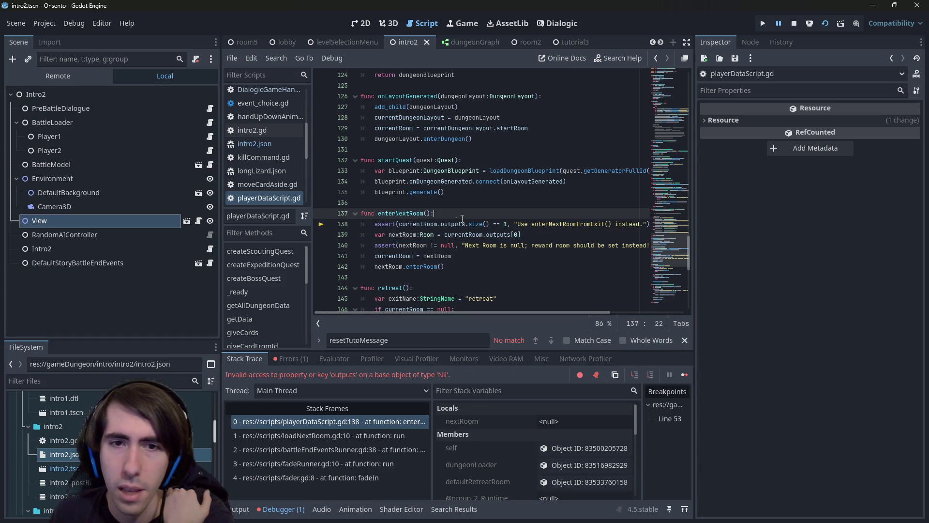
mouse_move(453, 223)
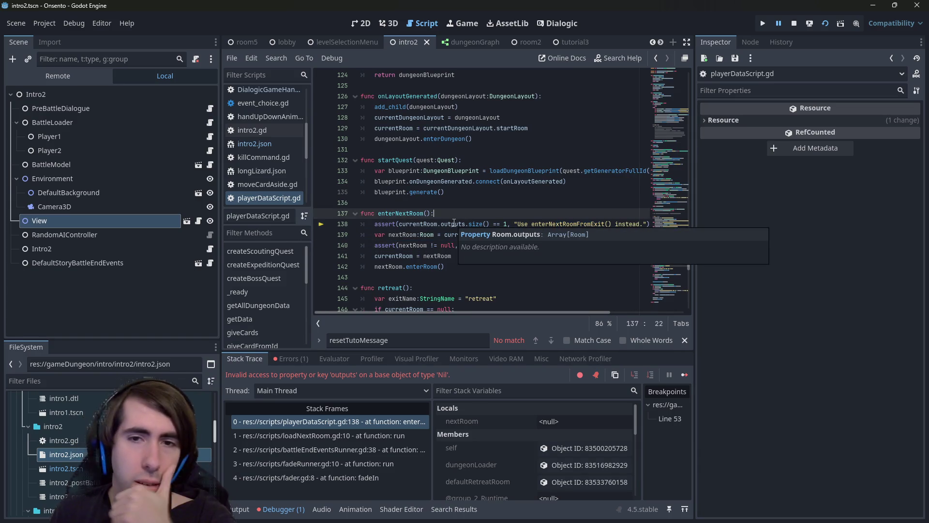
left_click(553, 224)
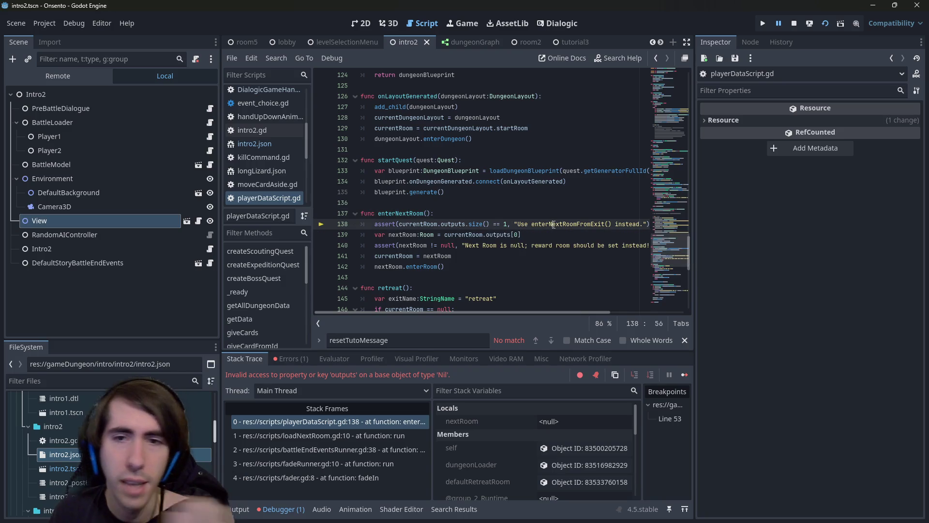
Step: Compare enterNextRoom with enterNextRoomFromExit in the assertion, then stop the debug session
double_click(417, 244)
mouse_move(425, 242)
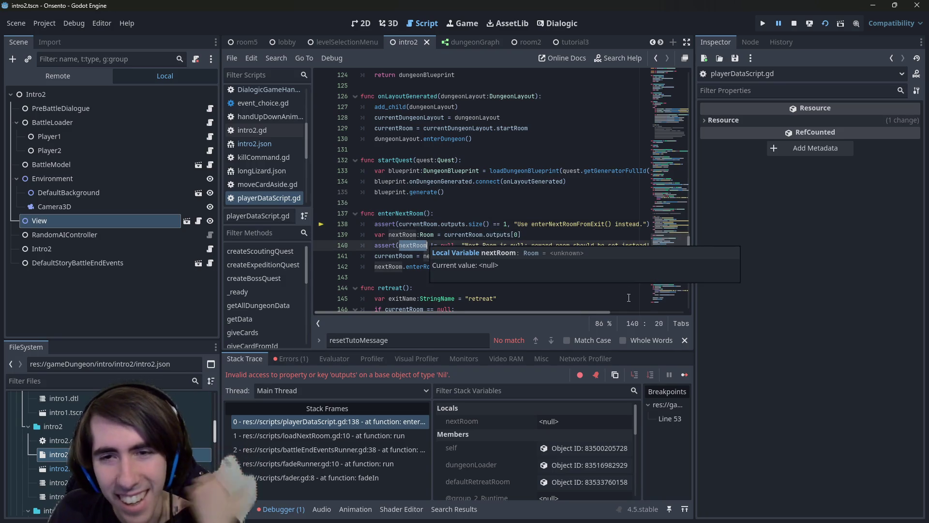
double_click(585, 225)
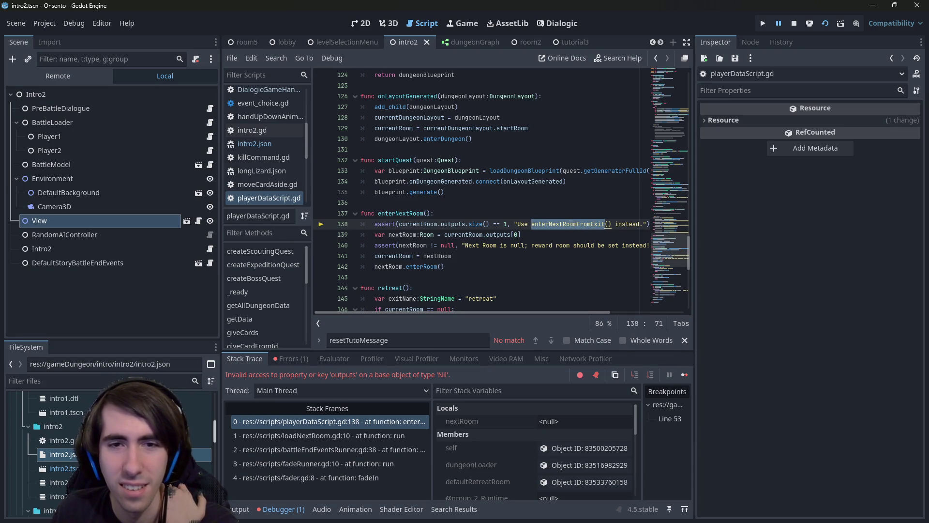
double_click(391, 213)
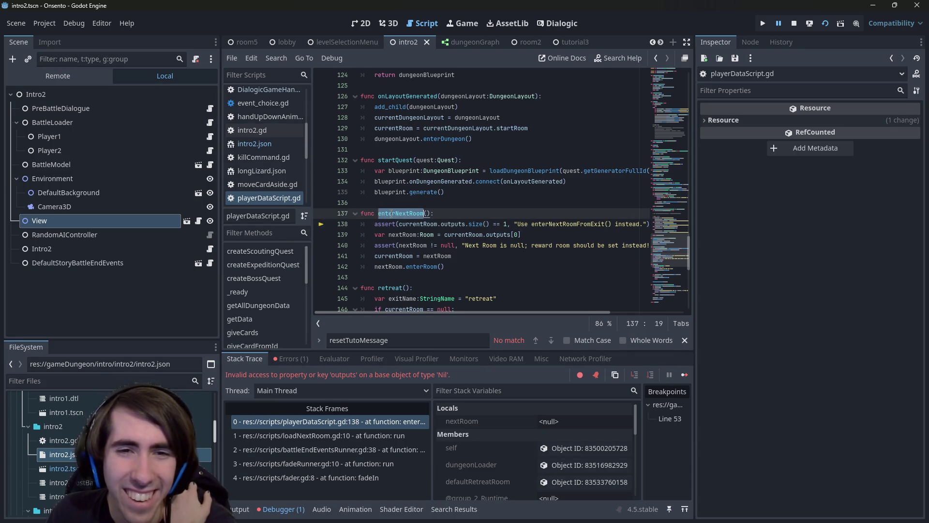
double_click(570, 225)
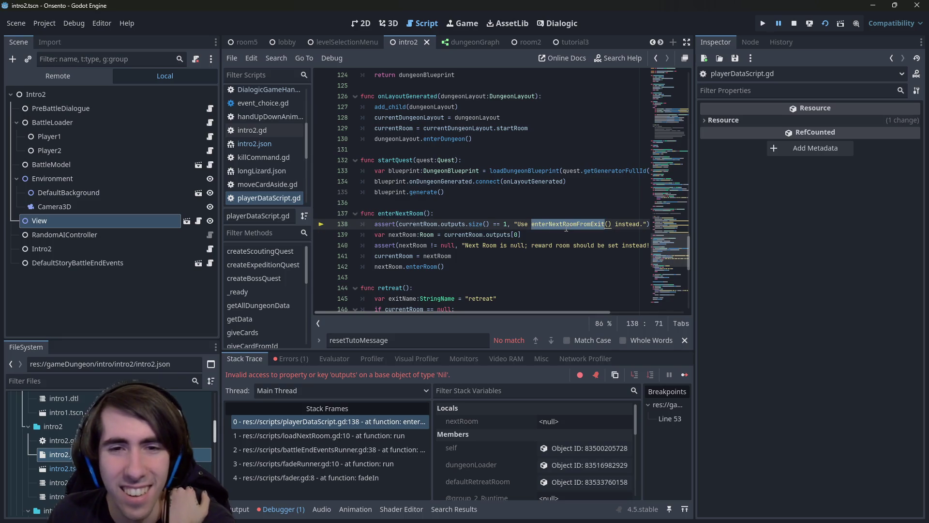
left_click(496, 220)
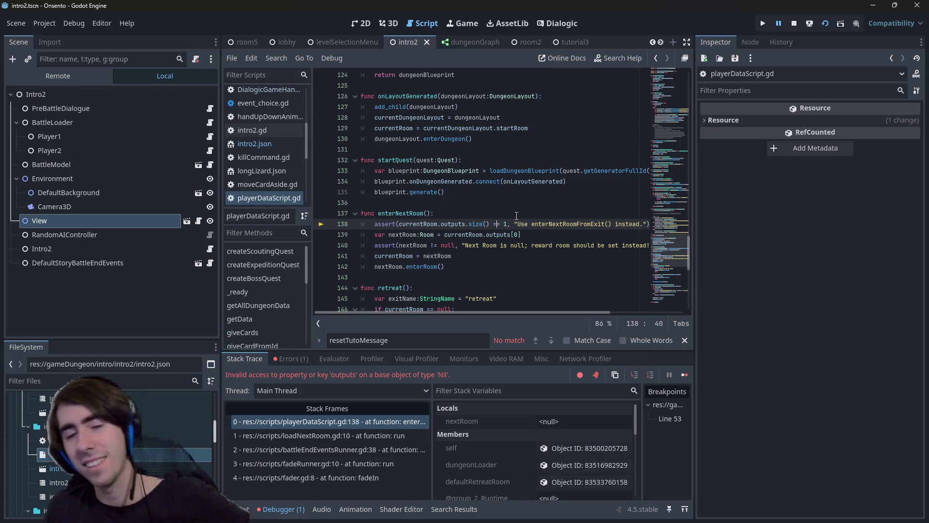
left_click(501, 234)
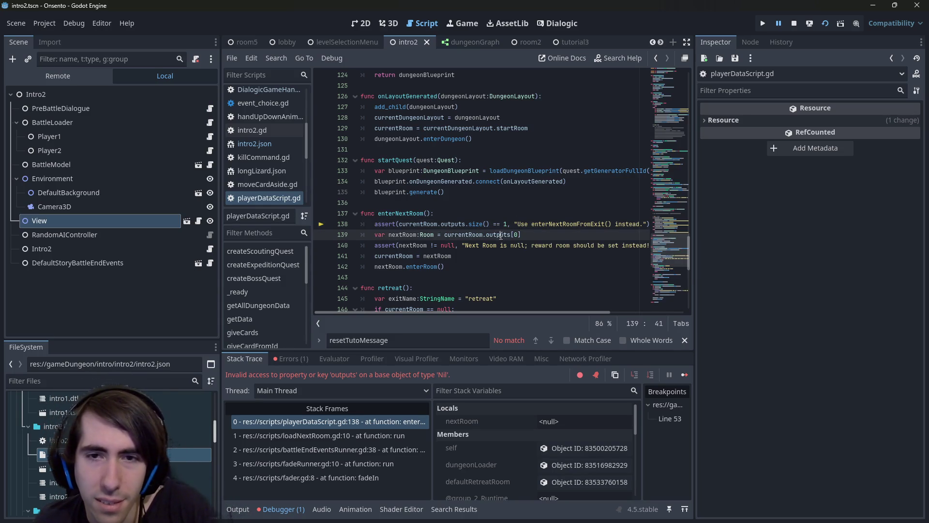
left_click(532, 245)
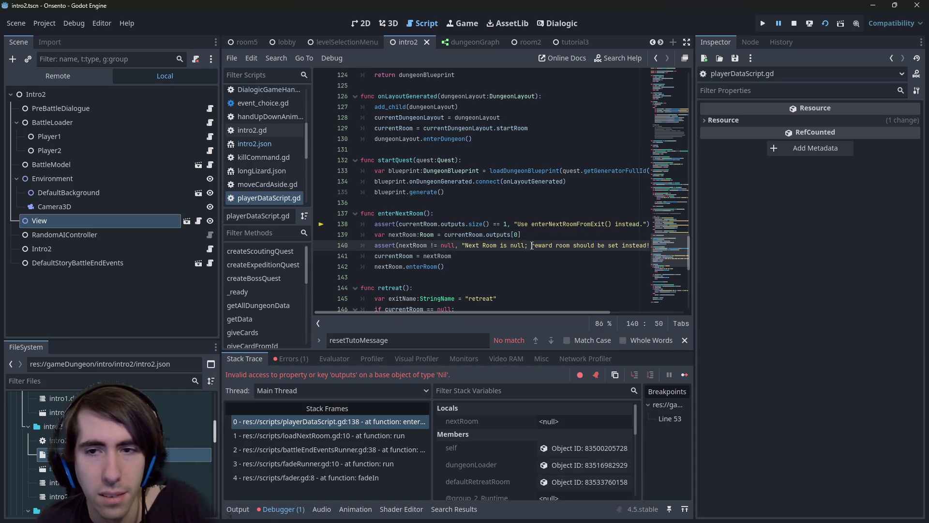
left_click(794, 23)
left_click(579, 213)
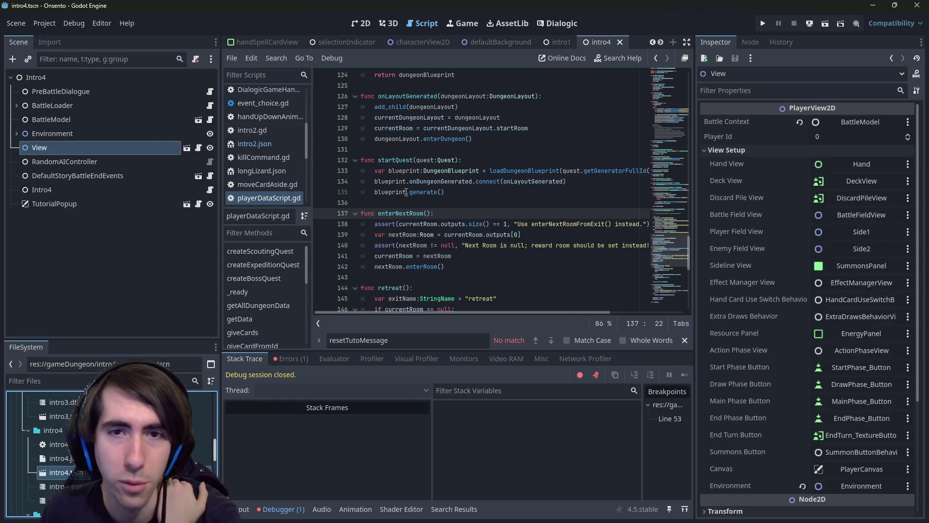
Step: Run intro4 from the 2D view, check the move-the-slime placement tutorial, then close the game
left_click(356, 22)
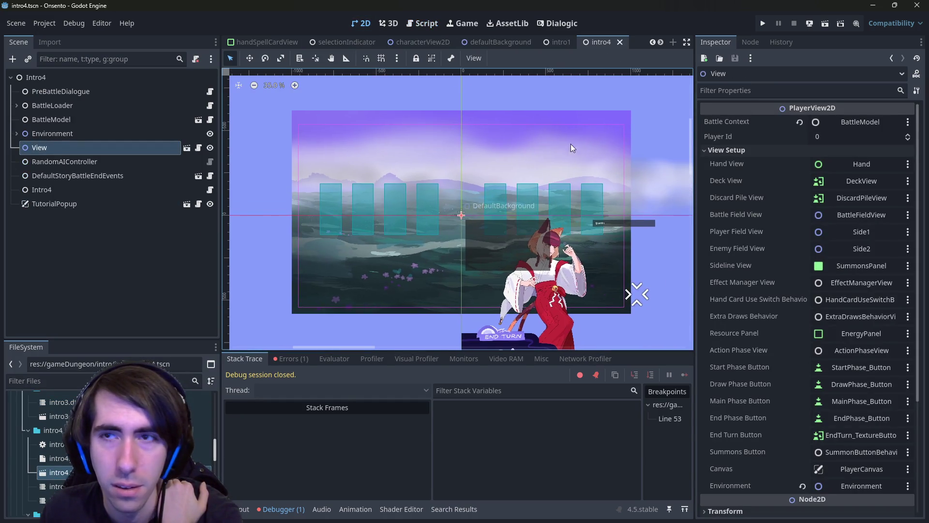
left_click(825, 24)
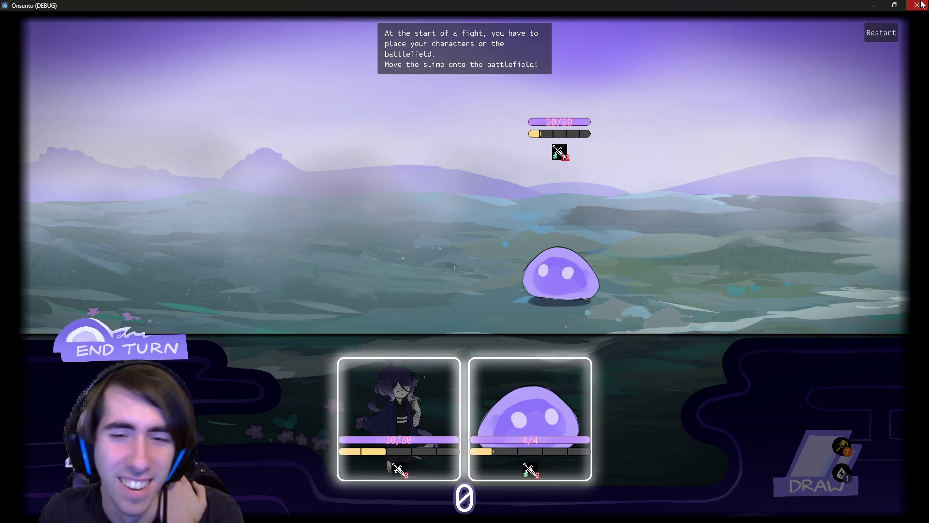
left_click(916, 5)
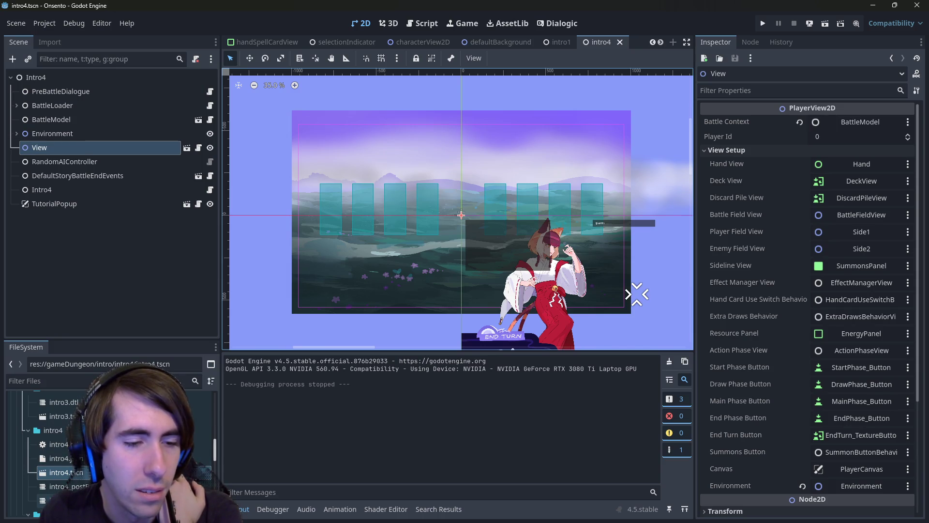
Step: View intro4's preBattleDialogue timeline in Dialogic, then open intro2.tscn in the 2D view
double_click(63, 500)
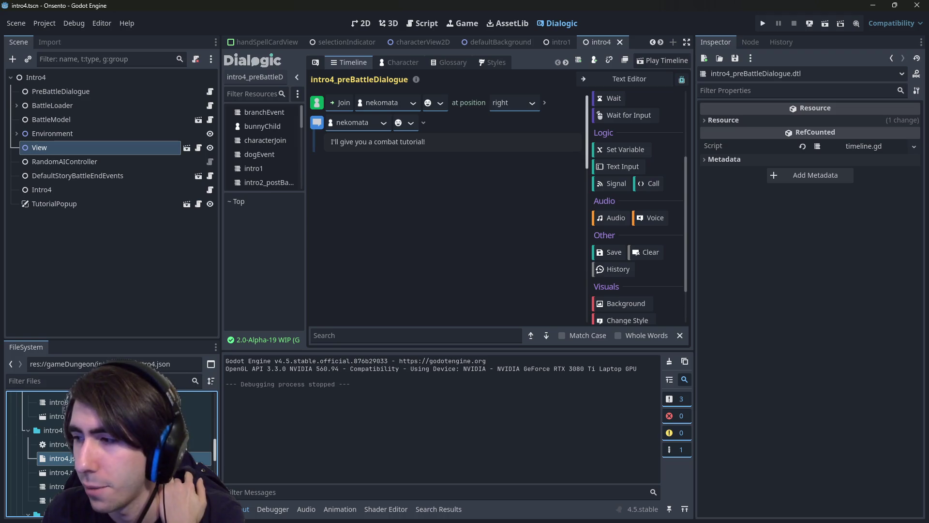
scroll(111, 435, "up", 3)
scroll(111, 436, "up", 5)
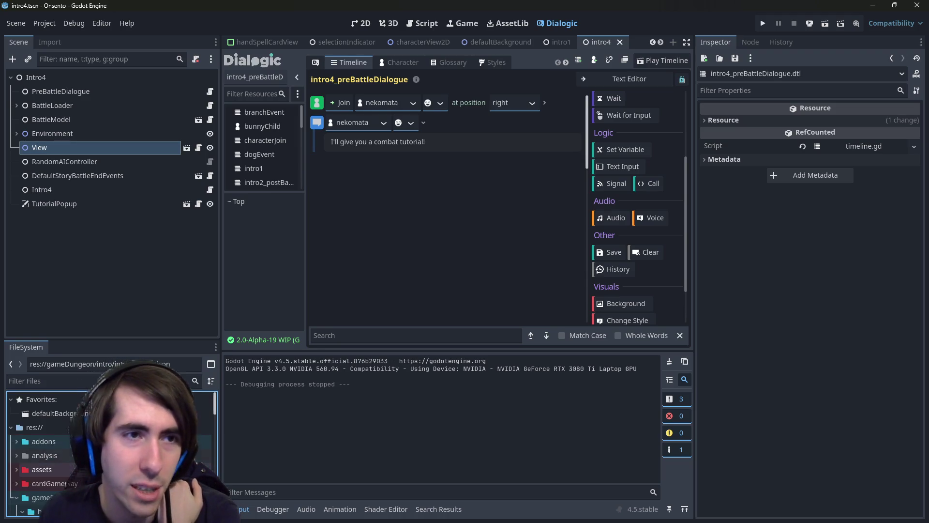
scroll(111, 435, "down", 3)
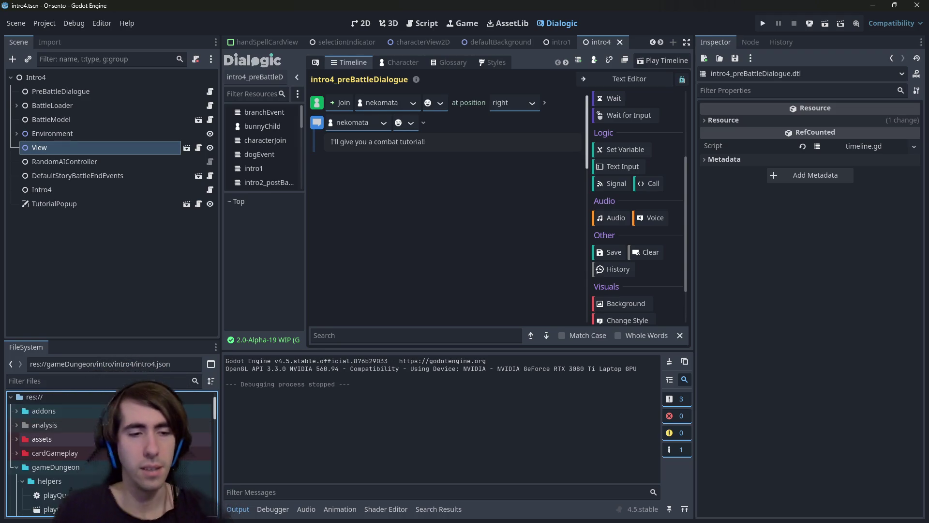
scroll(111, 436, "down", 4)
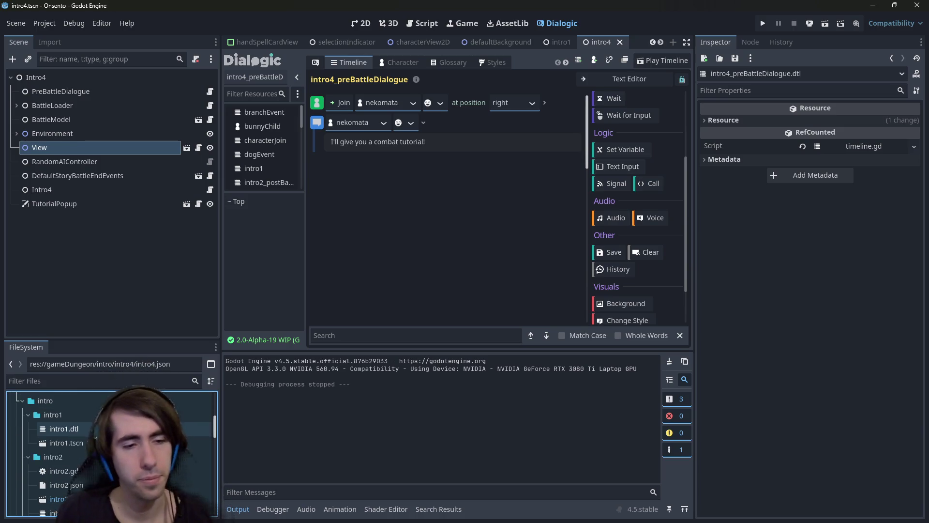
scroll(121, 427, "down", 1)
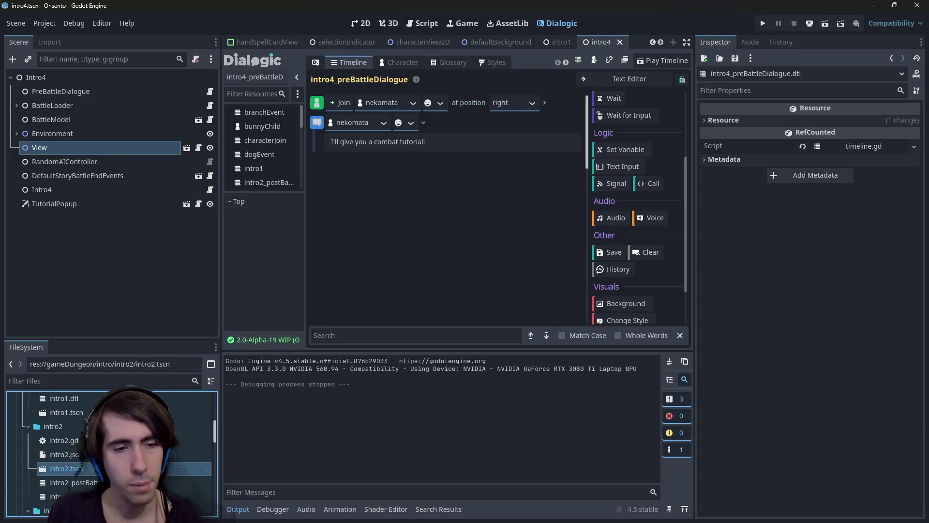
double_click(65, 468)
left_click(361, 23)
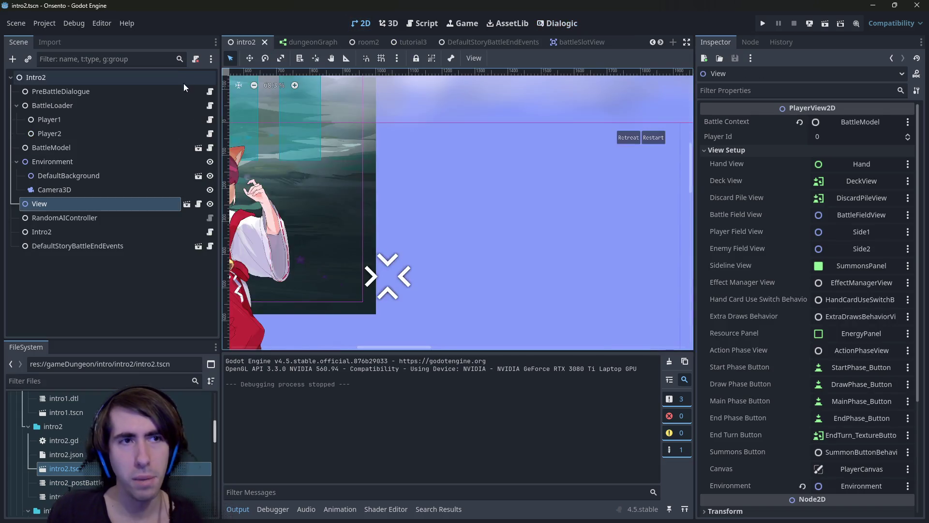
Step: Open preBattleDialogue.gd and highlight the Proceed condition on line 23
left_click(203, 92)
left_click(211, 91)
left_click_drag(458, 214, 341, 216)
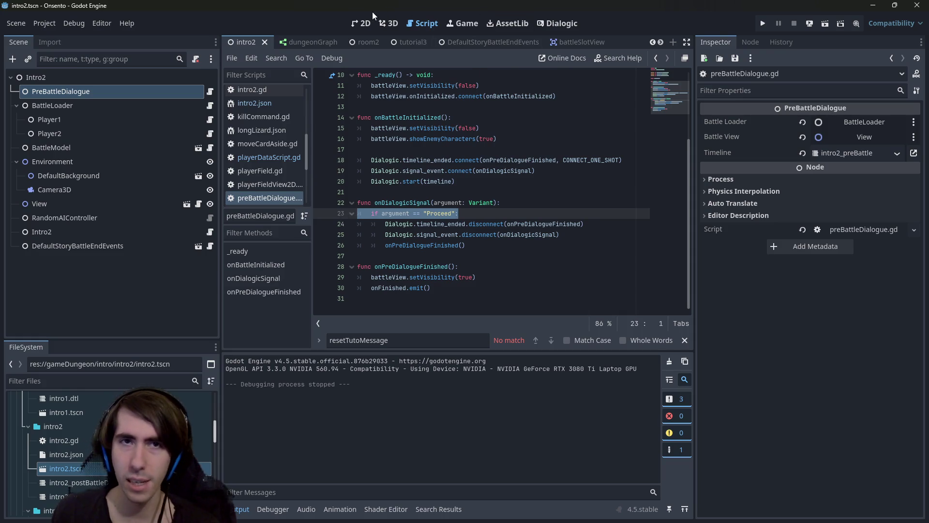
Step: Back in 2D, collapse BattleLoader and open the Intro2 node's intro2.gd script
left_click(362, 23)
left_click(58, 106)
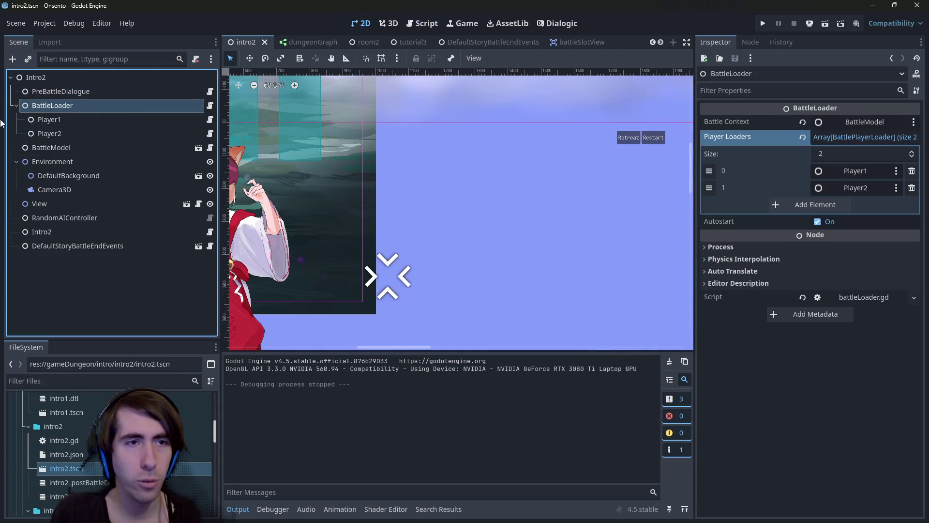
left_click(16, 106)
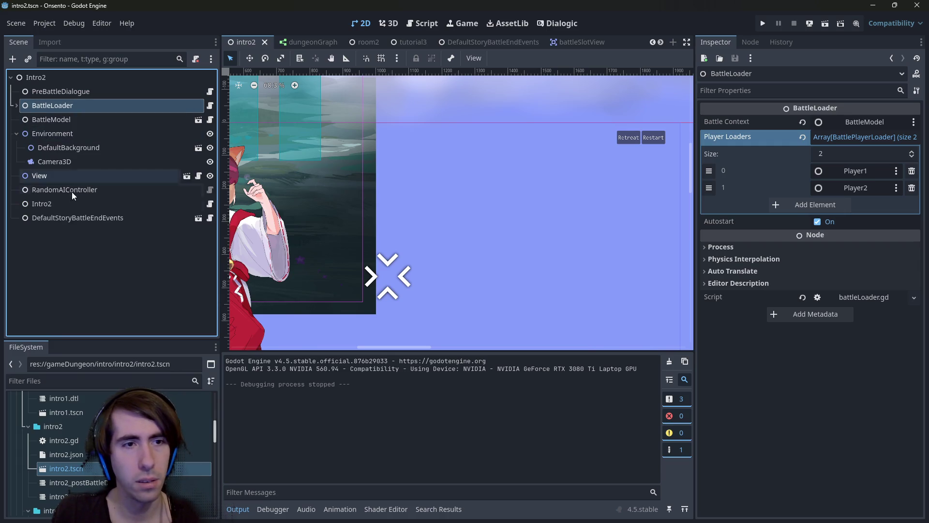
left_click(76, 207)
left_click(210, 203)
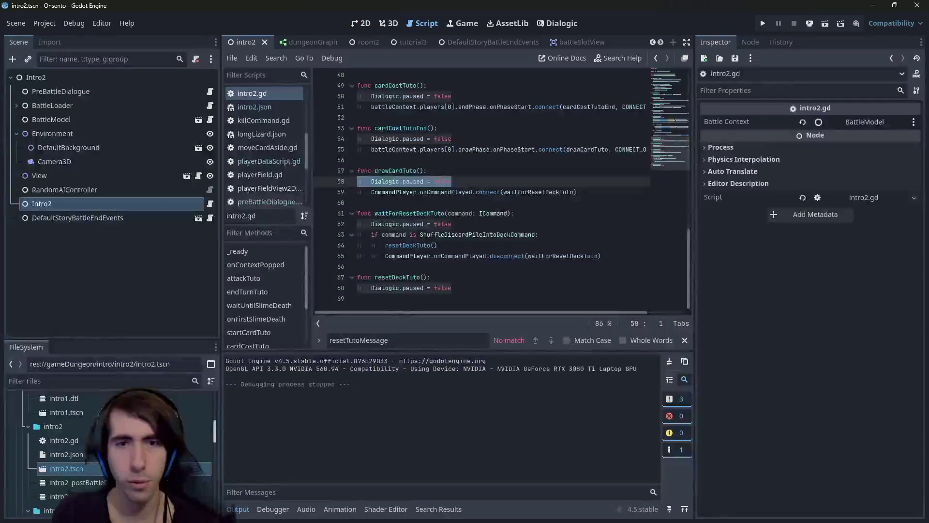
mouse_move(413, 182)
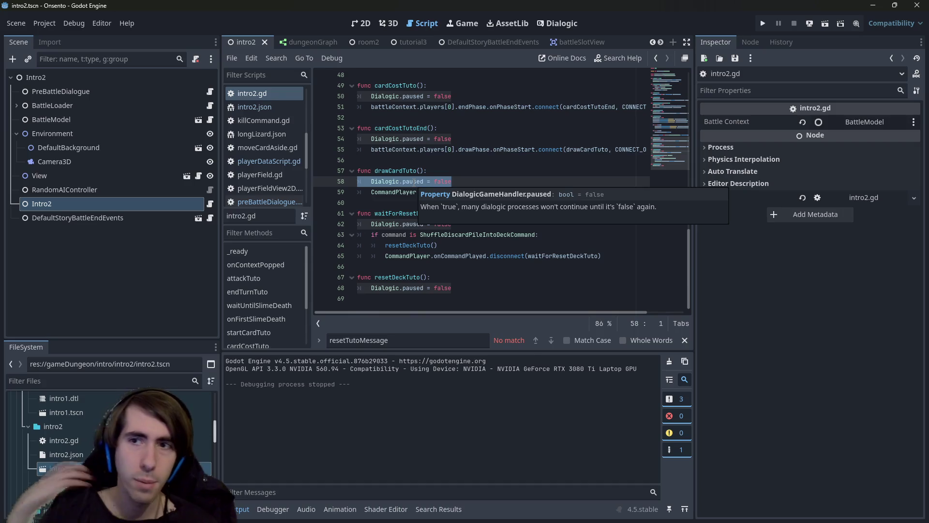
scroll(478, 124, "up", 12)
left_click(511, 96)
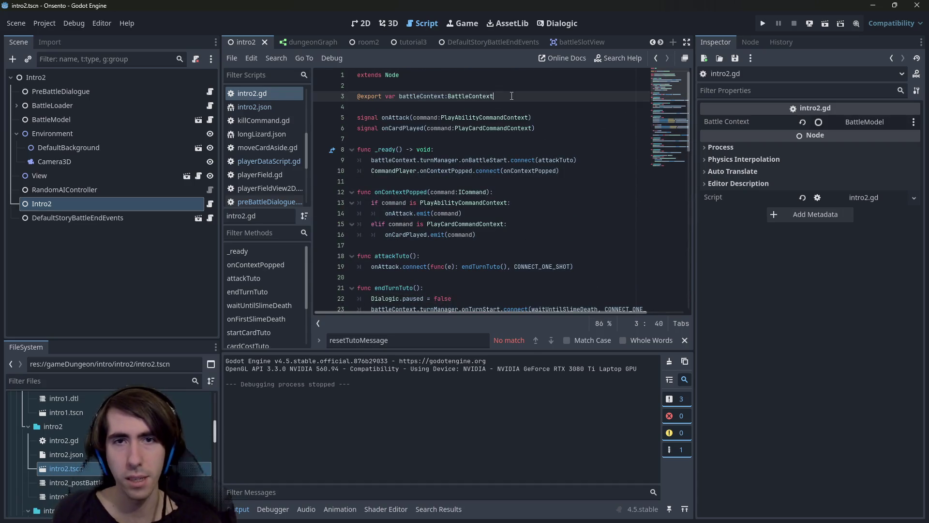
key("Return")
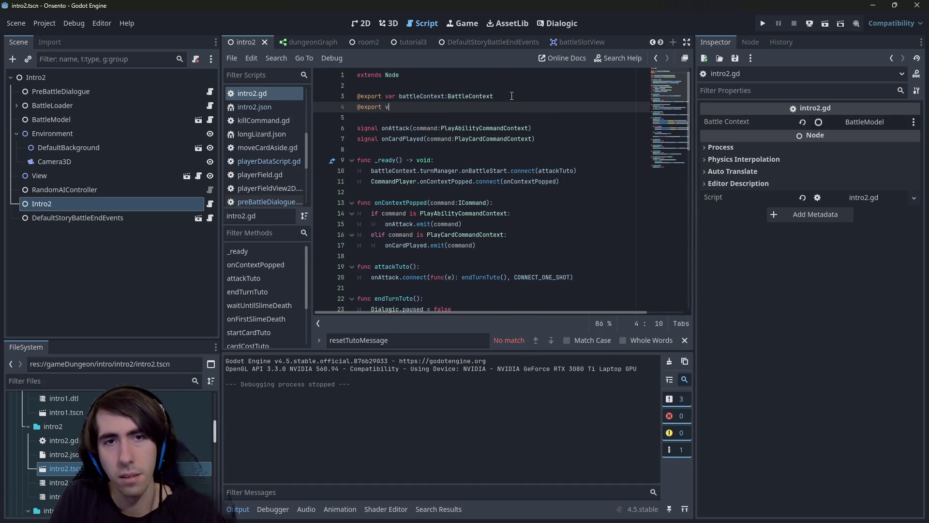
type("ar dialogue:T")
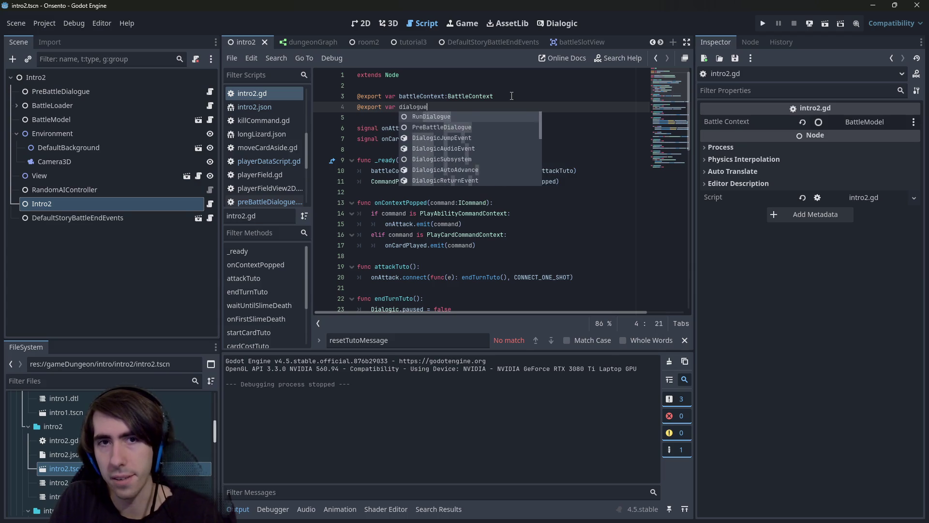
type("Timeline")
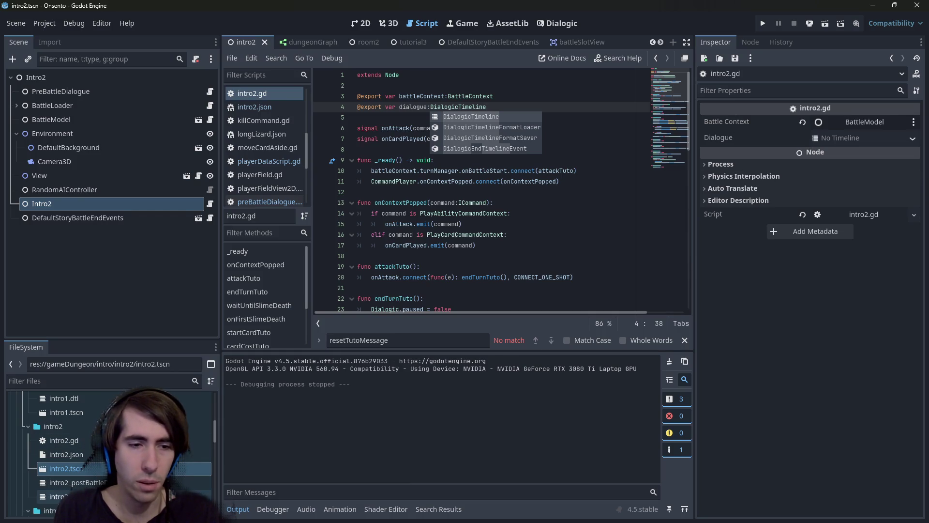
Step: Open the intro2_preBattleDialogue timeline from the FileSystem dock
left_click(67, 496)
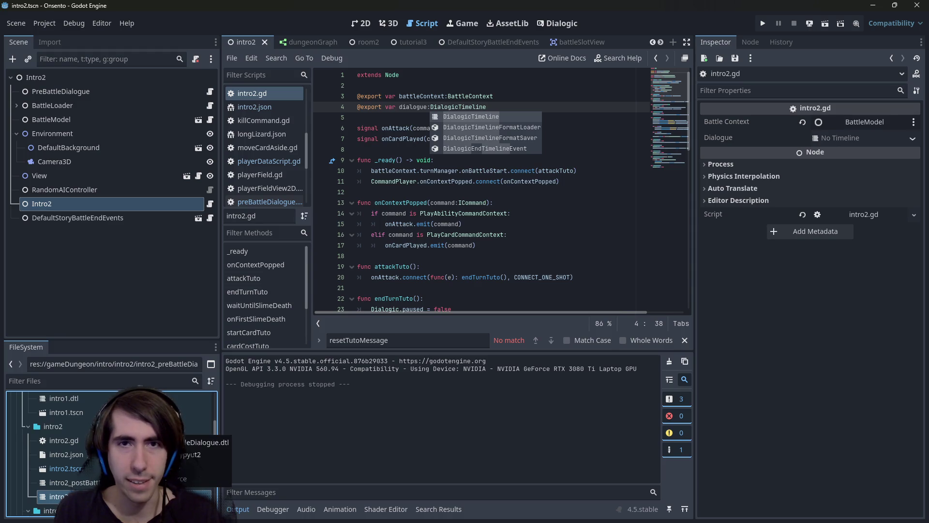
double_click(68, 496)
left_click(67, 482)
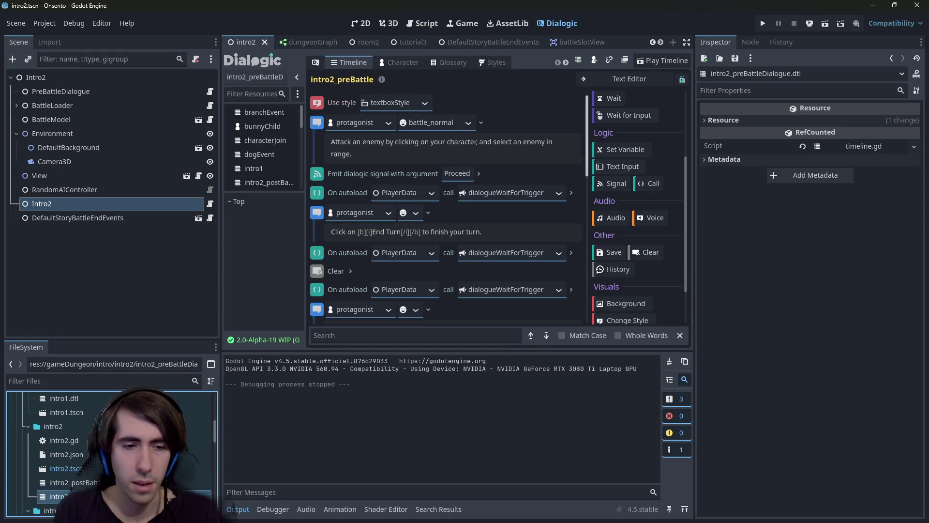
right_click(129, 496)
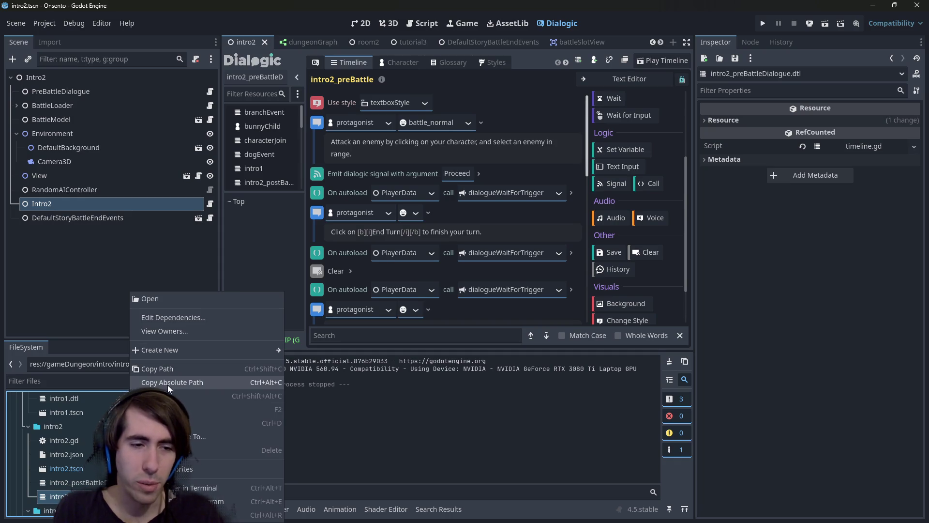
left_click(169, 422)
type("d.dtl")
key("ctrl+z")
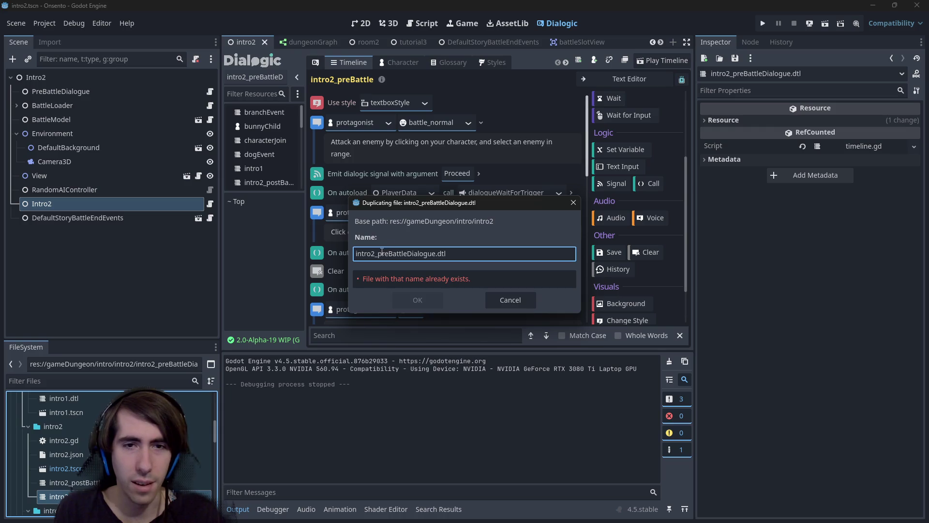
left_click_drag(378, 252, 436, 252)
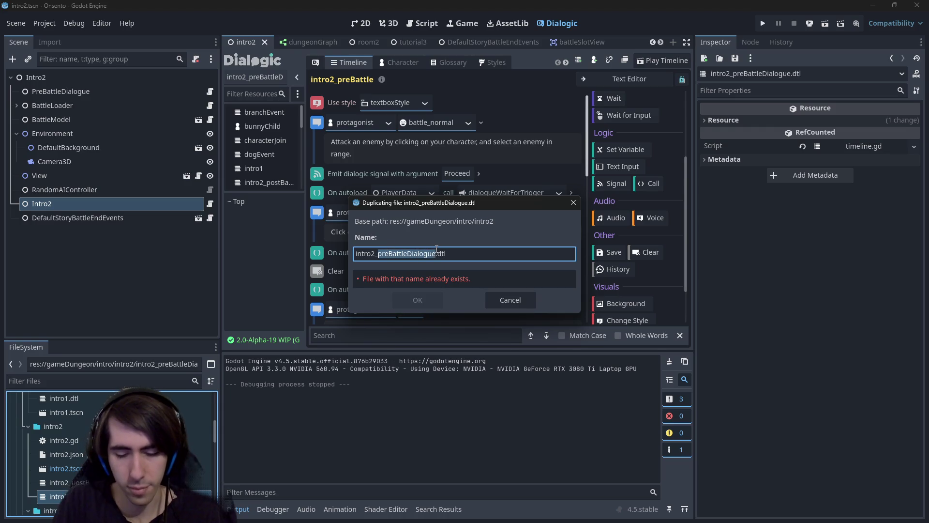
type("tutorial")
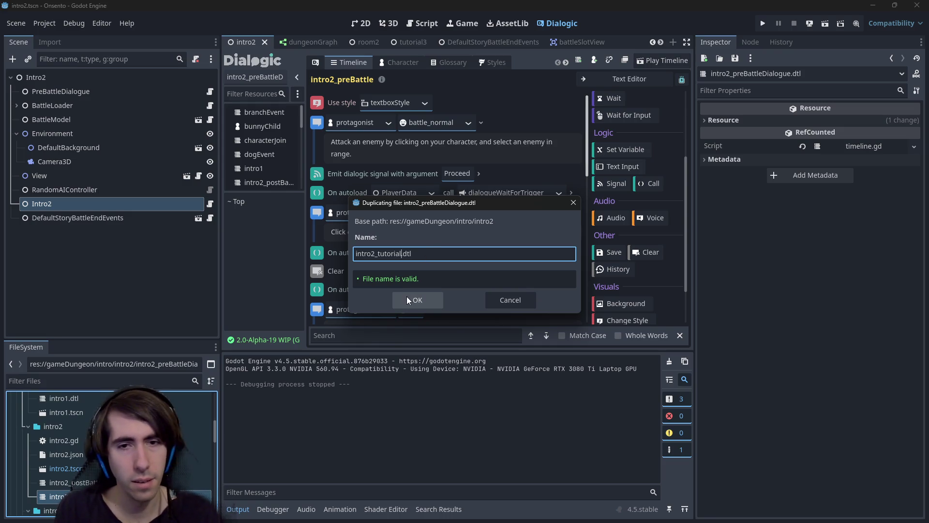
left_click(406, 297)
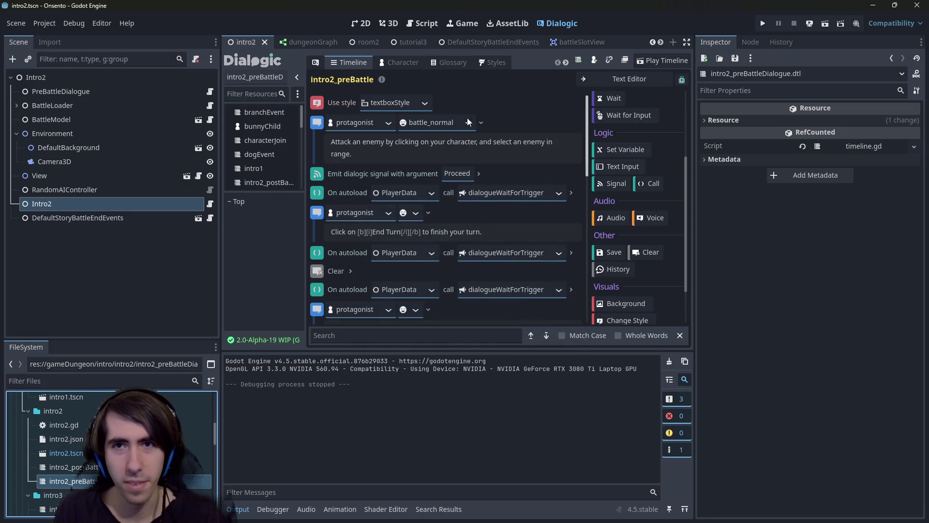
left_click(578, 60)
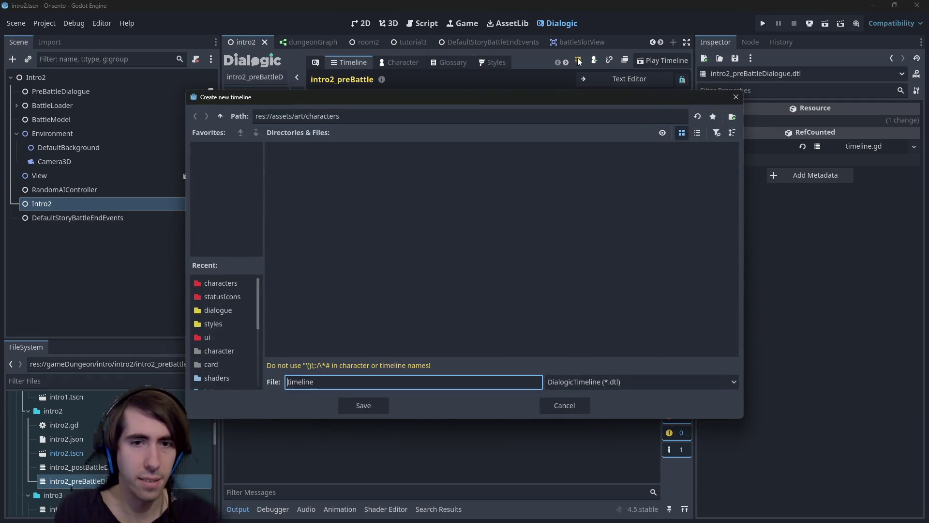
key("Escape")
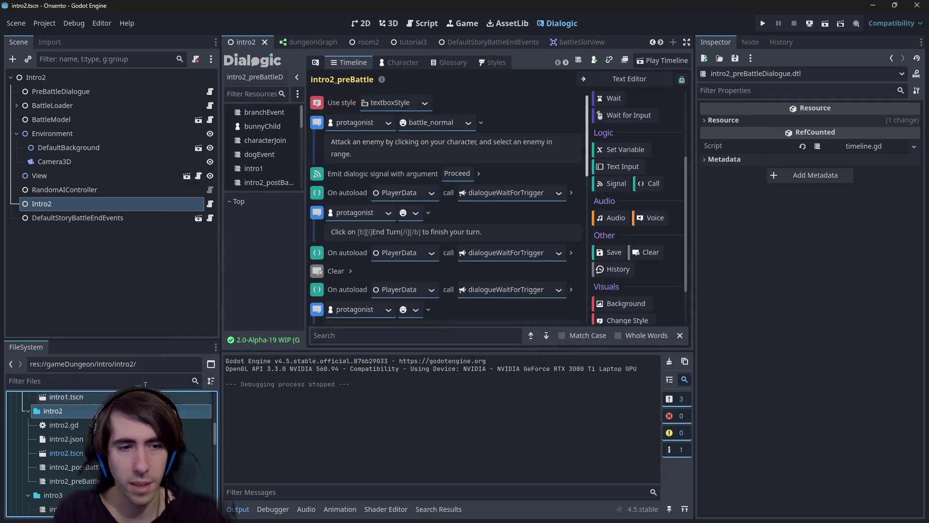
left_click(579, 60)
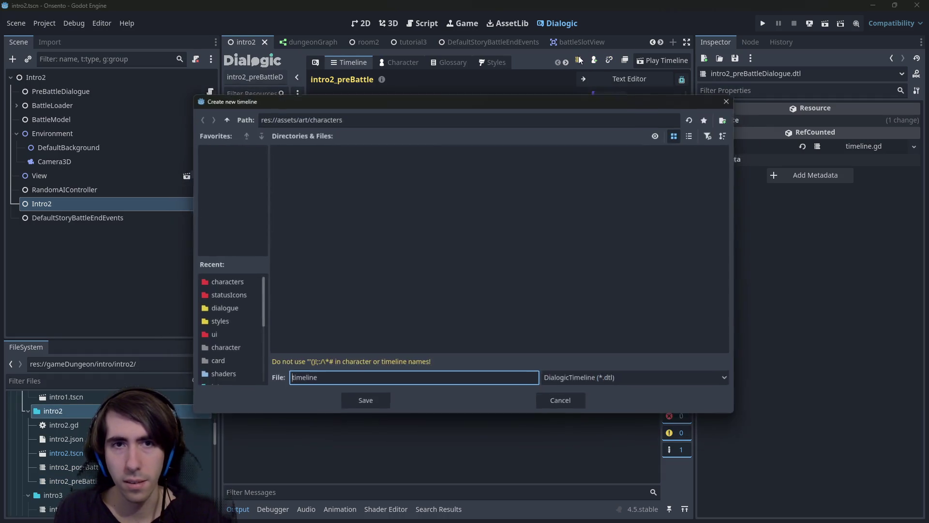
left_click(733, 97)
right_click(124, 411)
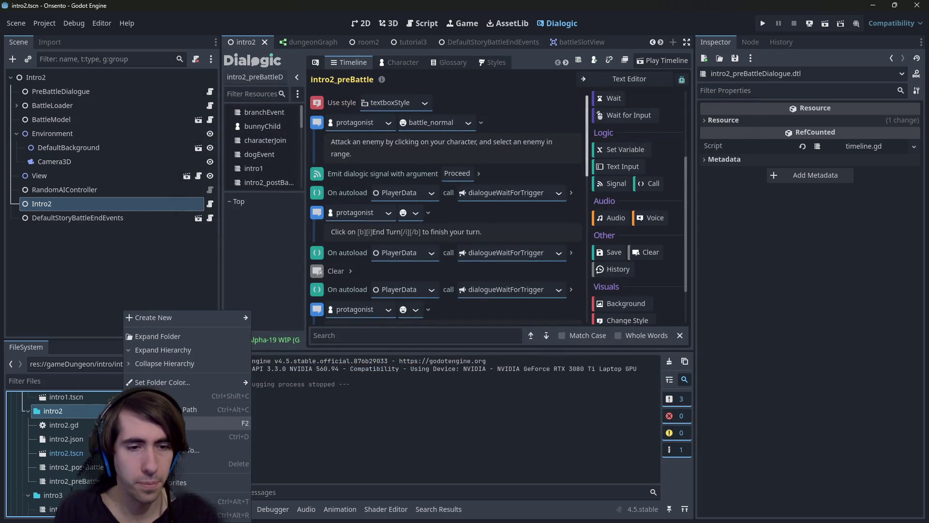
key("Escape")
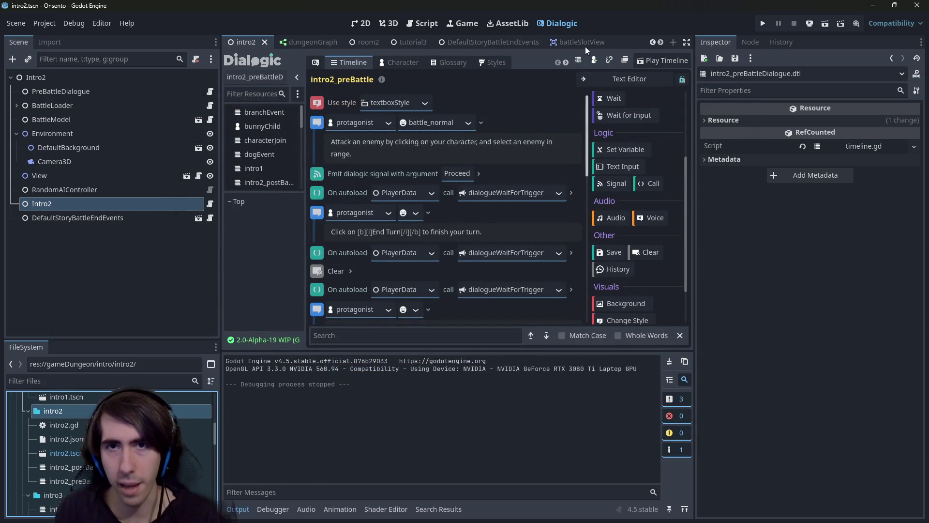
Step: Create timeline intro2_battleDialogue in res://gameDungeon/intro/intro2, then reselect intro2_preBattleDialogue
left_click(579, 60)
left_click(388, 116)
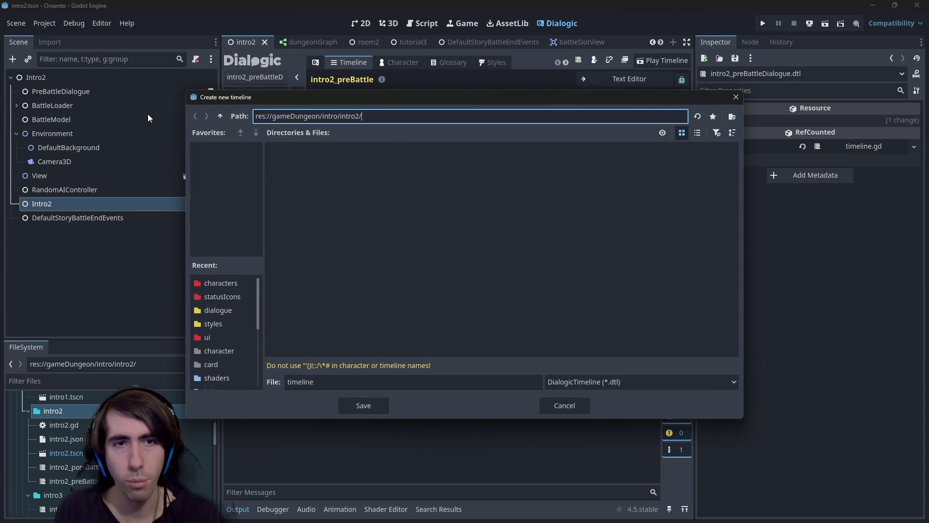
key("Return")
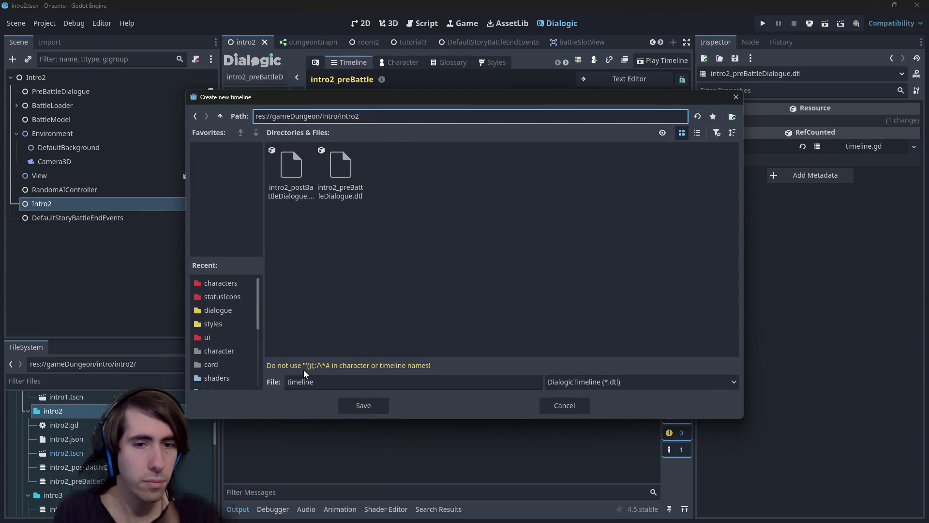
double_click(310, 380)
type("intro2_")
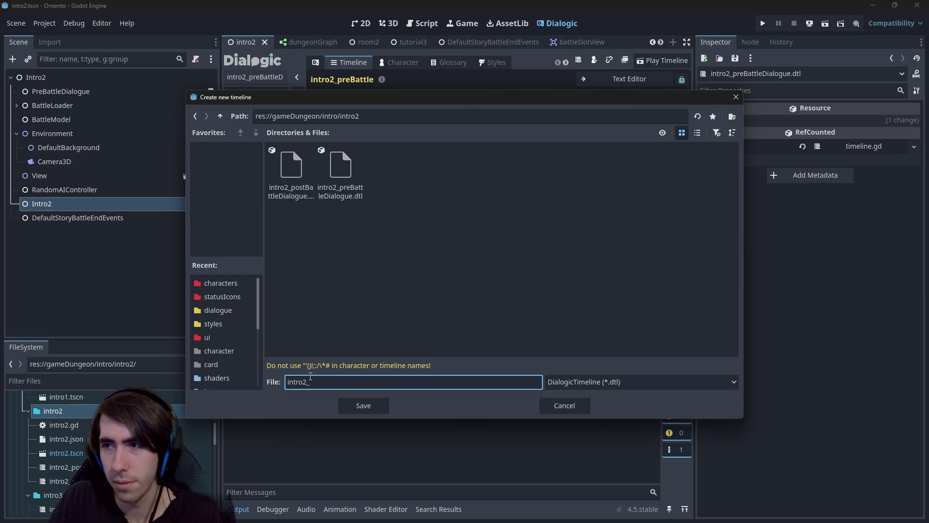
type("t")
type("orialDialogue")
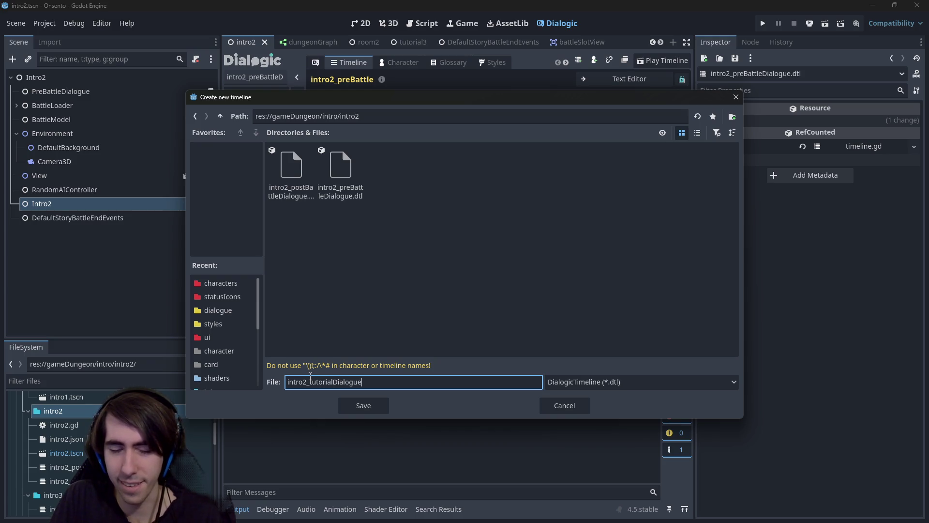
key("BackSpace")
key("BackSpace")
key("BackSpace")
key("BackSpace")
type("bat")
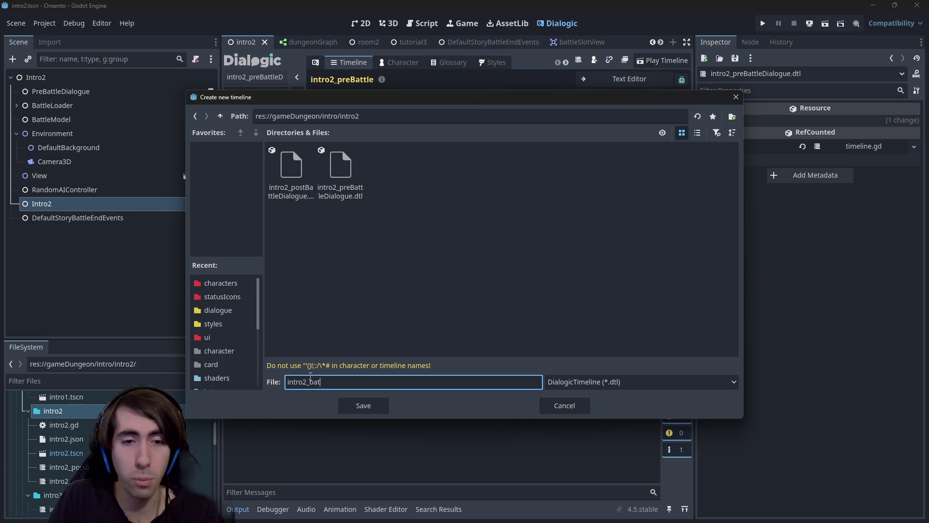
type("tleDialogue")
key("Return")
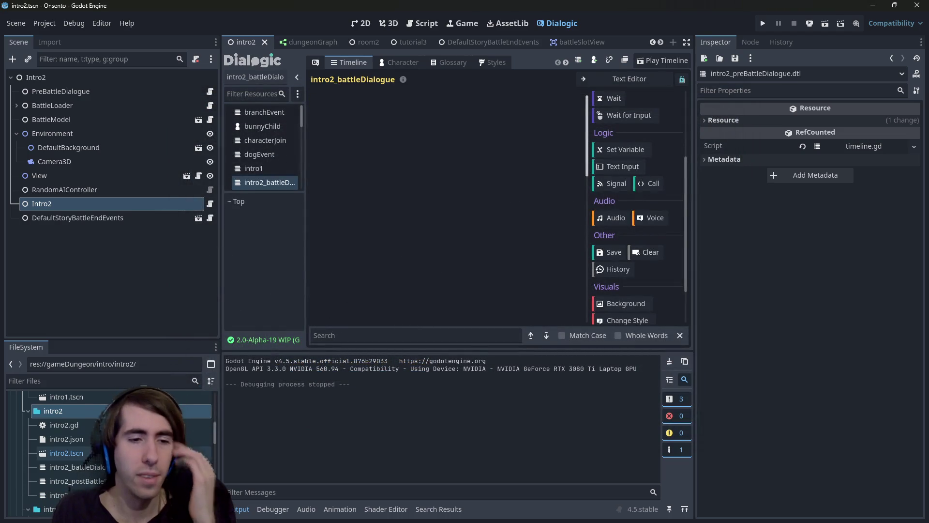
left_click(43, 494)
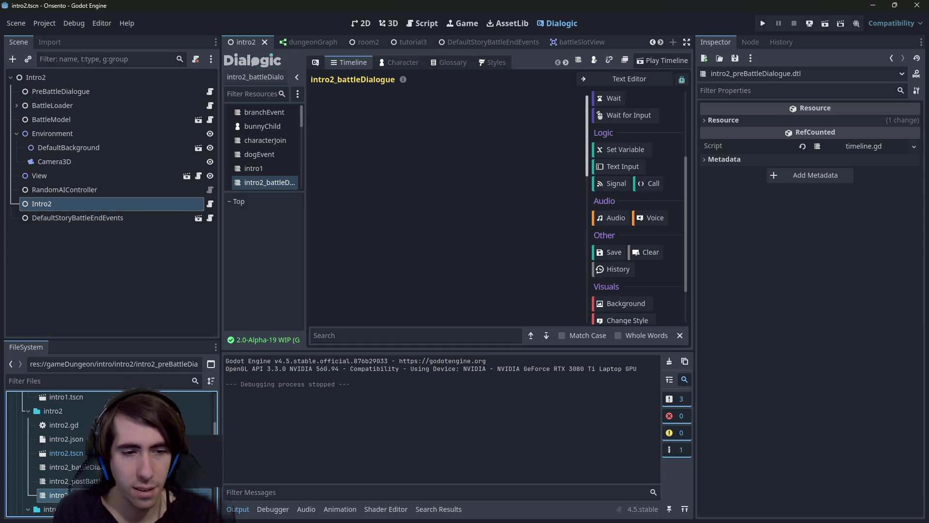
Step: Copy intro2_preBattleDialogue's full text into intro2_battleDialogue via Text Editor and save it
left_click(615, 79)
key("ctrl+a")
left_click(189, 467)
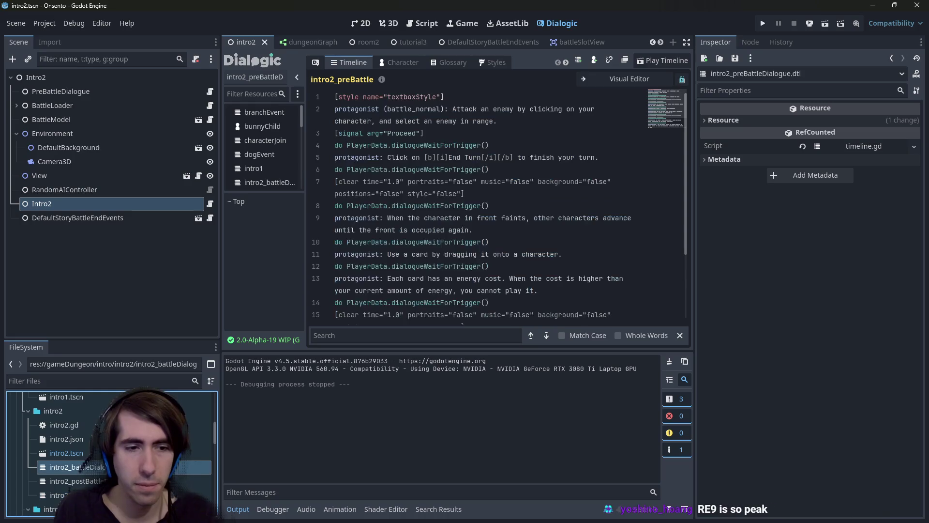
left_click(615, 82)
left_click(600, 79)
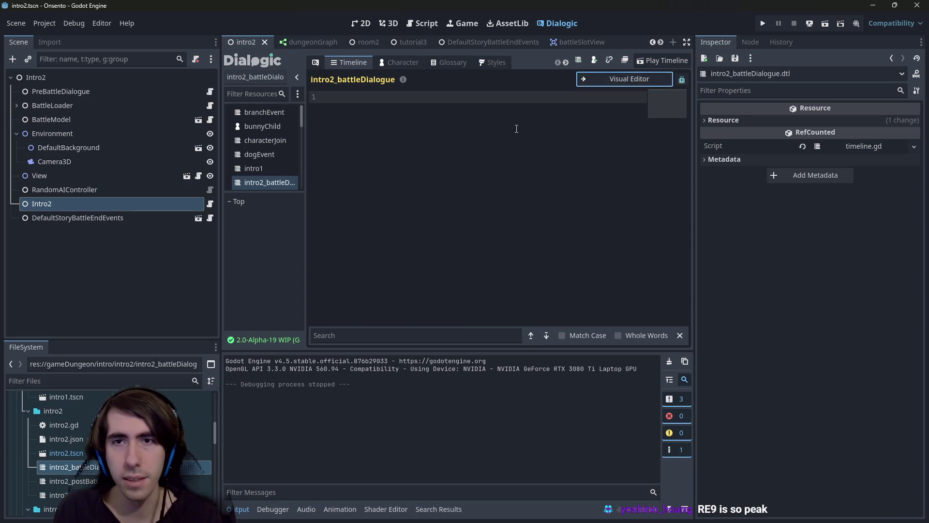
key("ctrl+v")
key("ctrl+s")
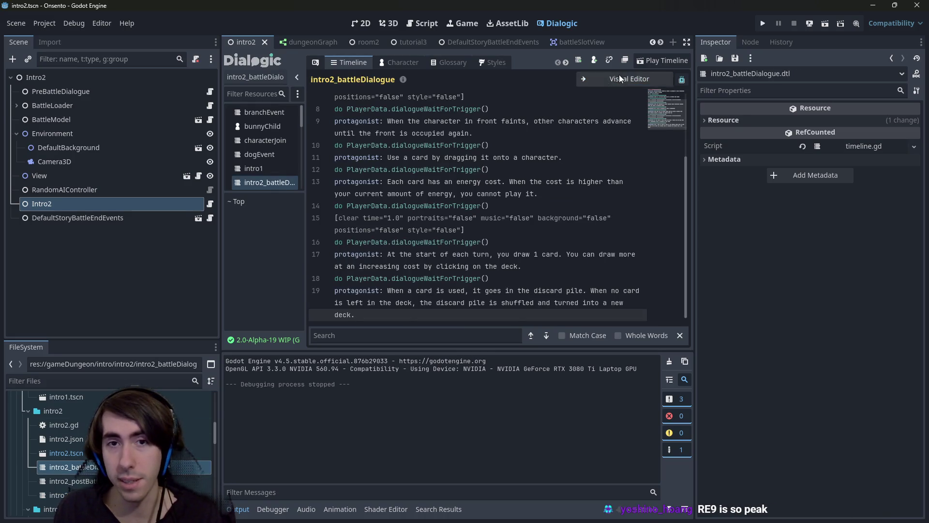
left_click(620, 75)
scroll(462, 270, "down", 10)
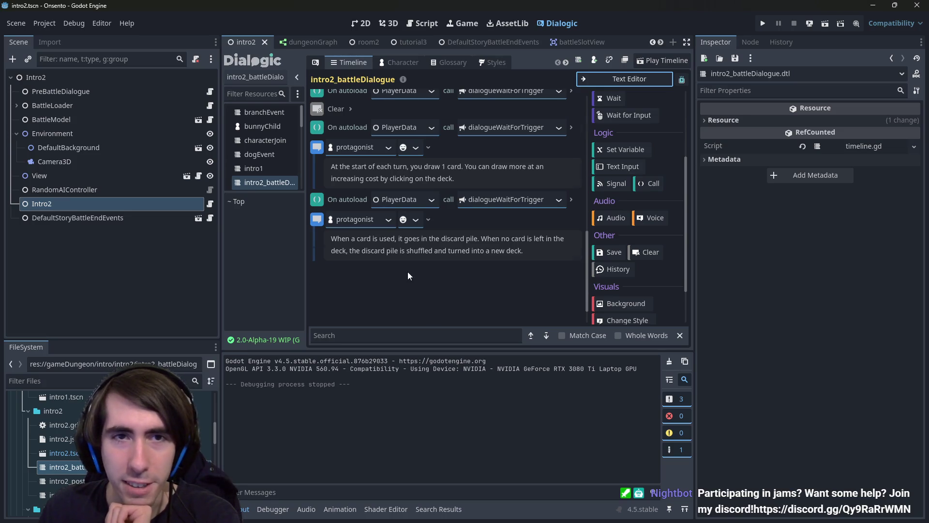
scroll(409, 272, "up", 5)
left_click(63, 494)
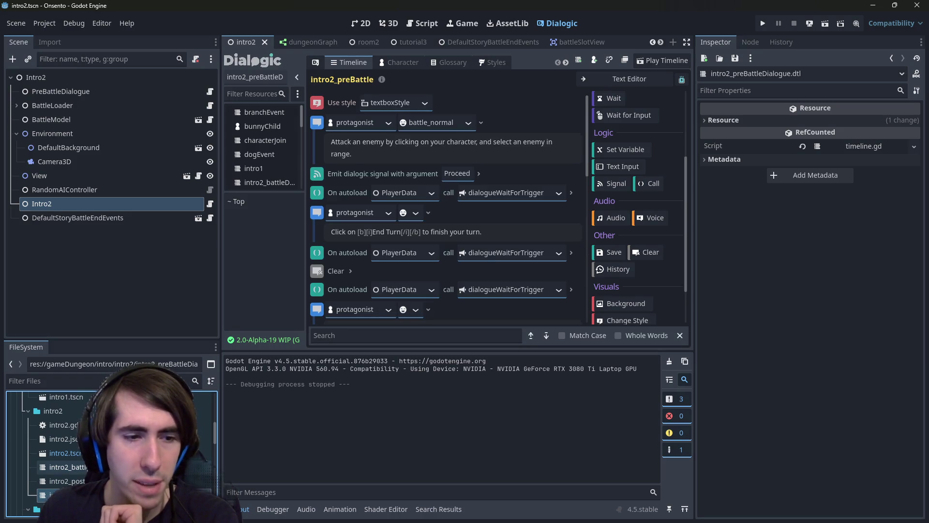
Step: Delete all text of intro2_preBattle in the Text Editor, then return to the Visual Editor
left_click(67, 466)
left_click(63, 495)
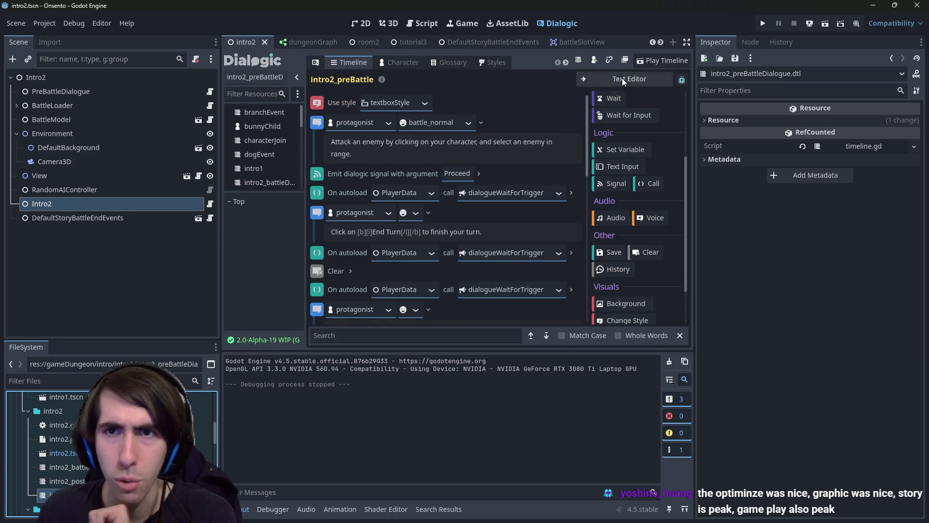
left_click(623, 78)
key("ctrl+a")
key("BackSpace")
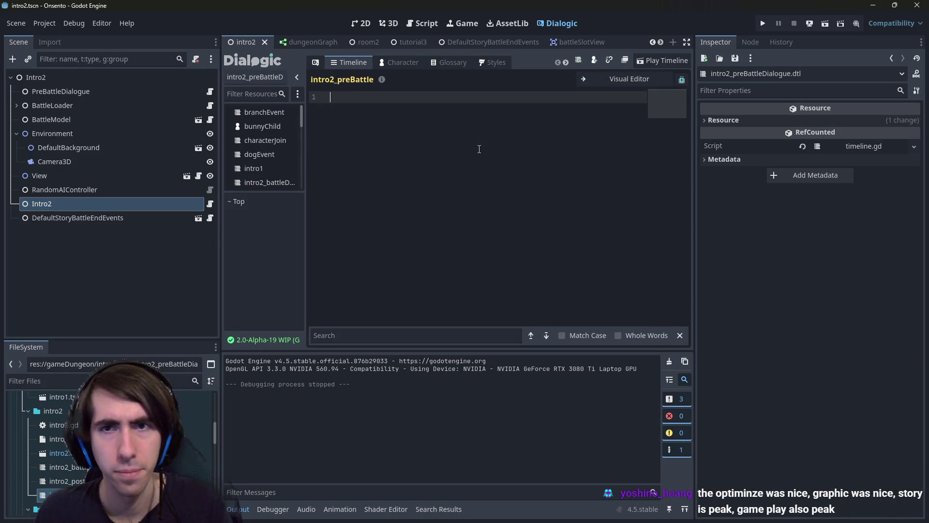
left_click(630, 78)
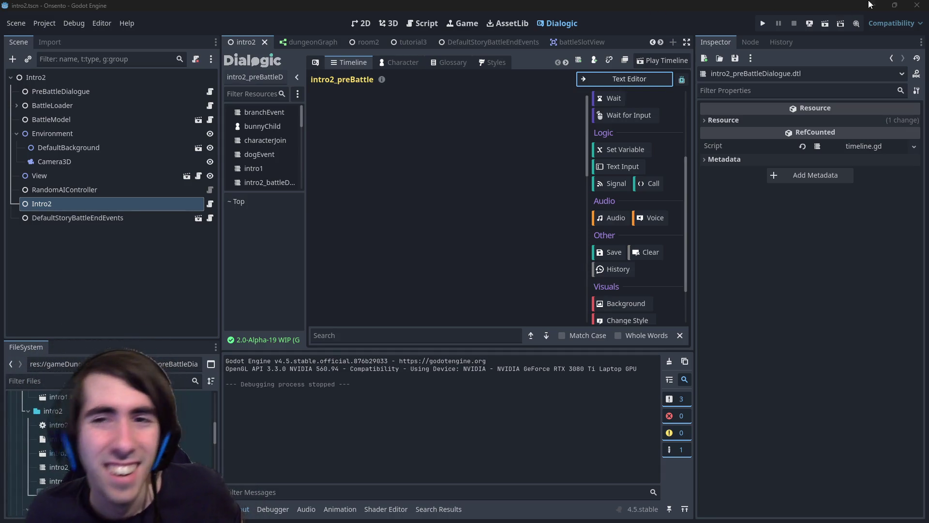
Step: Open intro2_battleDialogue and the PreBattleDialogue node's script
double_click(156, 467)
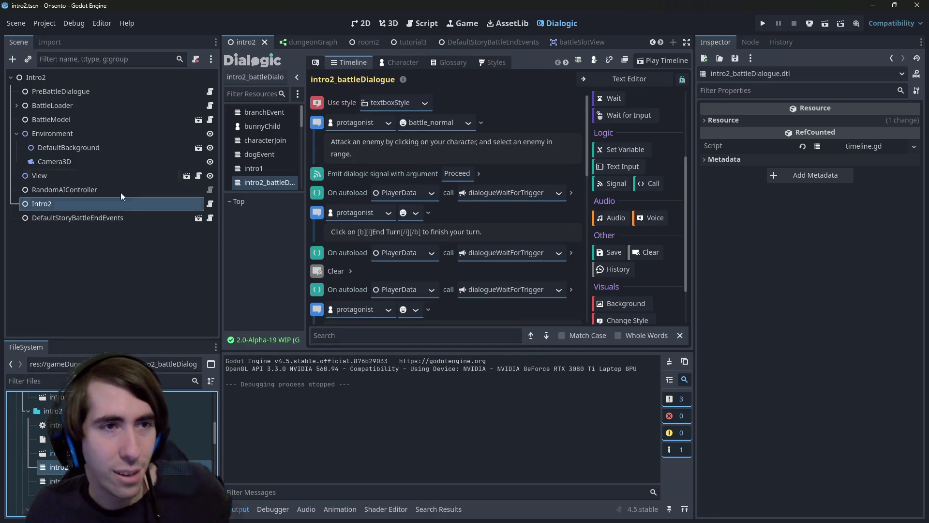
left_click(196, 92)
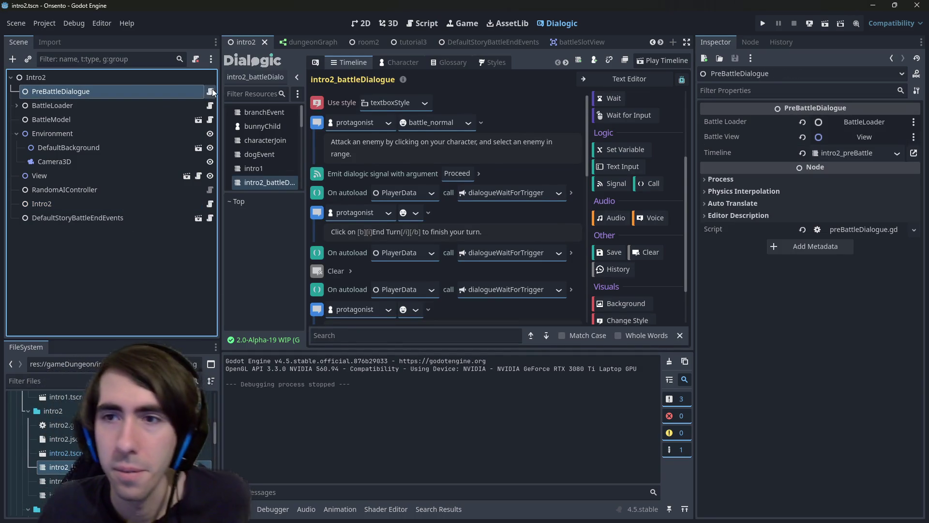
left_click(211, 92)
Step: Delete the onDialogicSignal function and the signal_event.connect line, then save preBattleDialogue.gd
left_click_drag(466, 245, 309, 194)
key("BackSpace")
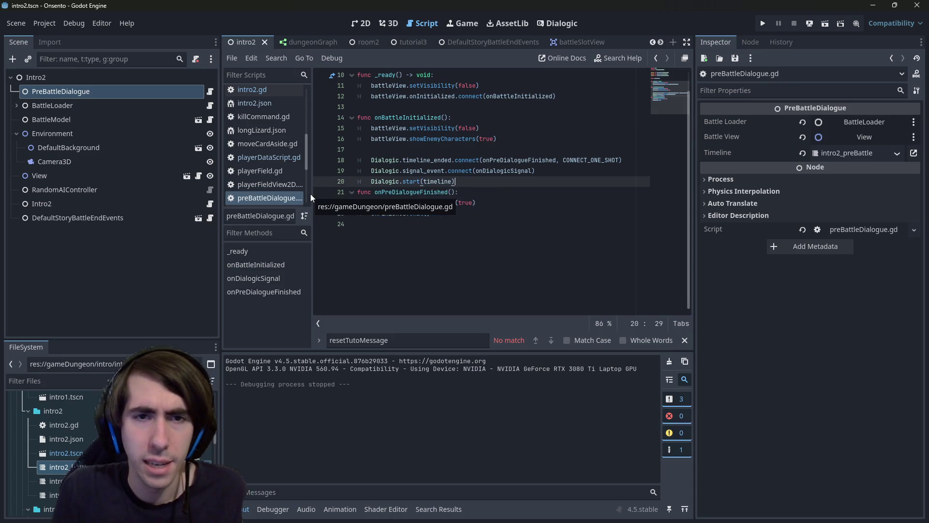
scroll(317, 190, "up", 2)
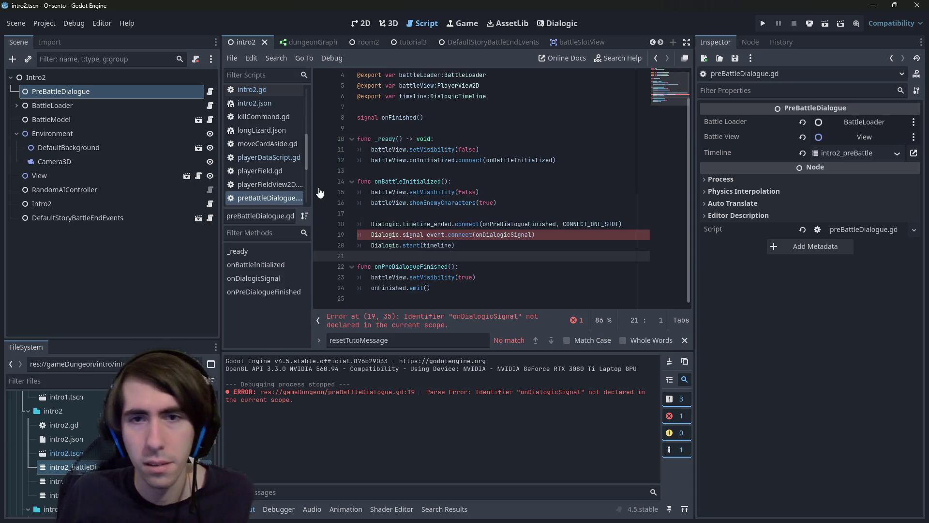
left_click_drag(537, 234, 321, 231)
key("BackSpace")
key("BackSpace")
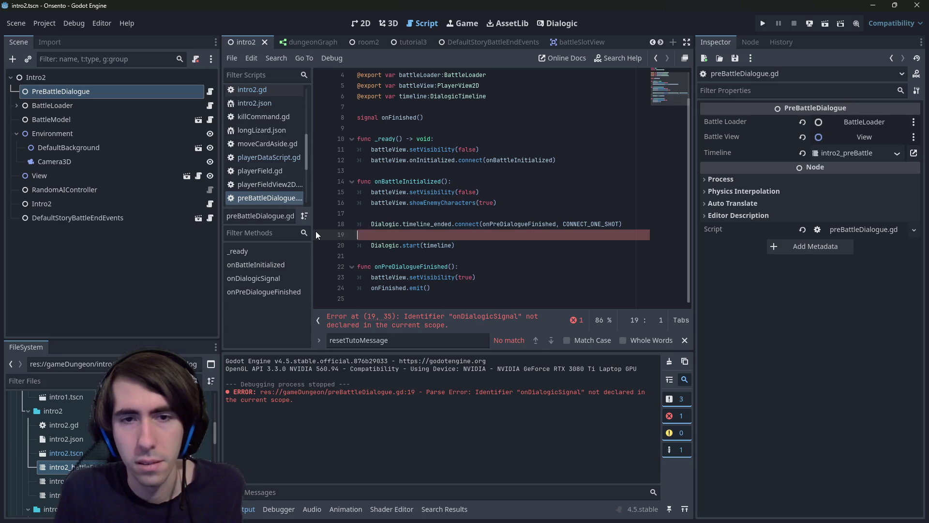
key("ctrl+s")
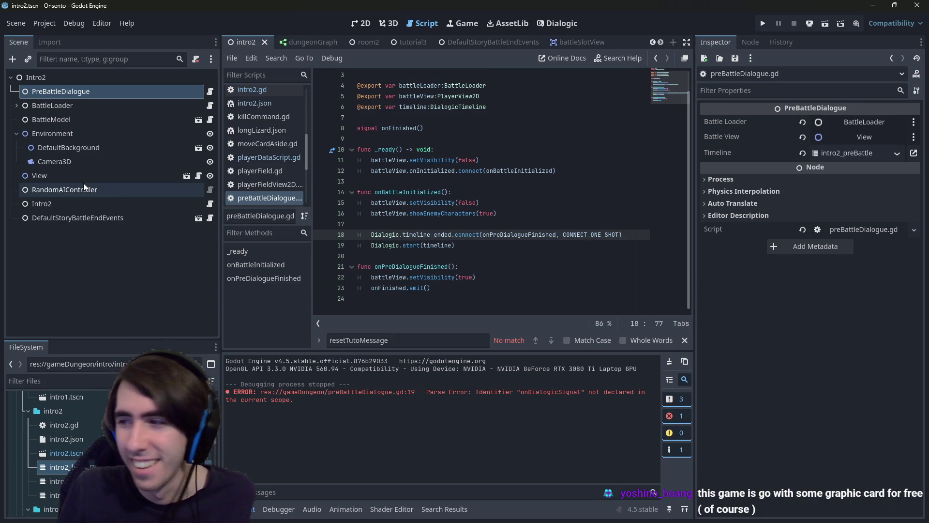
left_click(434, 234)
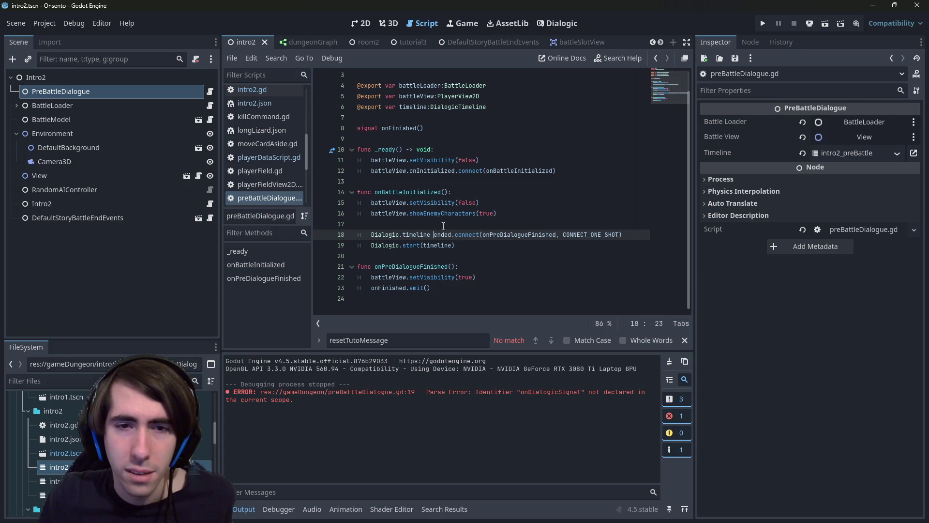
double_click(429, 235)
left_click(125, 106)
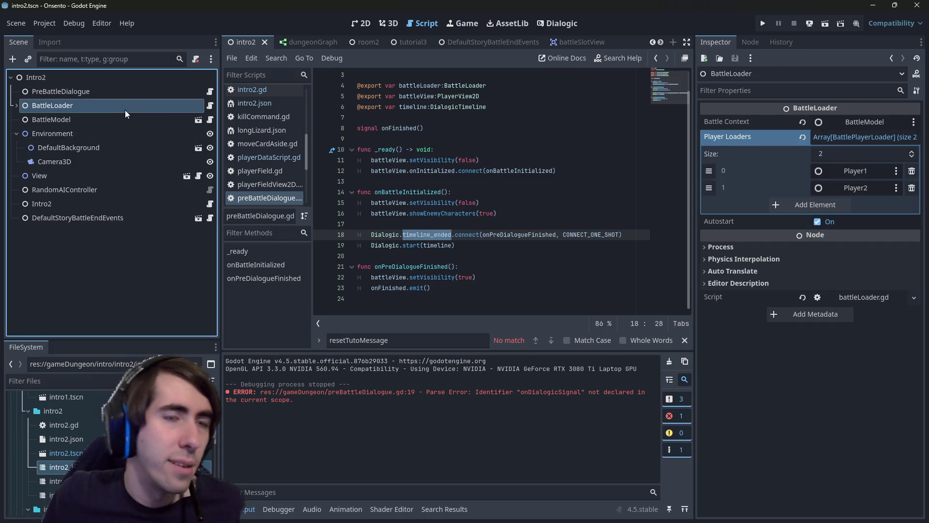
left_click(19, 107)
left_click(55, 114)
left_click(23, 103)
left_click(17, 104)
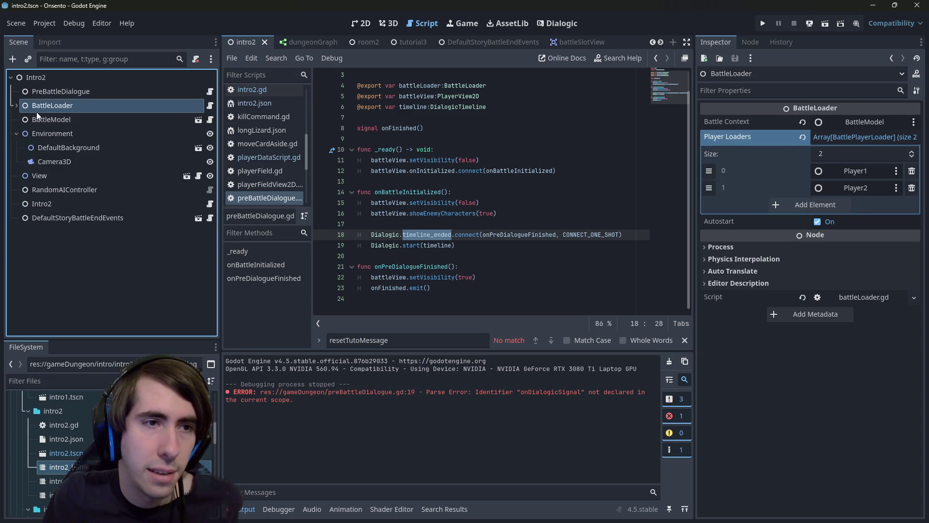
left_click(62, 132)
left_click(42, 173)
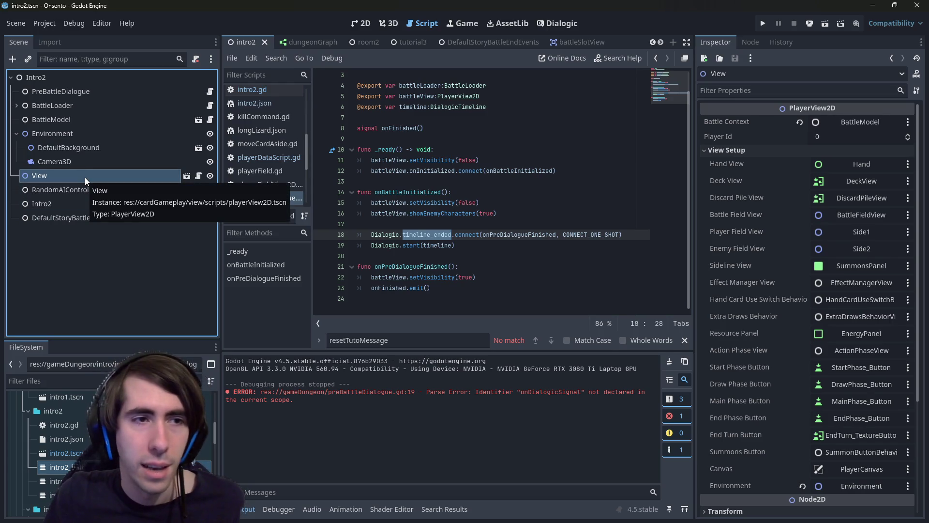
left_click(64, 204)
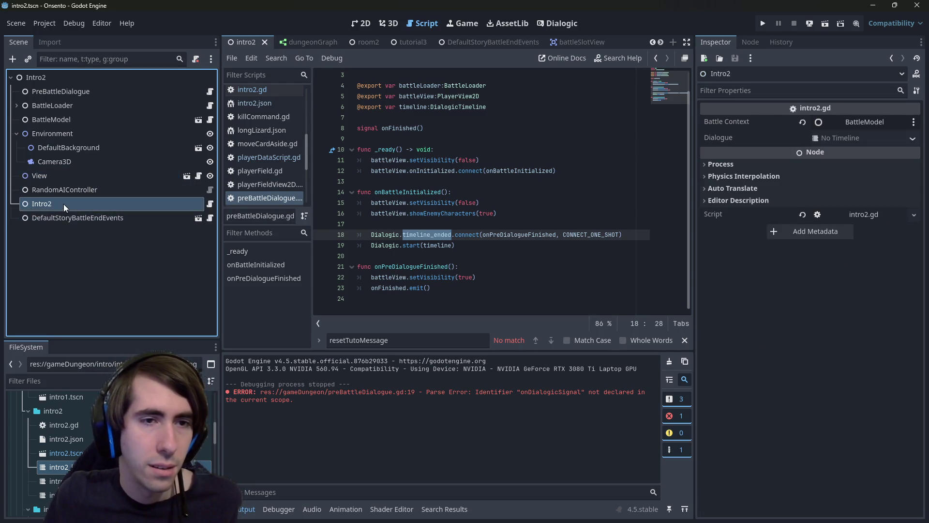
Step: In intro2.gd, inspect how line 10 connects onBattleStart to attackTuto
left_click(210, 204)
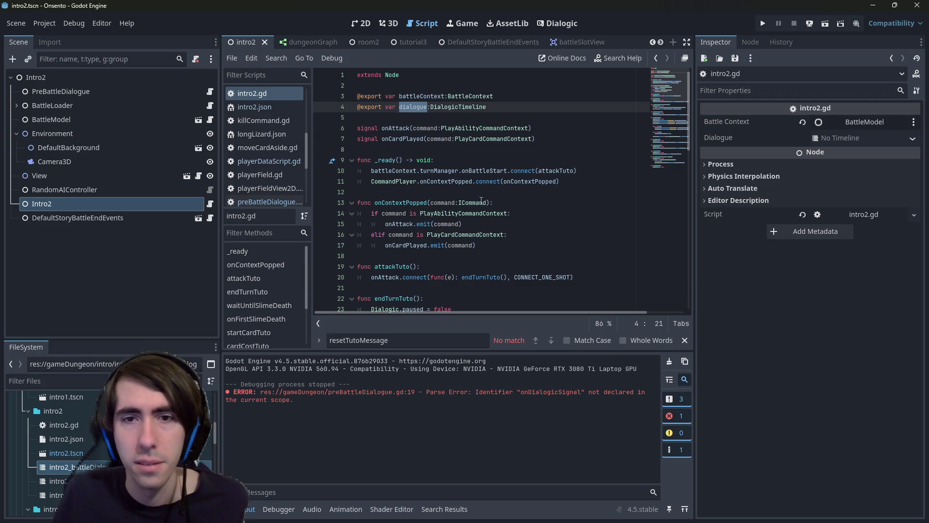
scroll(484, 165, "down", 1)
double_click(483, 139)
left_click(557, 129)
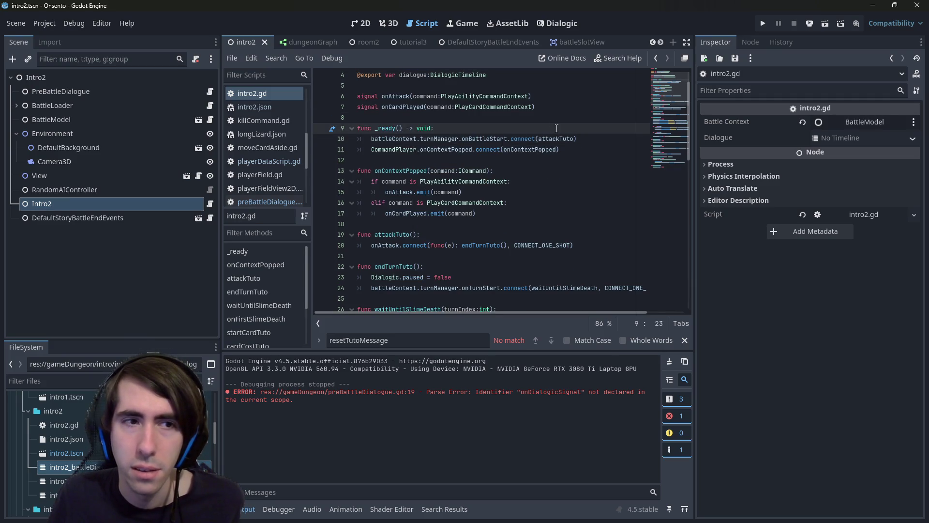
left_click(556, 139)
double_click(484, 139)
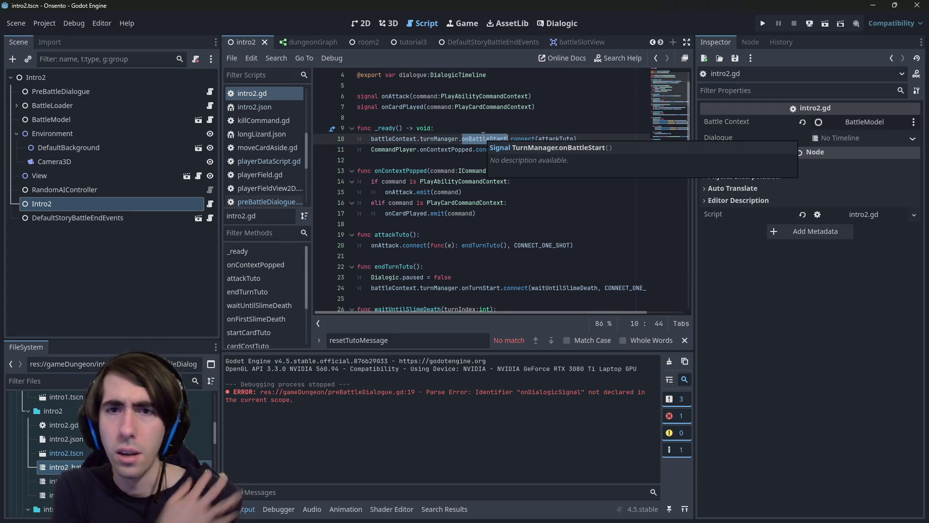
double_click(562, 138)
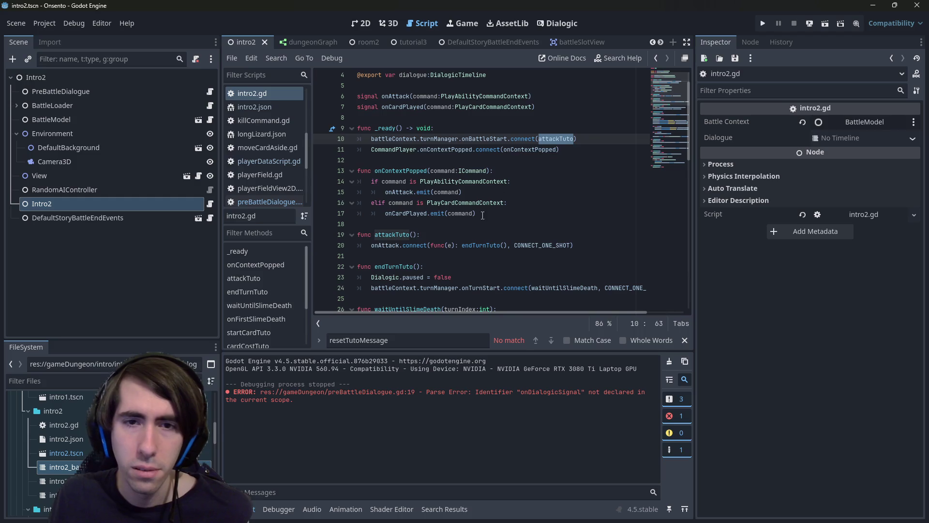
Step: Add a new first line in attackTuto beginning with Dialogic
left_click(471, 234)
key("Return")
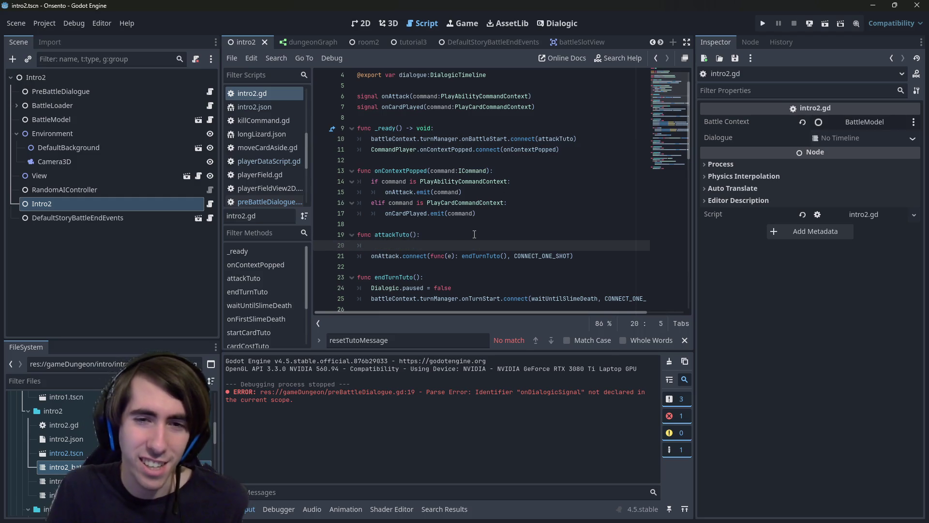
type("dialogue.")
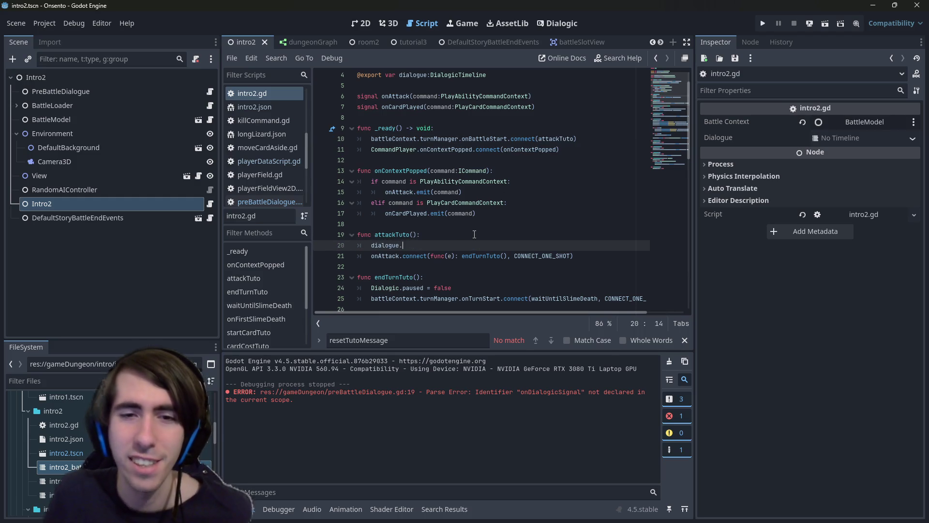
type("start")
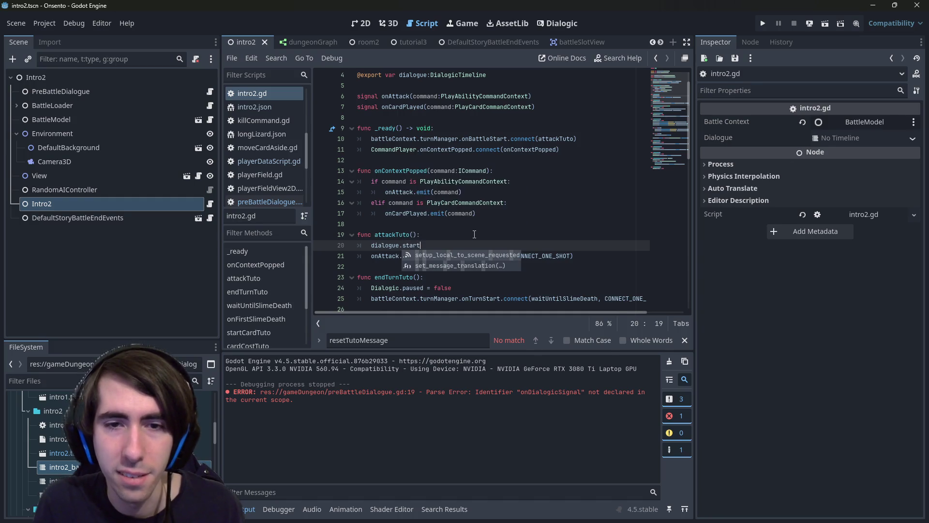
key("BackSpace")
key("BackSpace")
key("BackSpace")
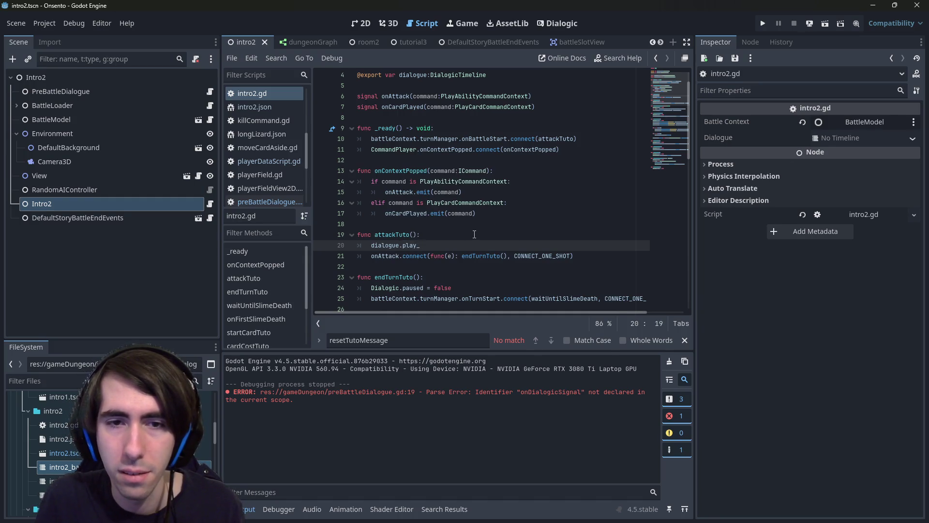
type(".")
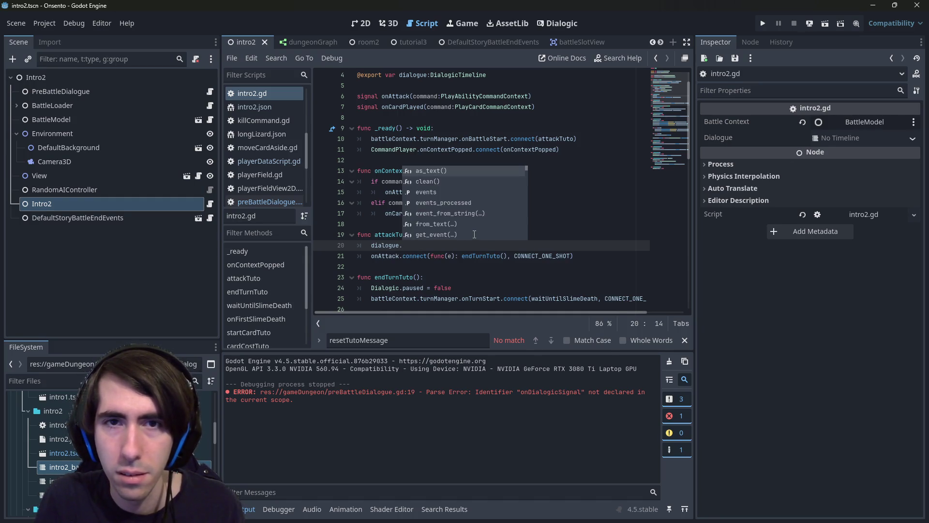
key("BackSpace")
key("BackSpace")
key("BackSpace")
key("Return")
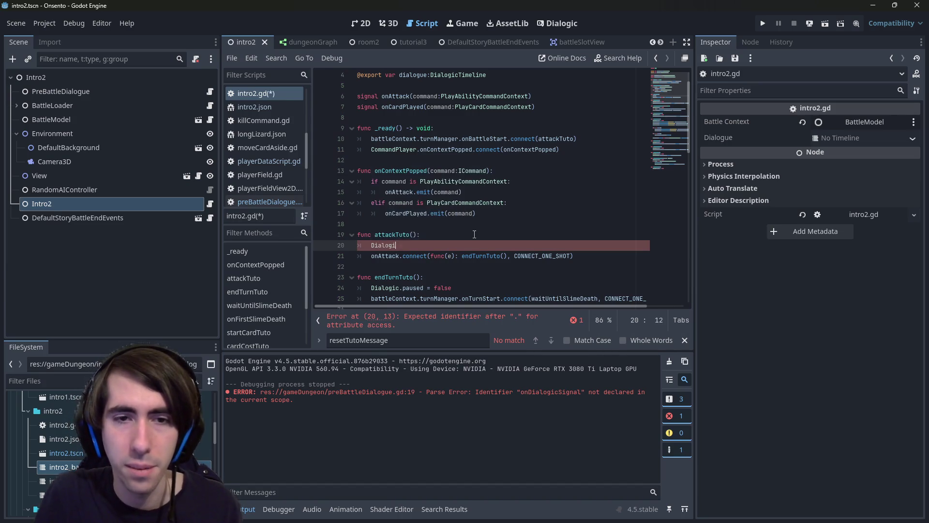
Step: Complete the line as Dialogic.start(dialogue) and save intro2.gd
type(".play")
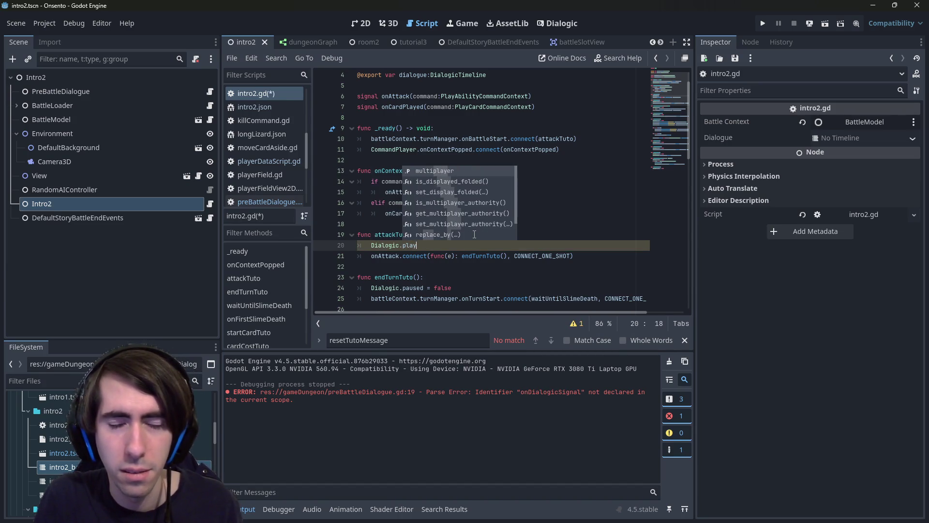
key("BackSpace")
key("BackSpace")
key("BackSpace")
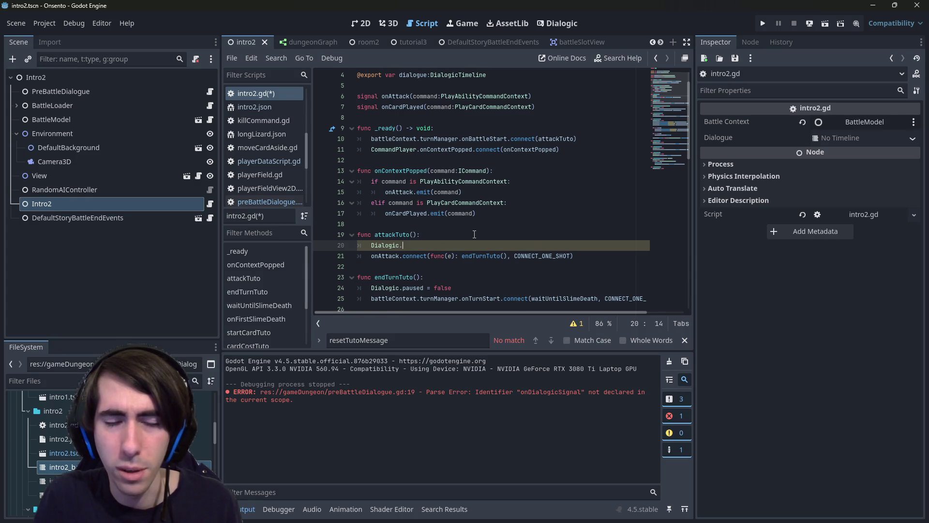
type("timeline")
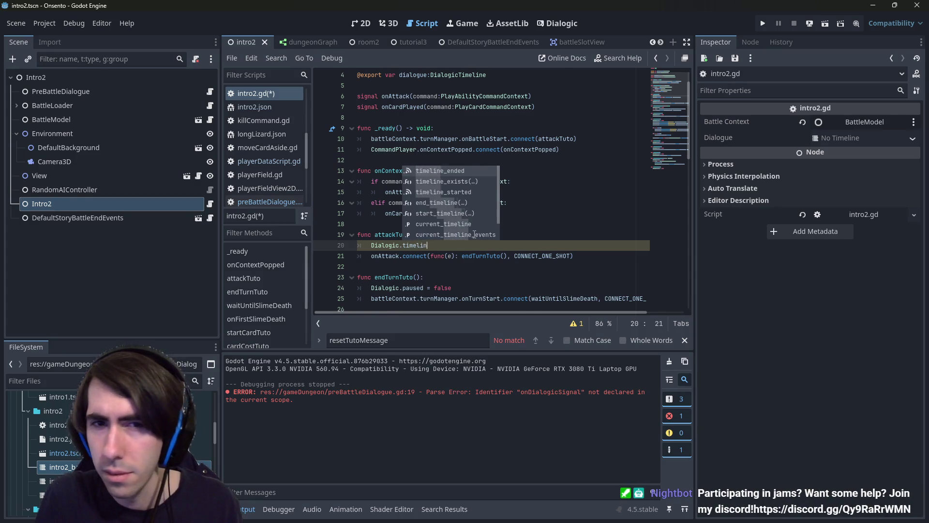
key("Down")
key("Down")
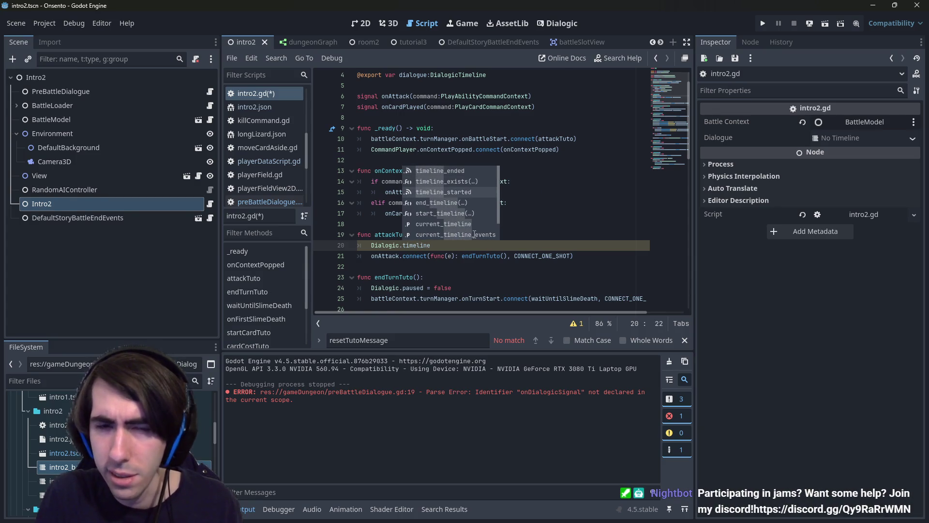
key("Down")
key("Down")
key("BackSpace")
key("BackSpace")
key("BackSpace")
type("start")
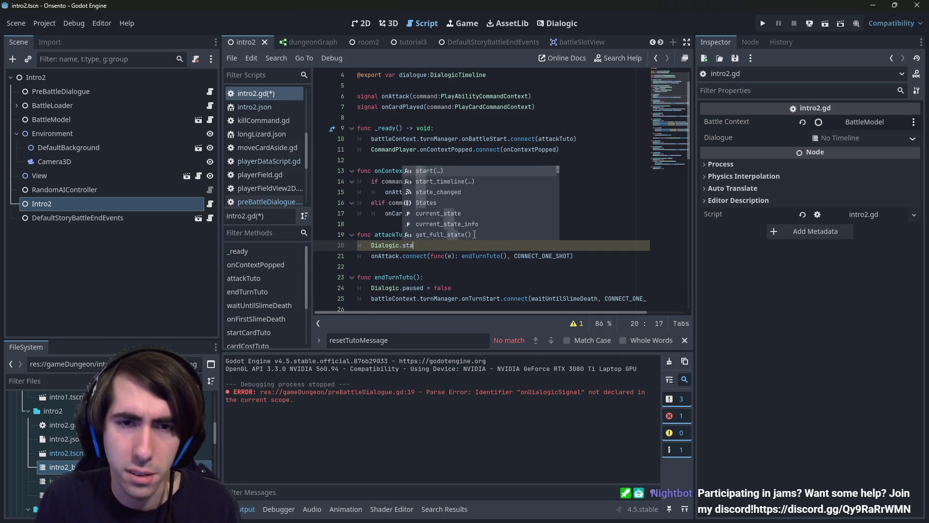
key("Return")
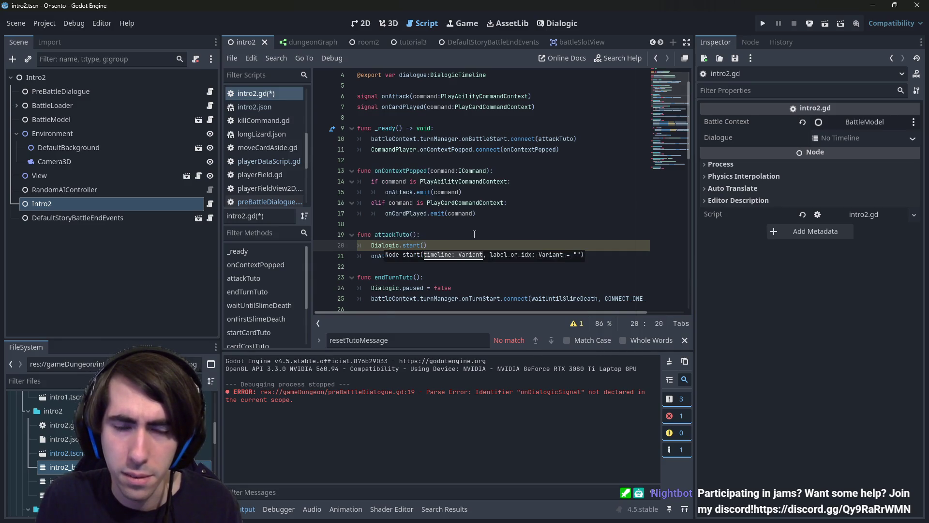
scroll(463, 223, "up", 1)
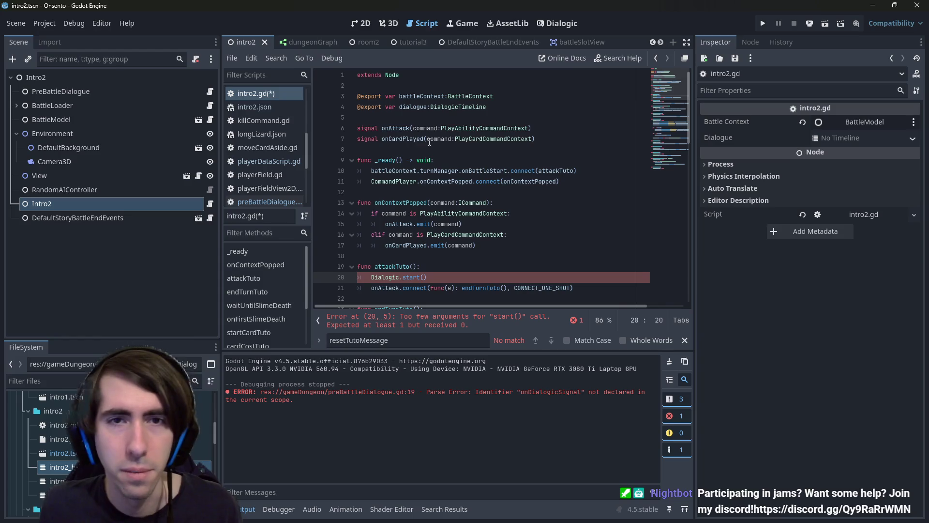
type("dialogue")
key("ctrl+s")
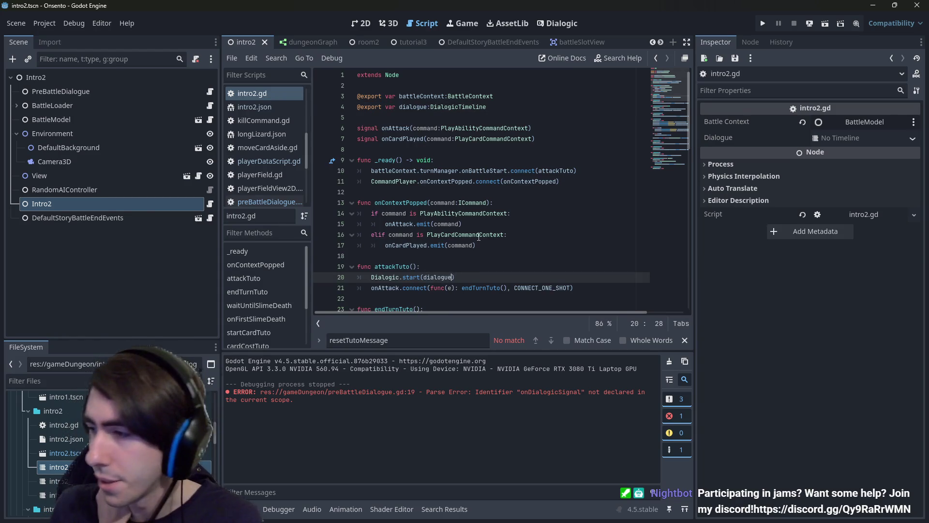
Step: Test-run intro2: attack the first slime, end the turn, then close the game window
left_click(824, 24)
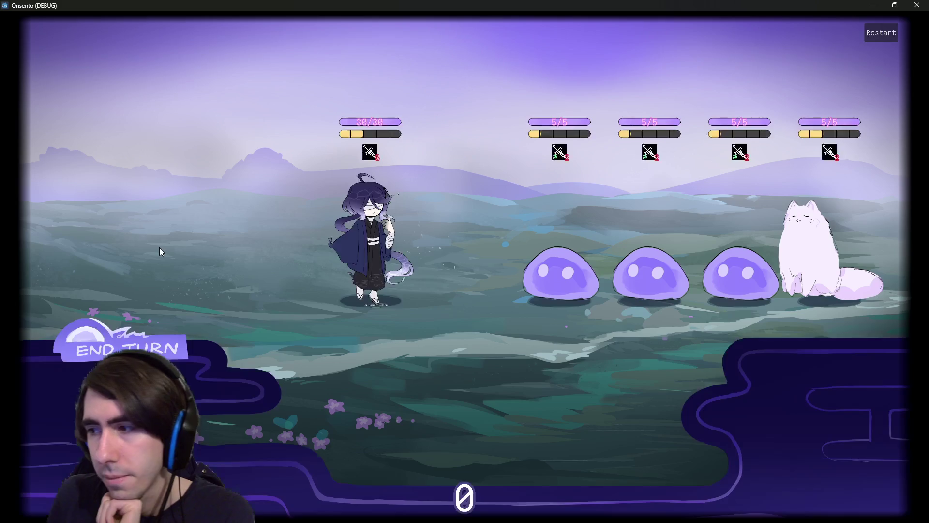
left_click(340, 222)
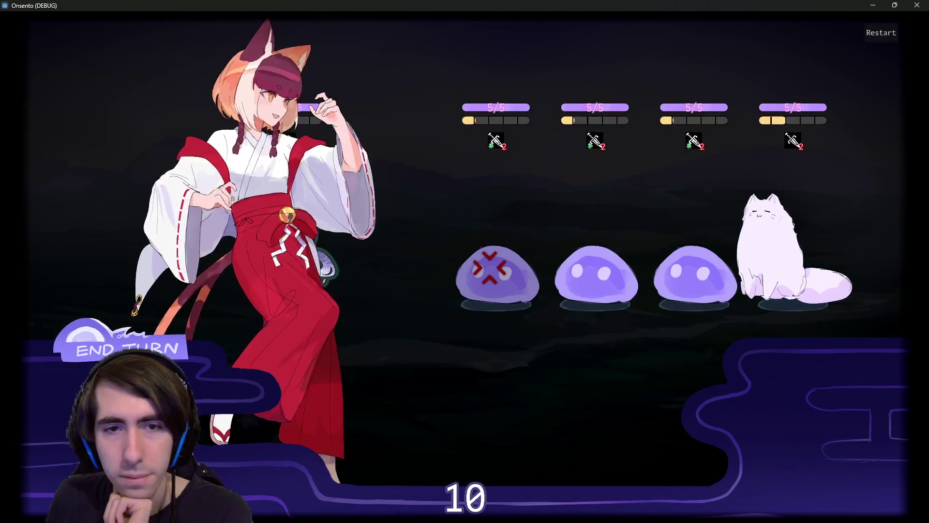
left_click(155, 334)
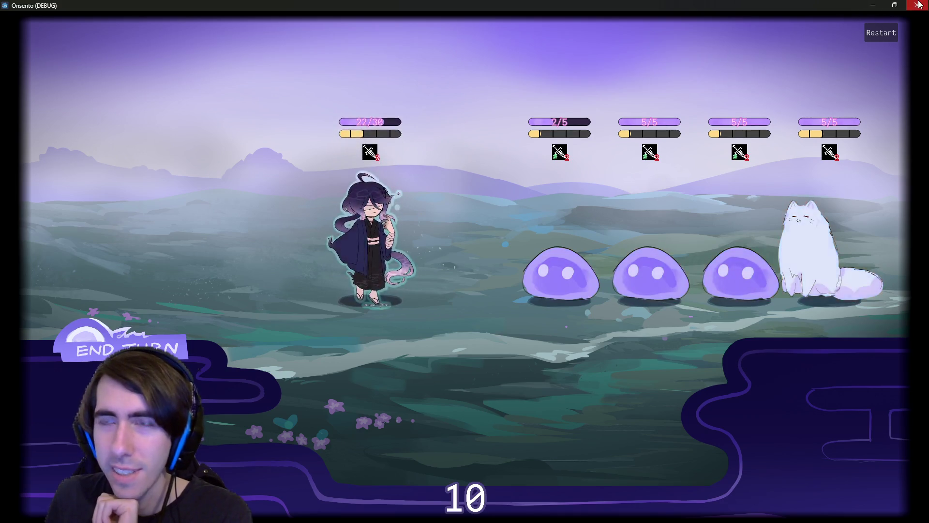
left_click(918, 5)
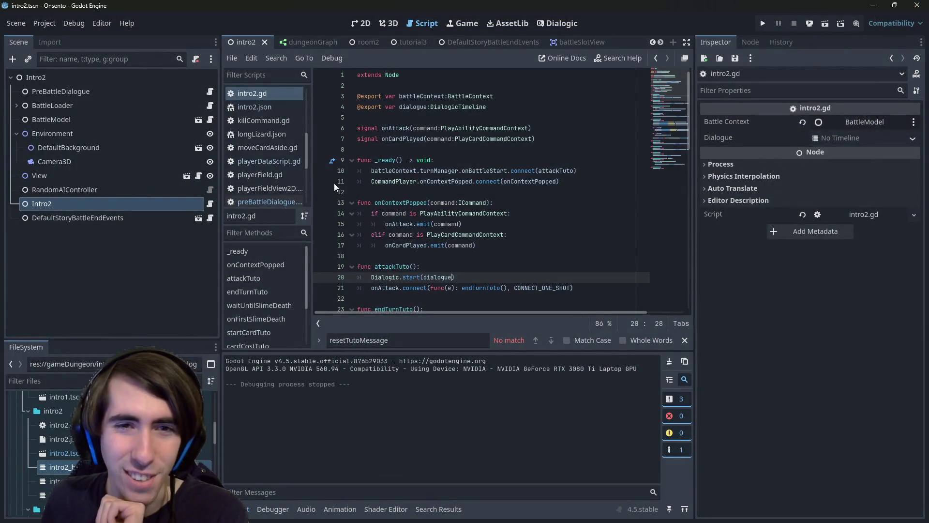
double_click(438, 171)
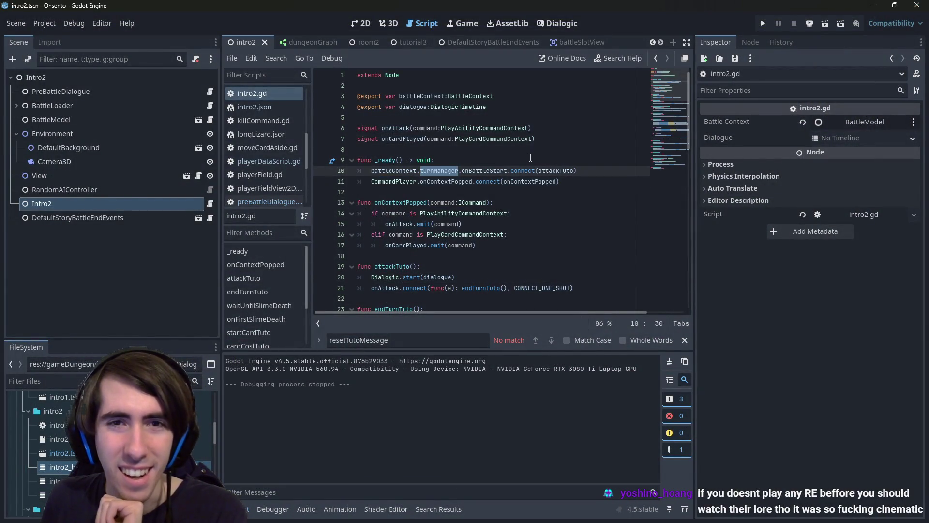
double_click(555, 170)
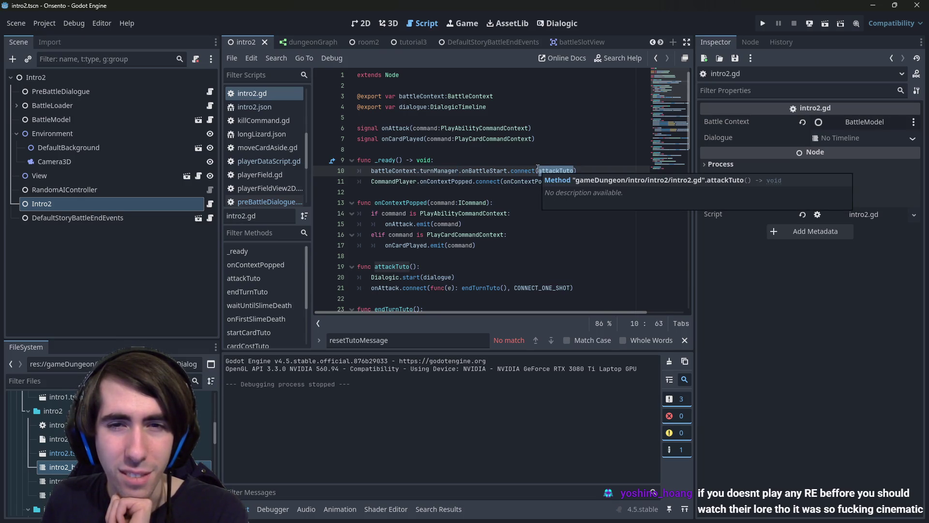
left_click(322, 277)
left_click(321, 172)
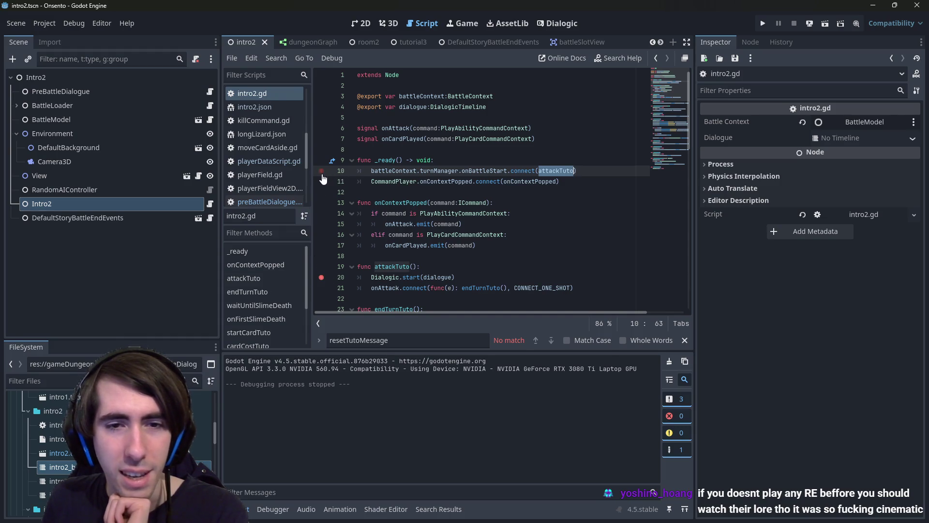
scroll(484, 194, "down", 2)
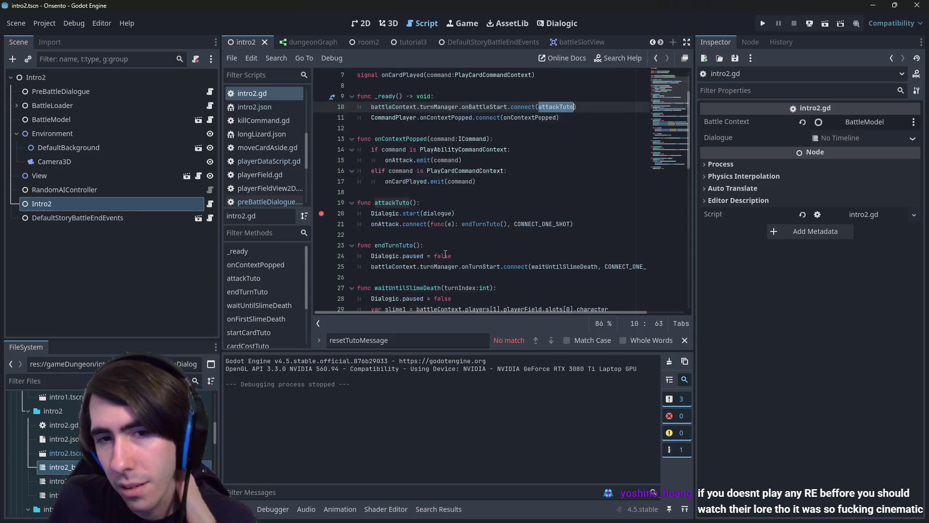
double_click(480, 224)
left_click(321, 255)
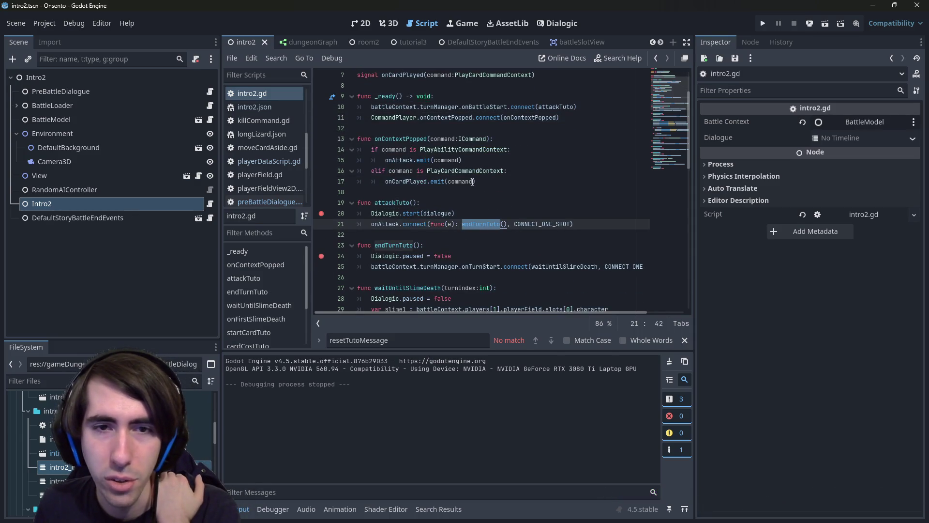
left_click(479, 181)
scroll(479, 181, "up", 1)
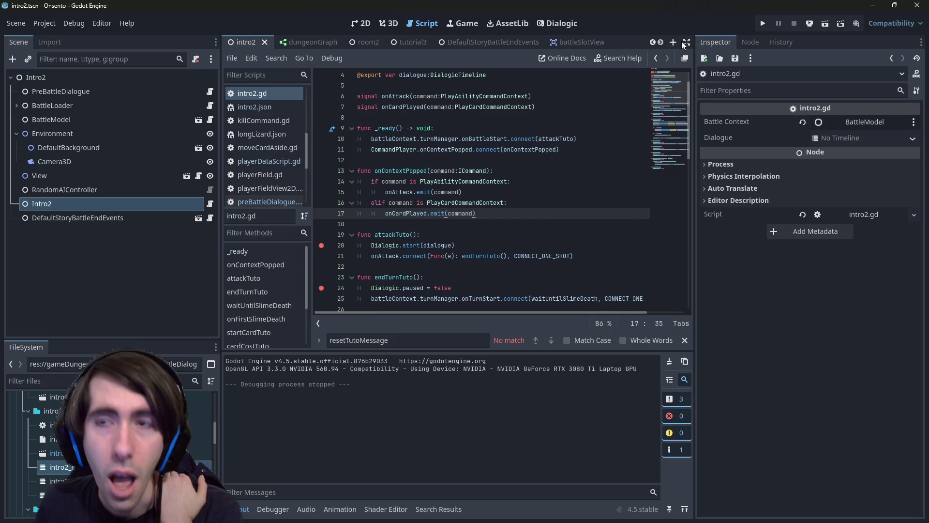
left_click(321, 245)
left_click(322, 288)
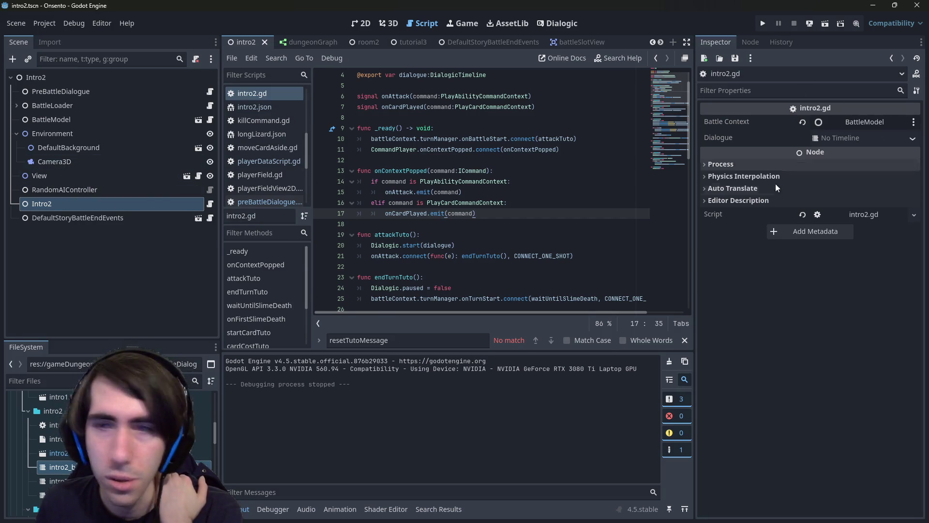
mouse_move(60, 466)
left_mouse_down()
mouse_move(784, 188)
mouse_move(866, 140)
left_mouse_up()
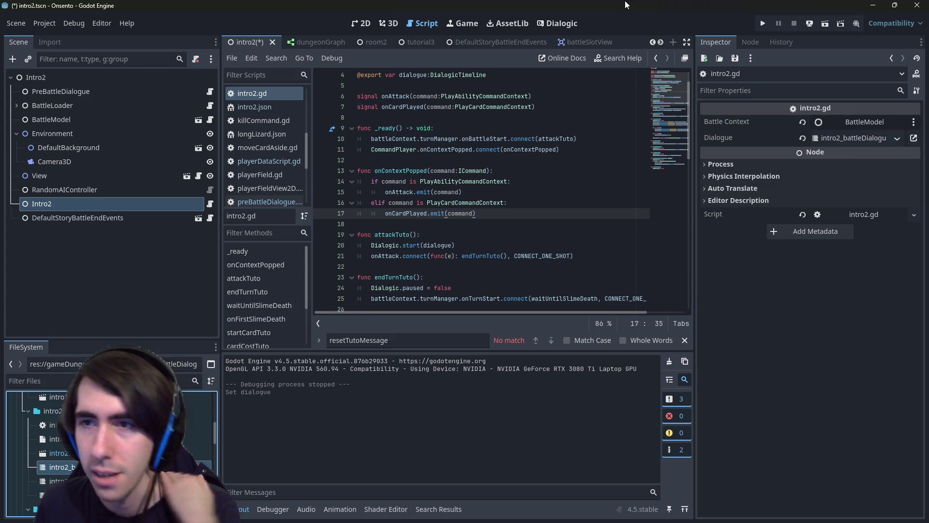
Step: Save the scene, then test-run it, attacking the first slime before closing the game
key("ctrl+s")
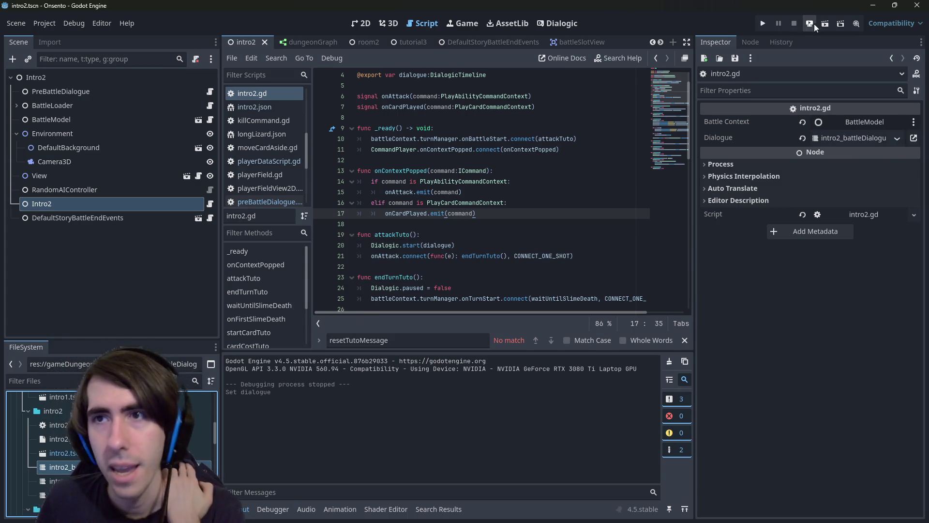
left_click(824, 24)
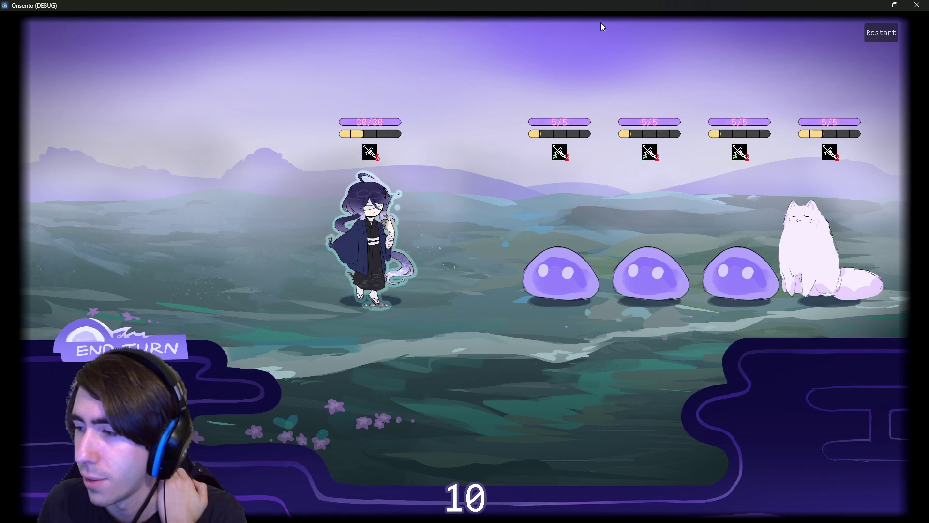
left_click(389, 194)
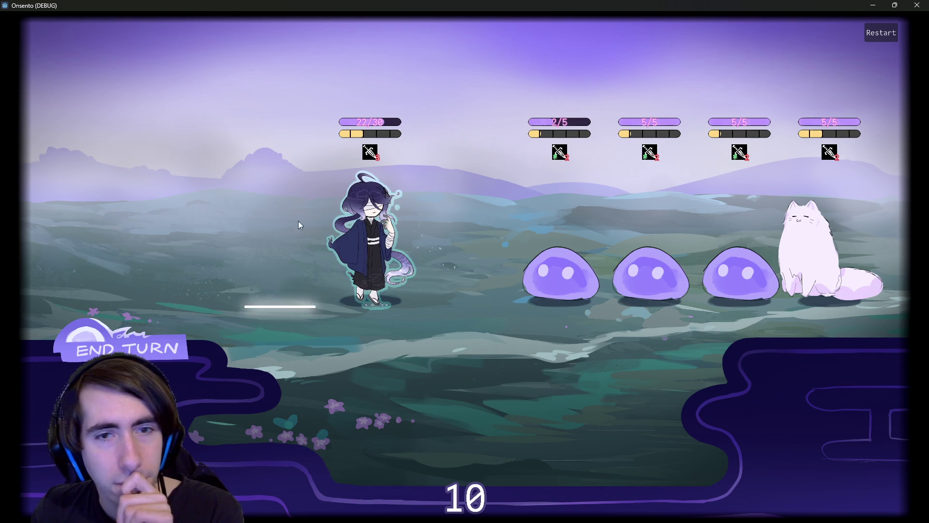
left_click(917, 5)
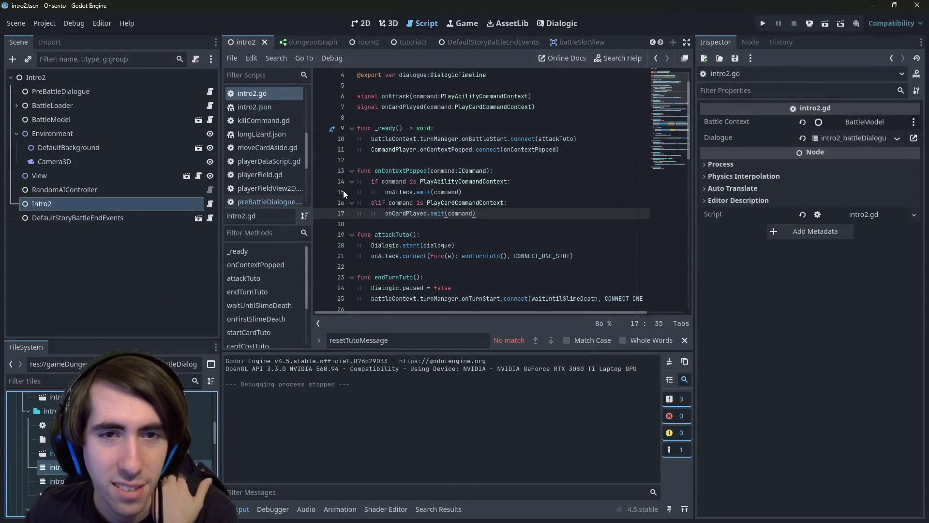
Step: Set breakpoints on lines 11 and 20 of intro2.gd
scroll(367, 174, "up", 1)
left_click(332, 179)
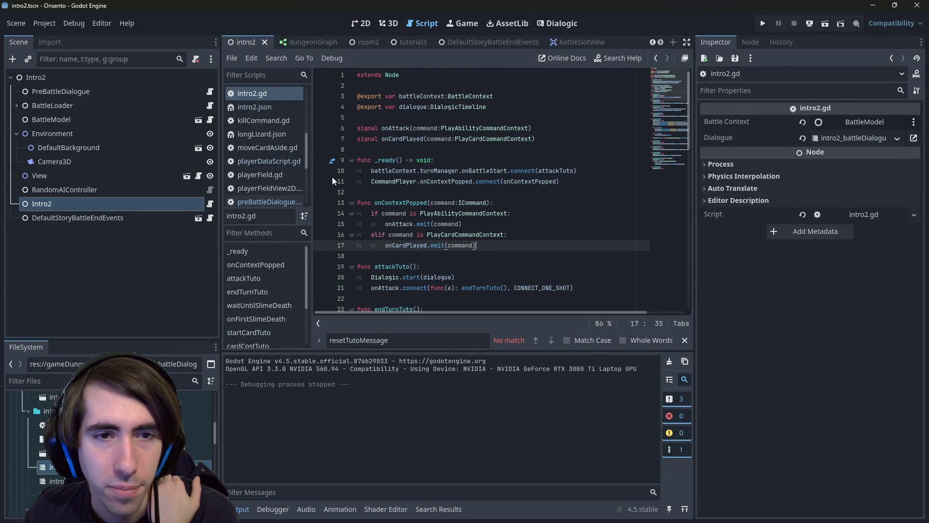
double_click(561, 169)
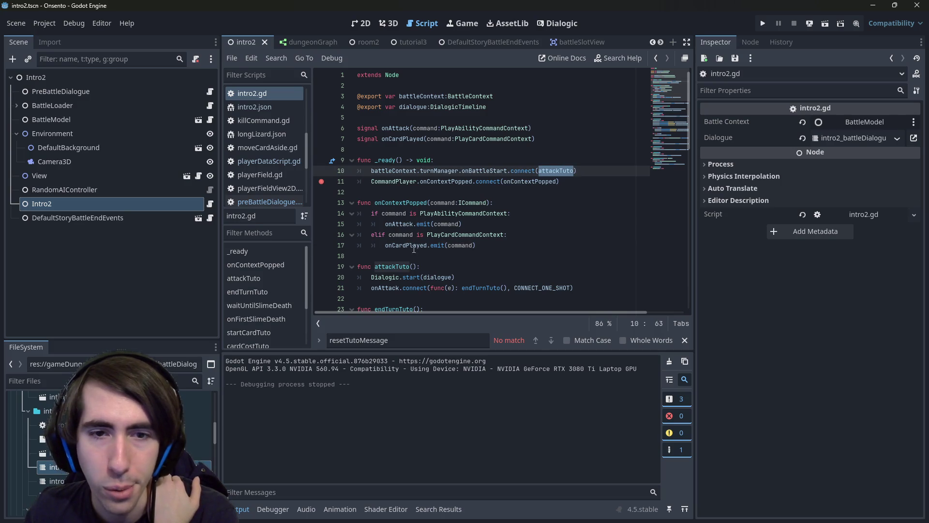
left_click(321, 277, "shift")
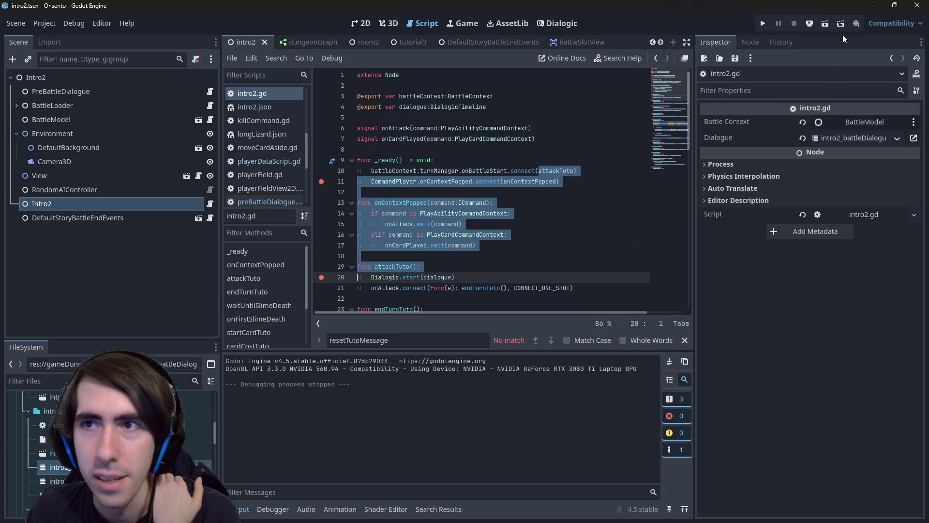
Step: Run the scene under the debugger and inspect the onContextPopped, onBattleStart and attackTuto connections
left_click(825, 25)
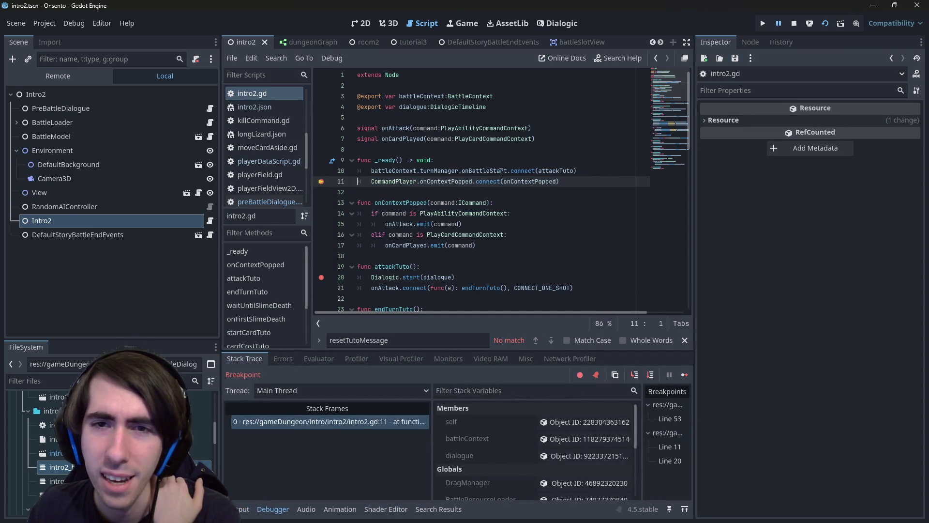
double_click(440, 181)
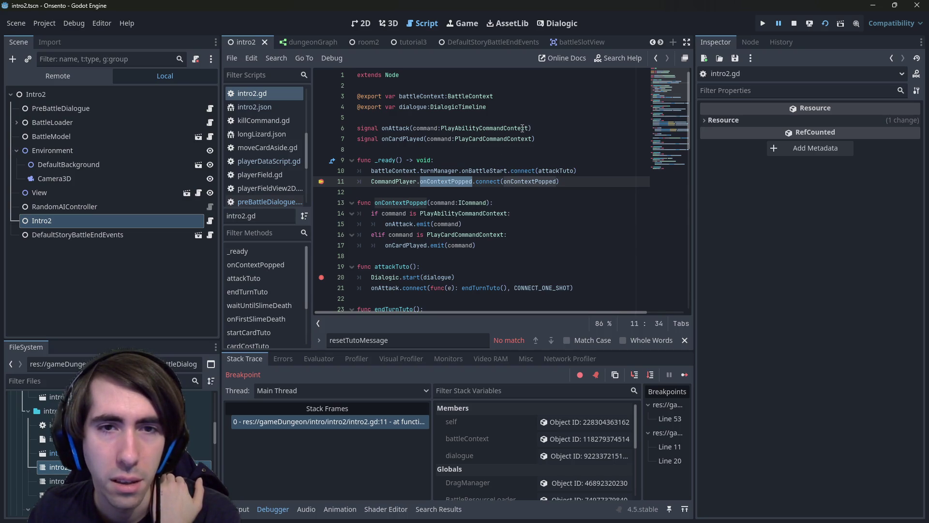
double_click(485, 171)
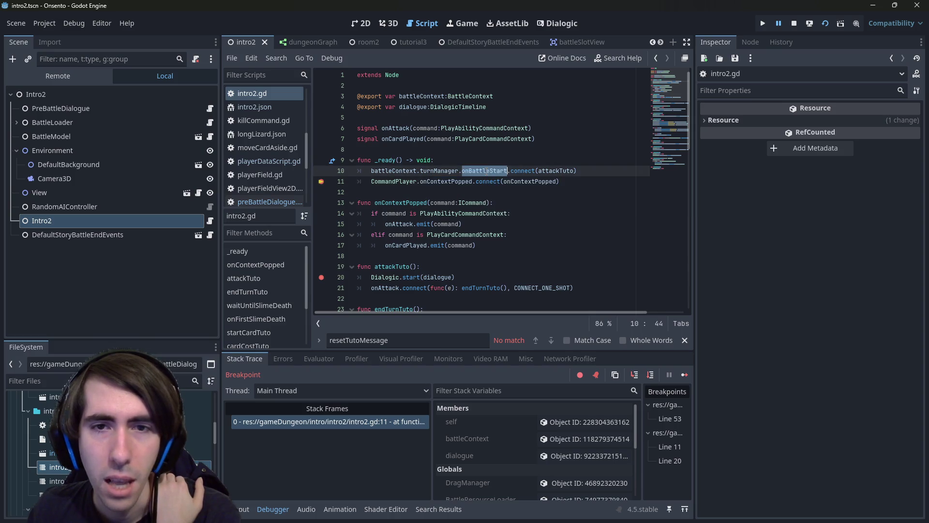
left_click(412, 129)
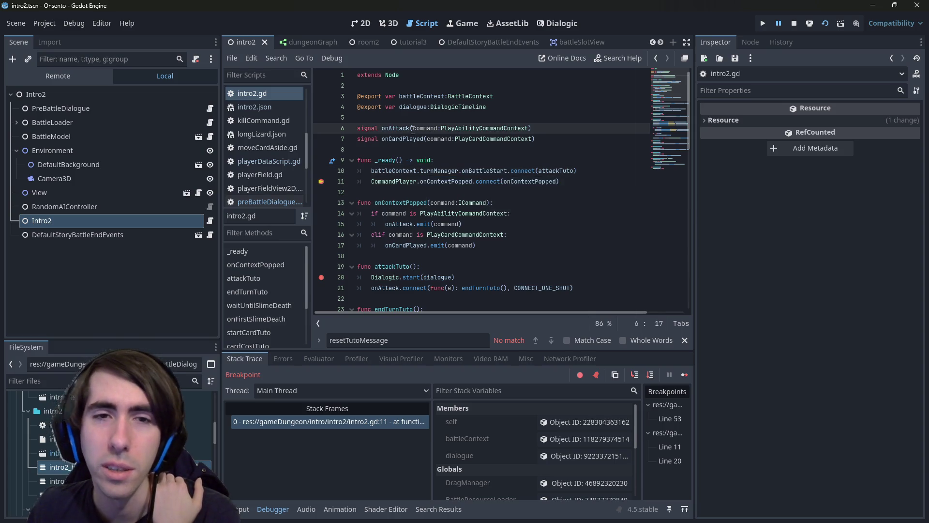
double_click(489, 170)
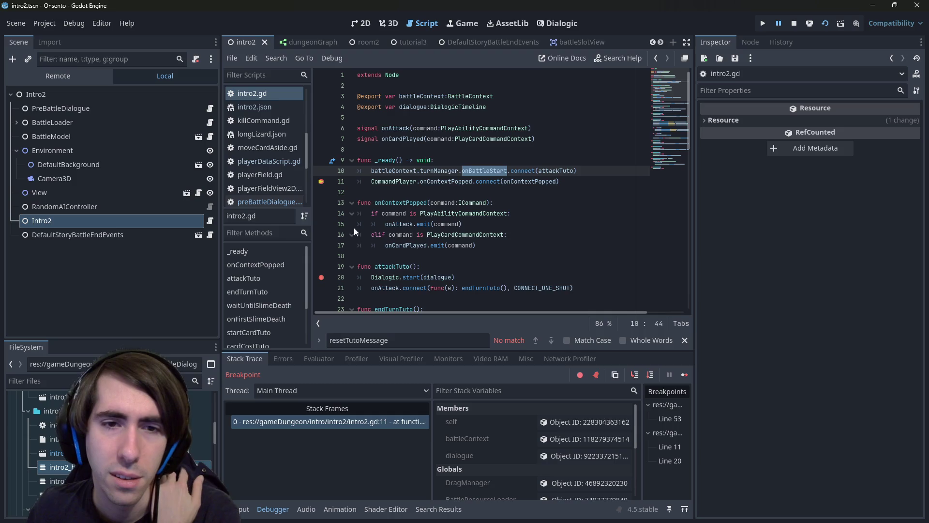
scroll(493, 175, "down", 1)
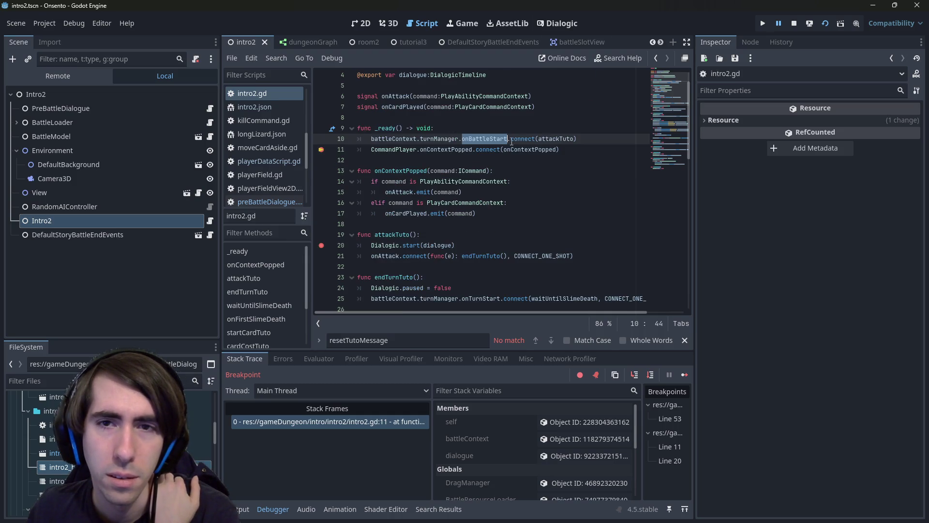
double_click(557, 139)
Step: Continue into attackTuto, moving the line 11 breakpoint to line 24, and resume
left_click(684, 374)
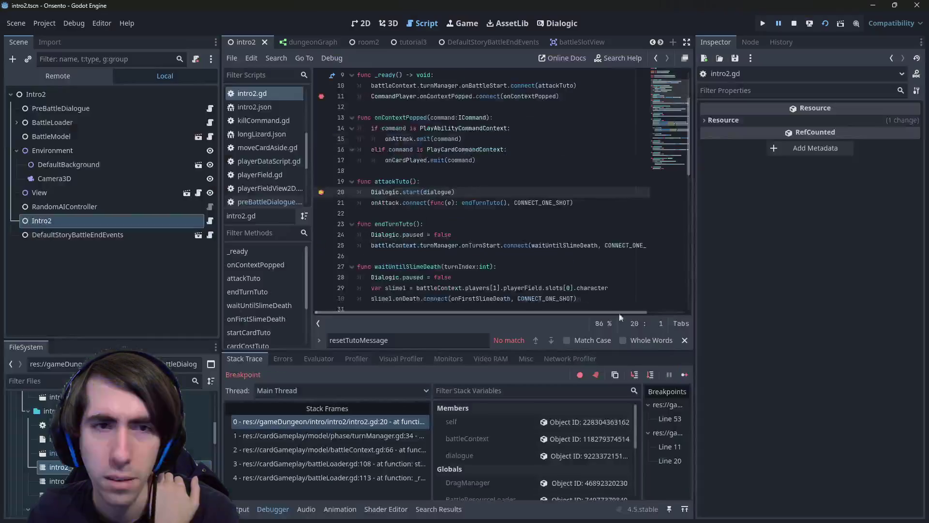
left_click(321, 96)
mouse_move(439, 192)
key("F12")
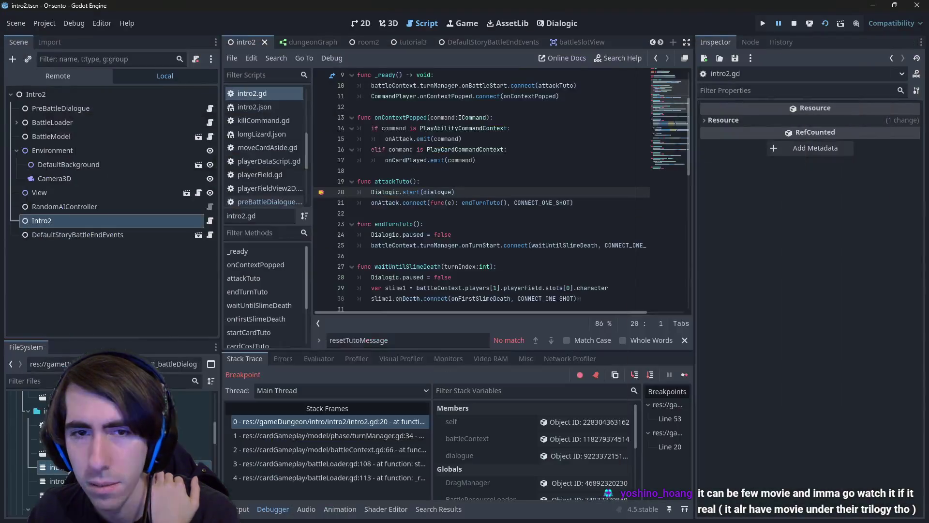
left_click(321, 234)
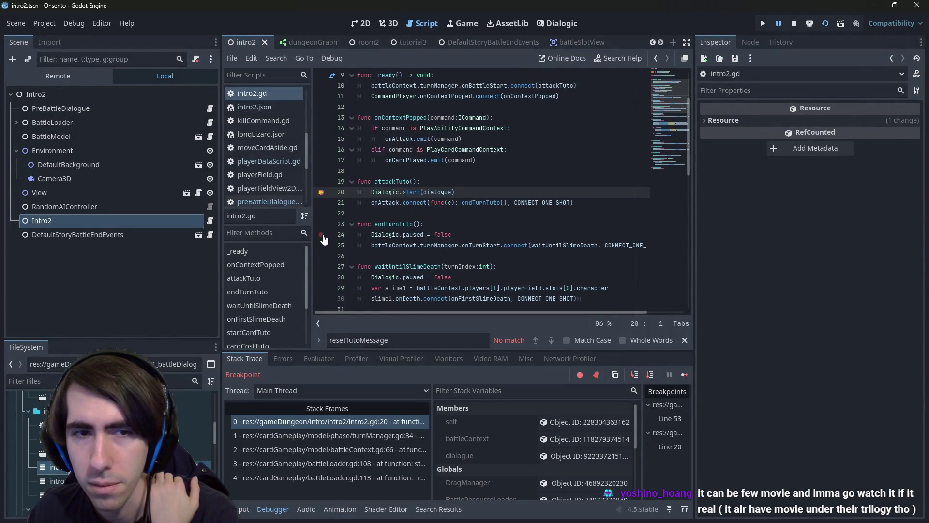
left_click(684, 373)
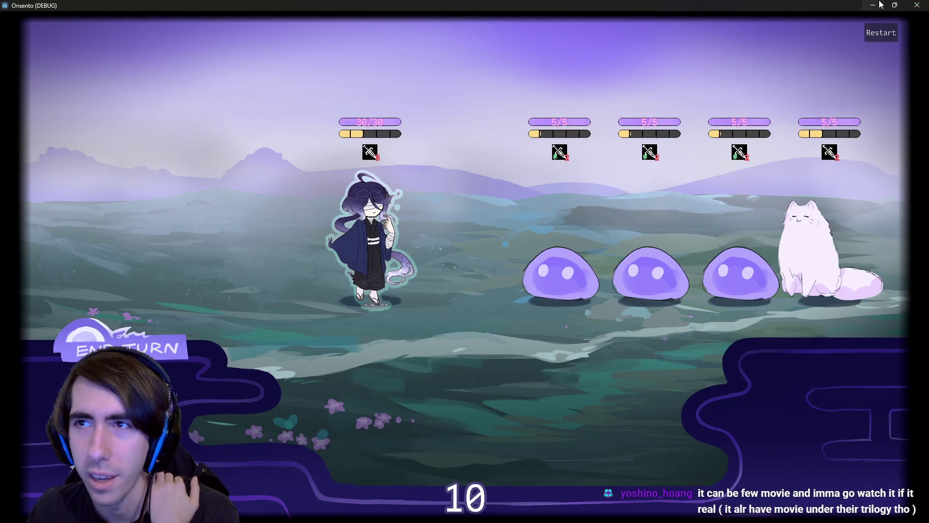
Step: Remove the breakpoints on lines 24 and 20 and resume the paused game
left_click(881, 4)
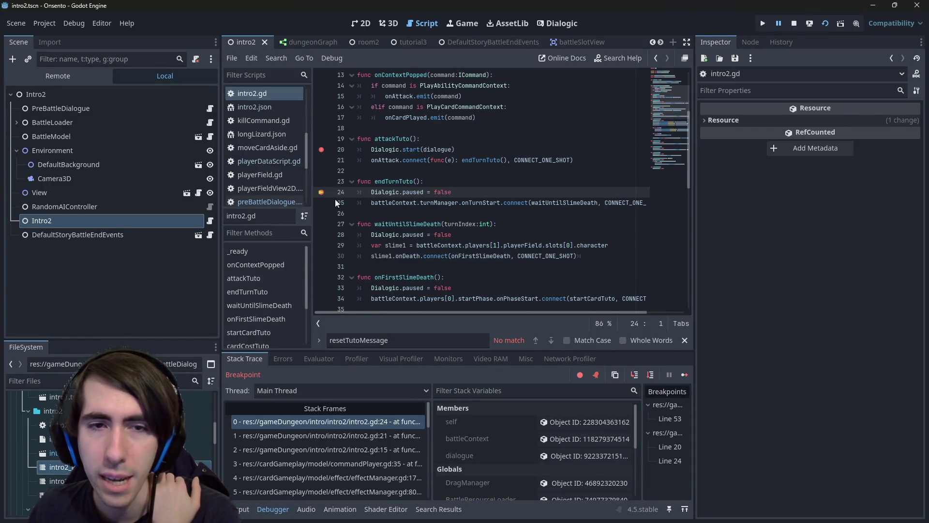
left_click(321, 191)
left_click(321, 149)
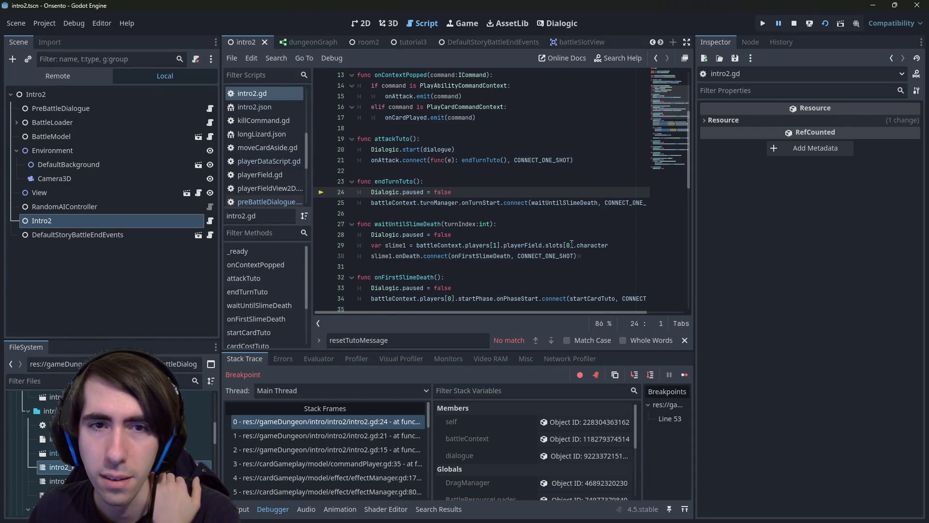
left_click(684, 373)
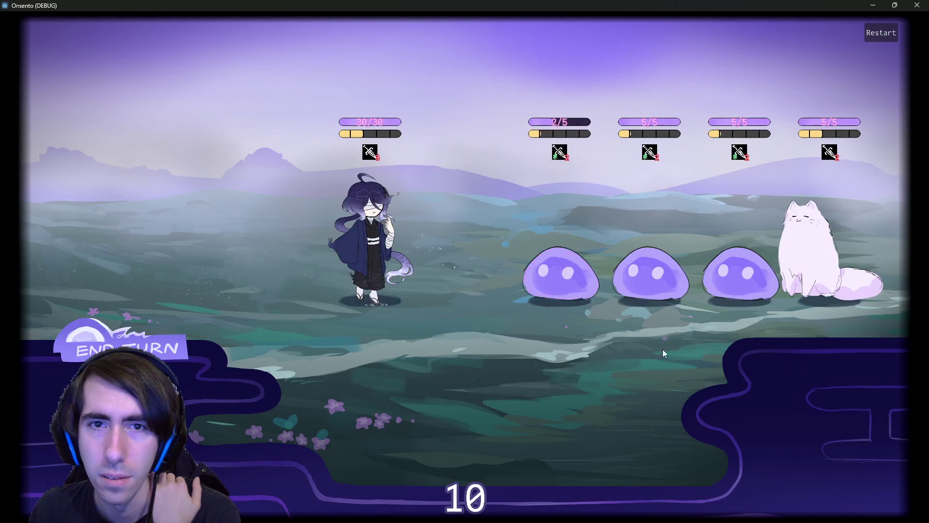
left_click(873, 5)
scroll(407, 229, "up", 4)
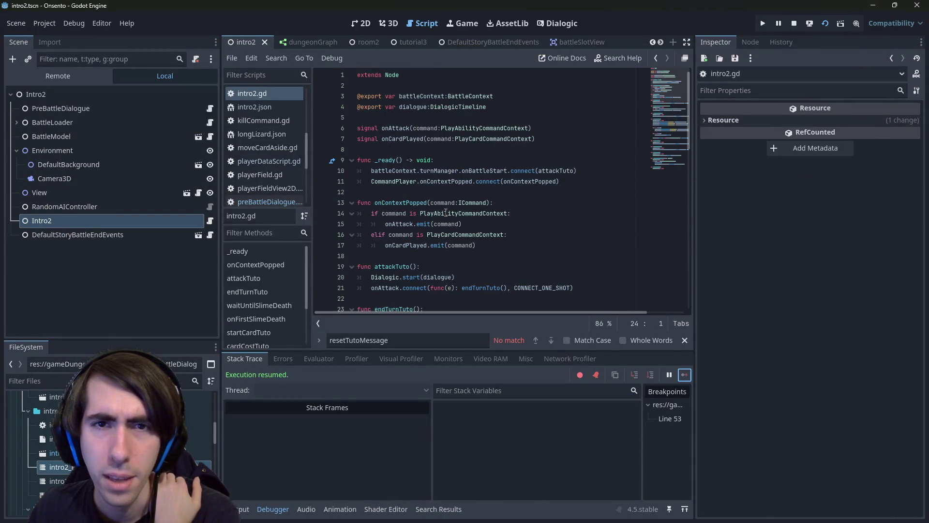
double_click(412, 106)
double_click(415, 96)
double_click(390, 128)
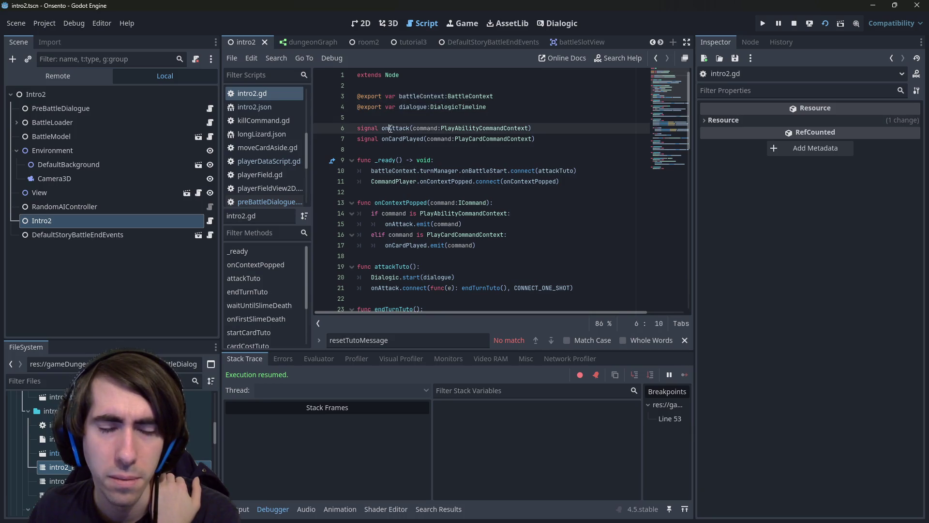
left_click(439, 163)
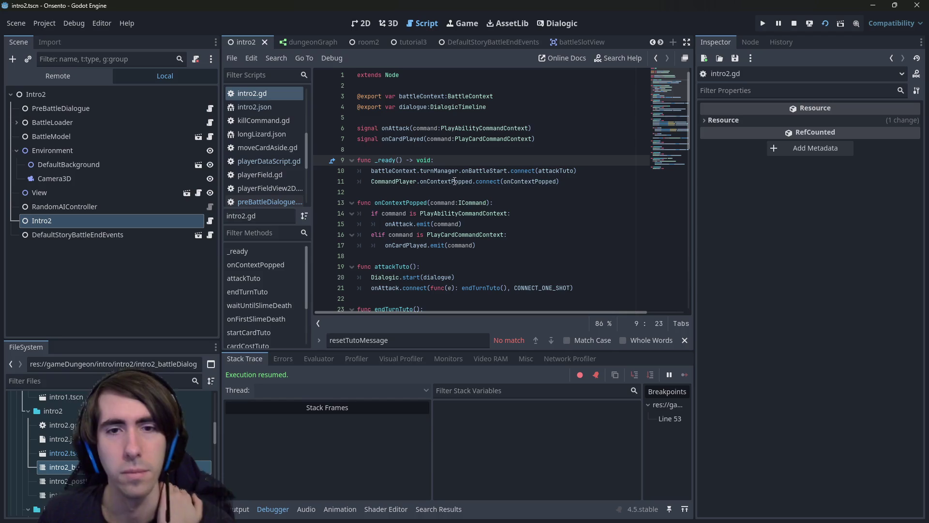
scroll(470, 186, "down", 1)
scroll(472, 199, "down", 1)
left_click(473, 213)
scroll(473, 213, "down", 1)
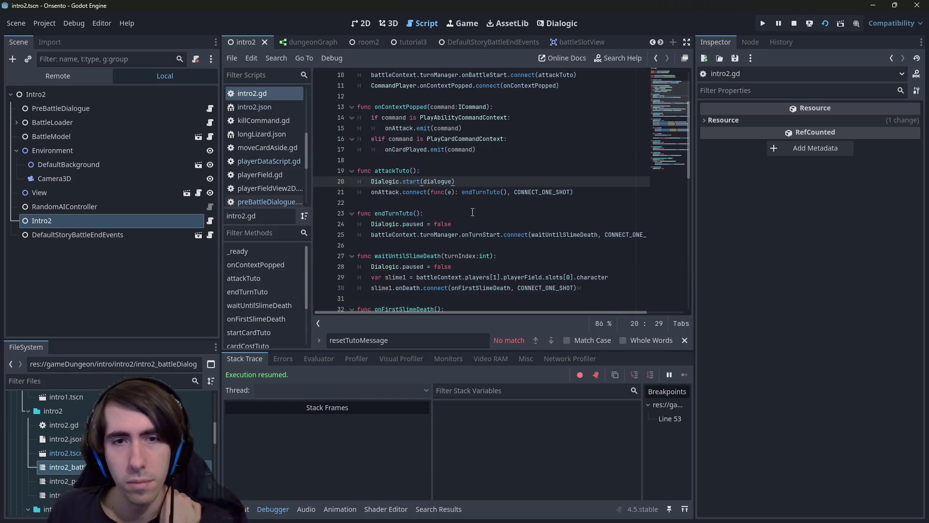
double_click(411, 181)
mouse_move(411, 179)
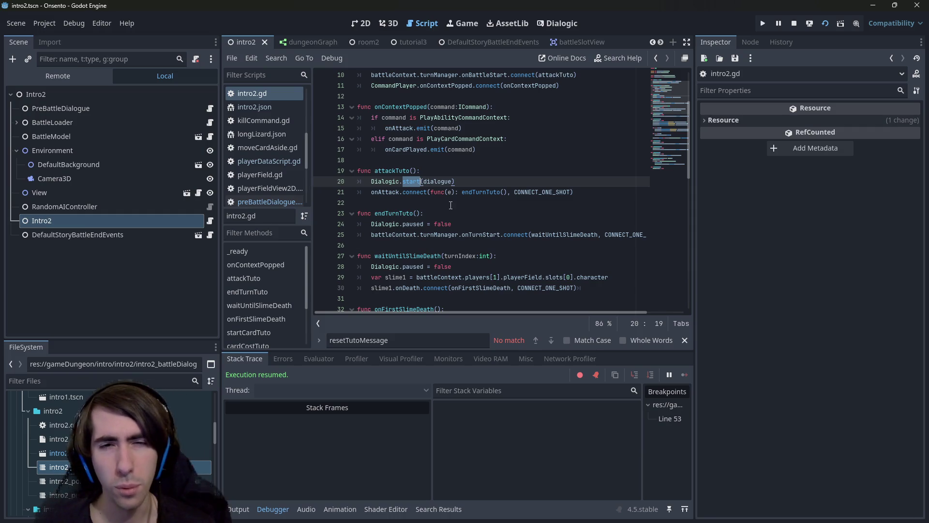
left_click(460, 184)
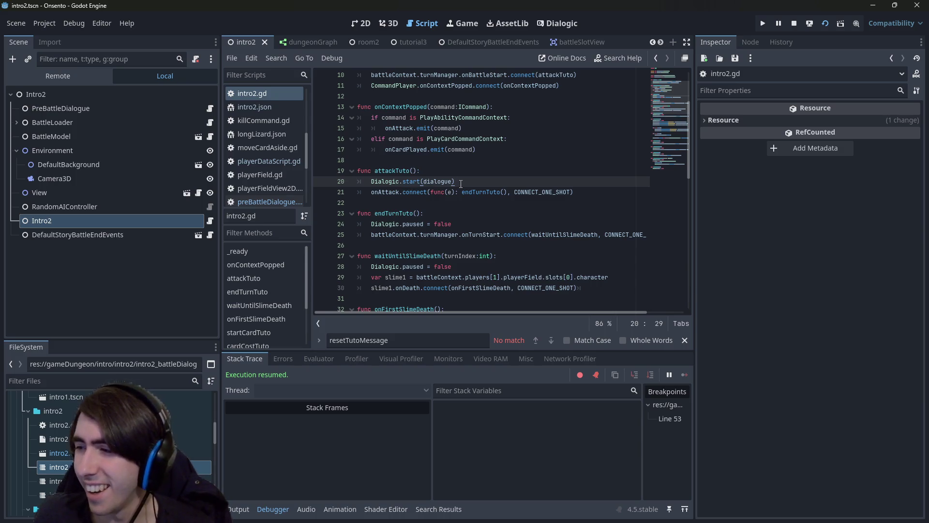
double_click(492, 192)
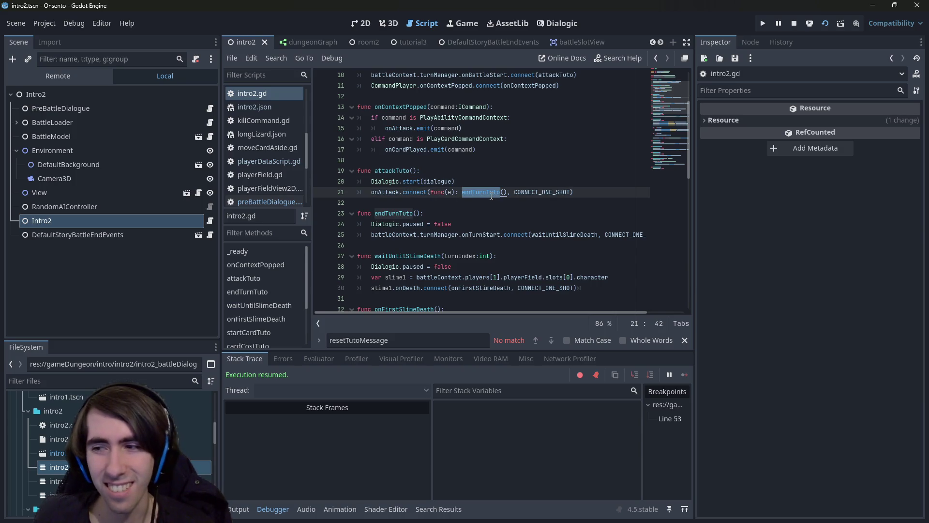
scroll(485, 193, "up", 3)
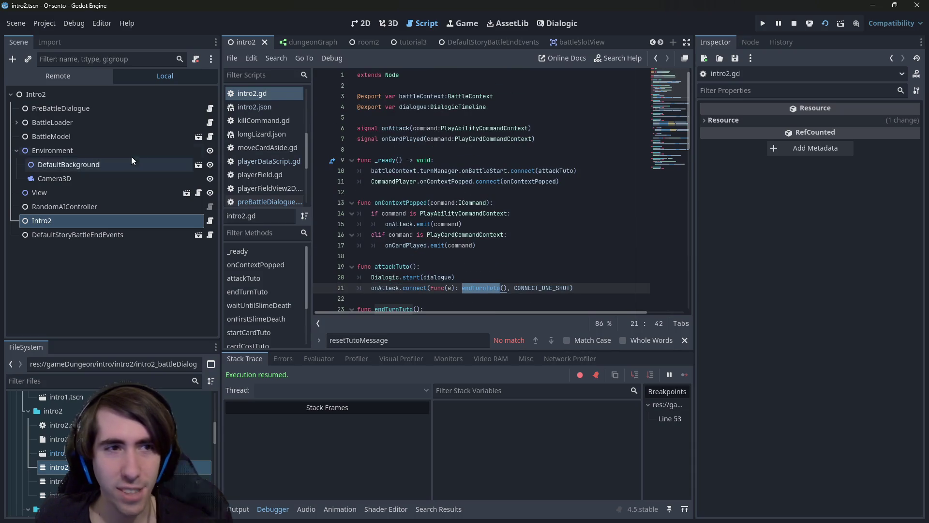
left_click(206, 106)
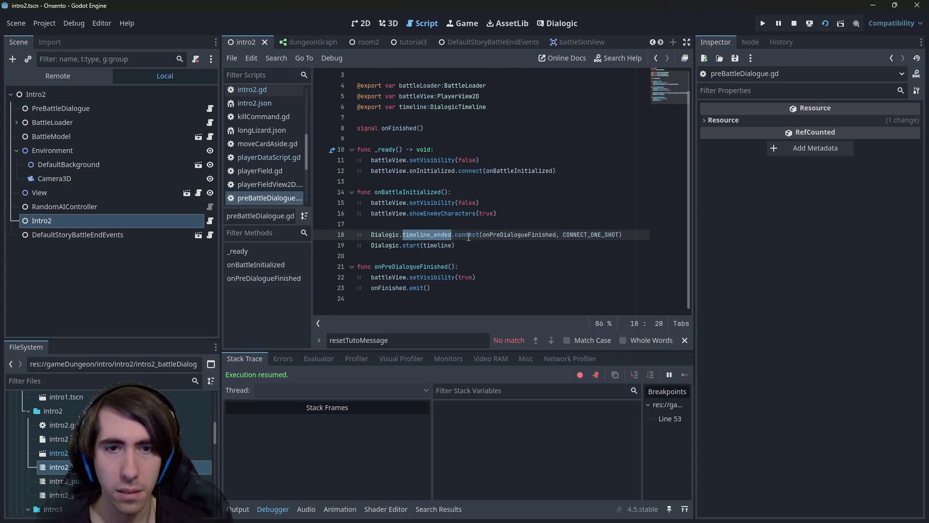
mouse_move(421, 236)
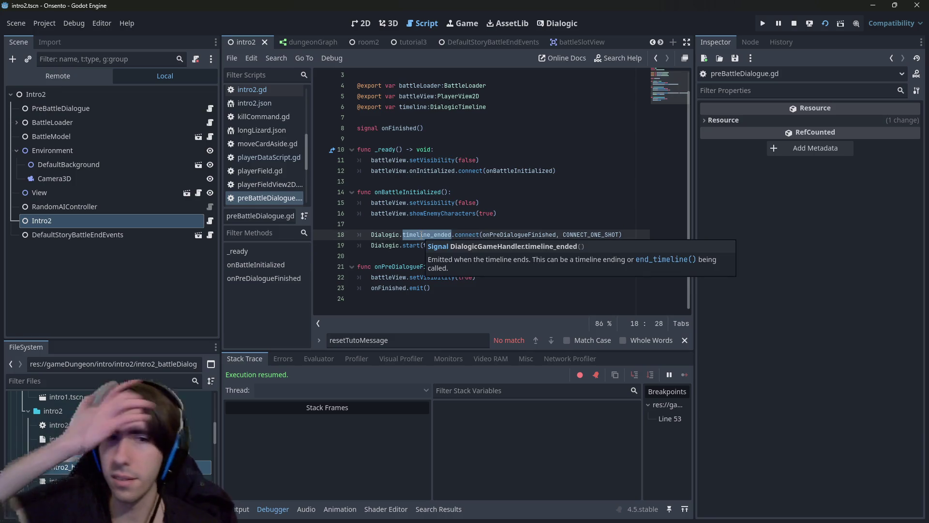
left_click(460, 214)
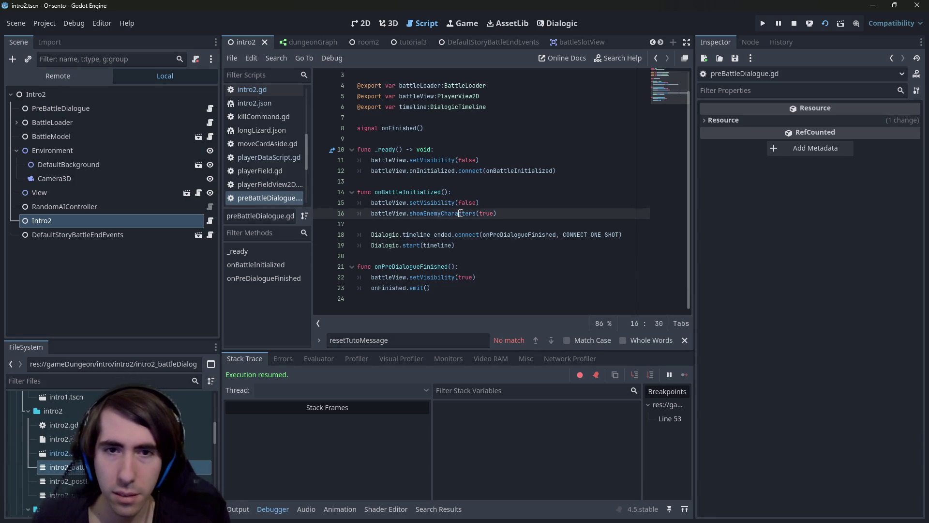
double_click(426, 235)
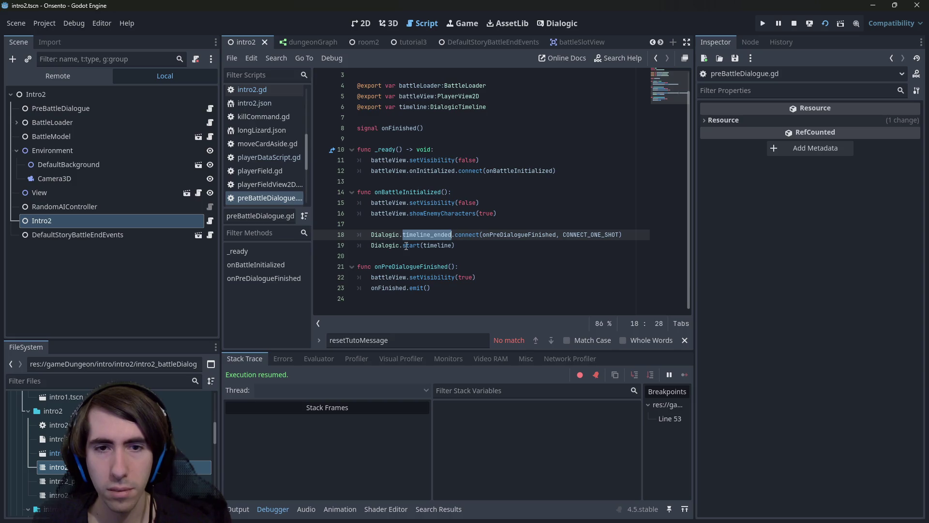
left_click(405, 246)
left_click(470, 249)
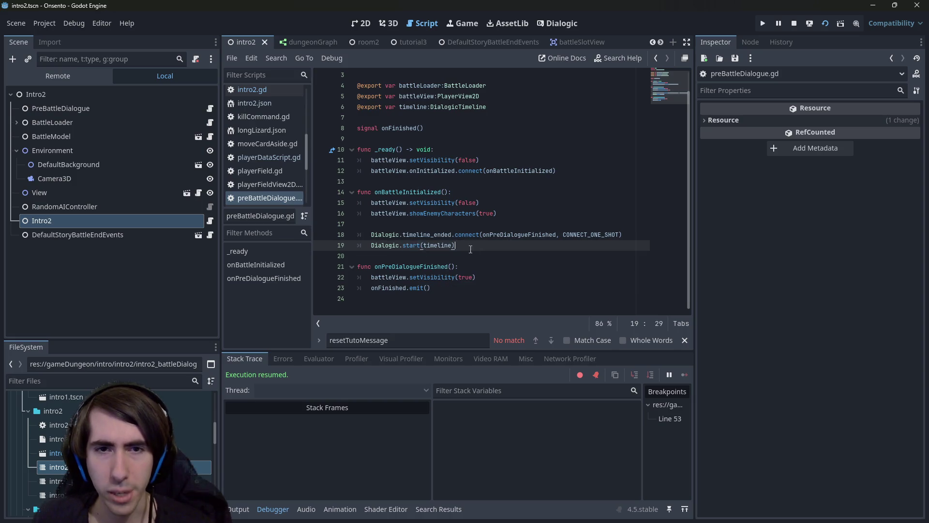
key("shift+Home")
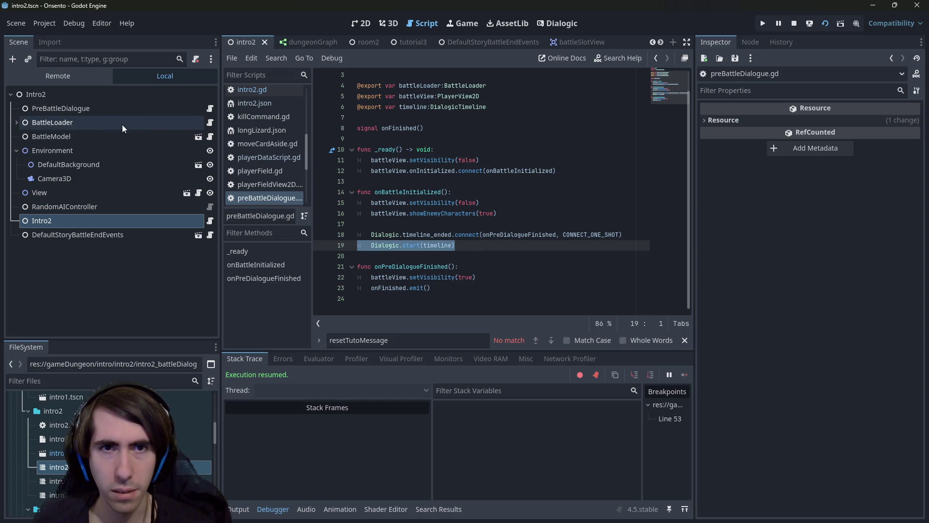
double_click(458, 107)
left_click(210, 221)
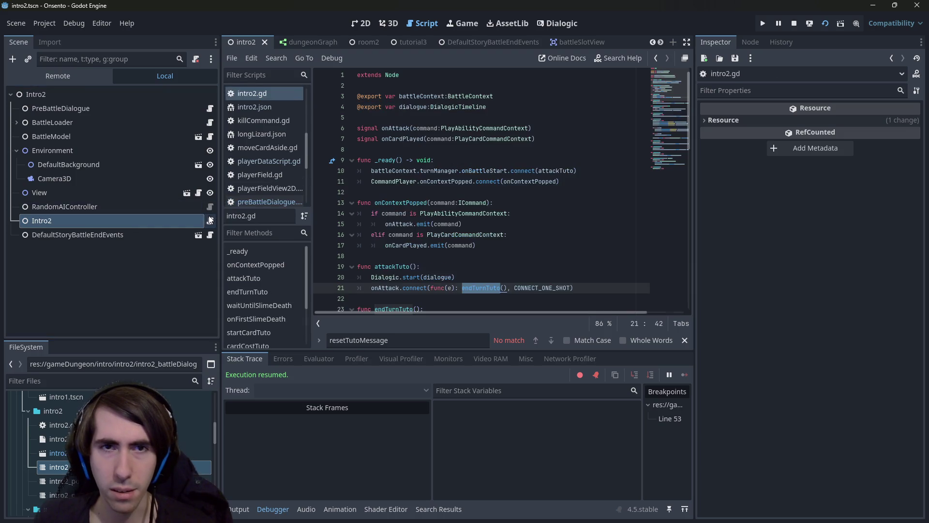
Step: Select the Intro2 node to view its Inspector properties, then select line 20's Dialogic.start(dialogue)
left_click(107, 207)
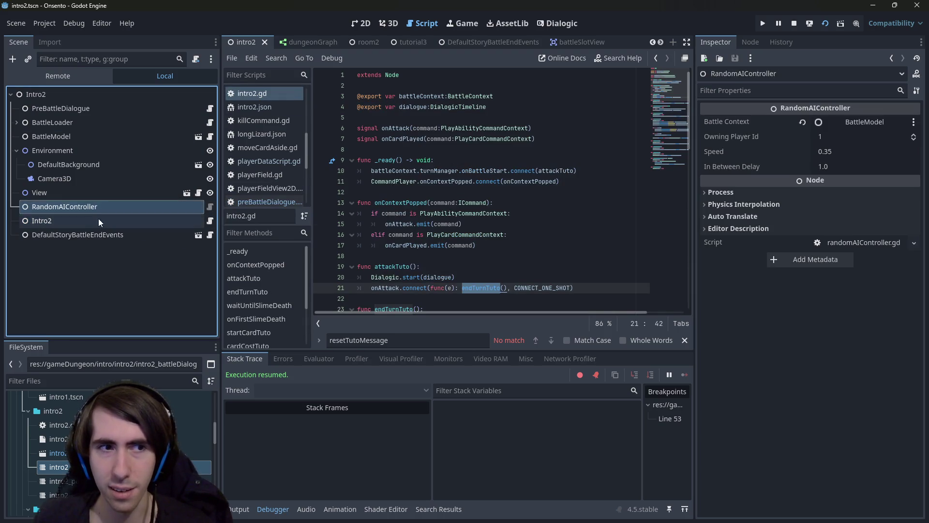
left_click(97, 218)
mouse_move(446, 275)
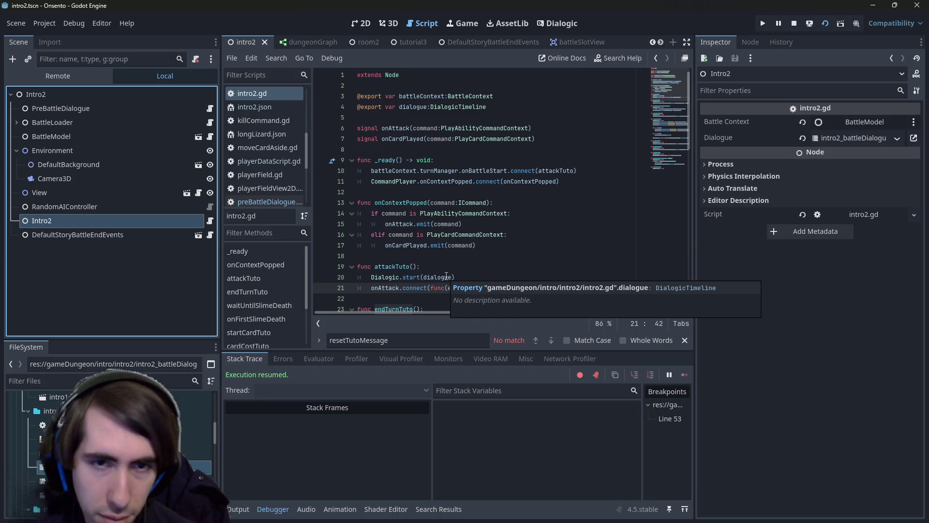
scroll(509, 242, "down", 1)
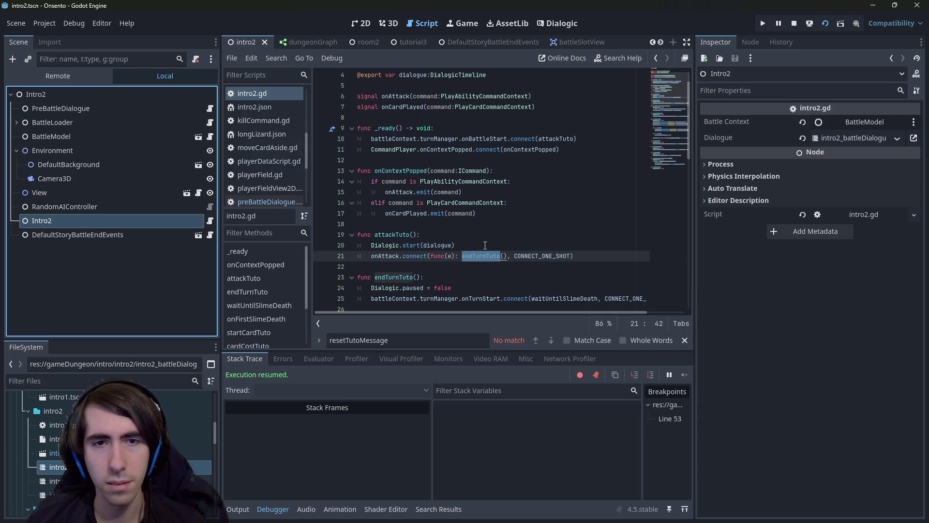
scroll(484, 245, "down", 3)
left_click_drag(455, 149, 306, 147)
Step: Copy Dialogic.start(dialogue) into endTurnTuto, save, and test-run the battle
key("ctrl+c")
left_click(454, 186)
key("Return")
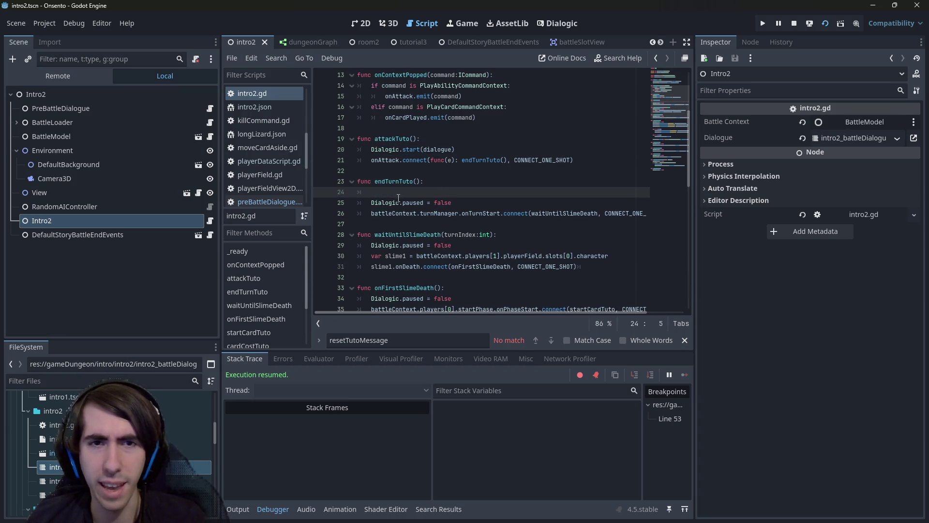
key("ctrl+v")
key("ctrl+s")
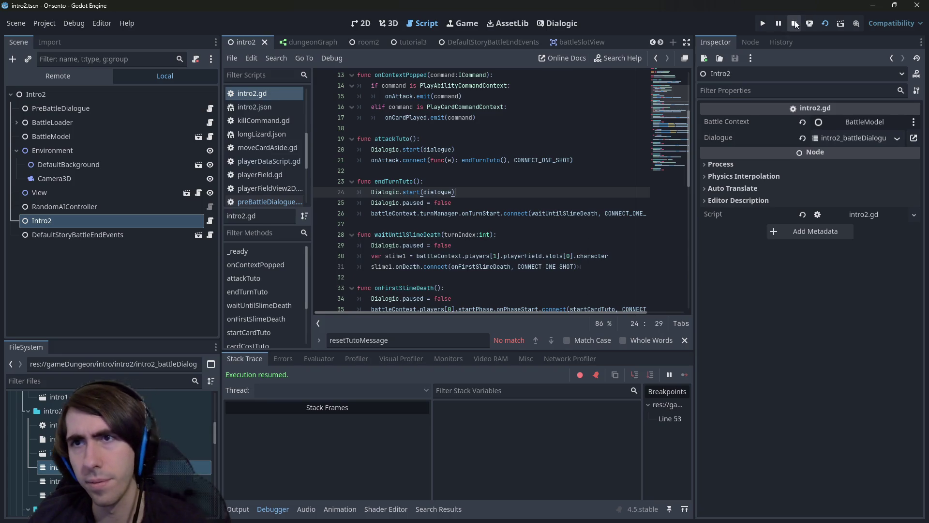
left_click(822, 25)
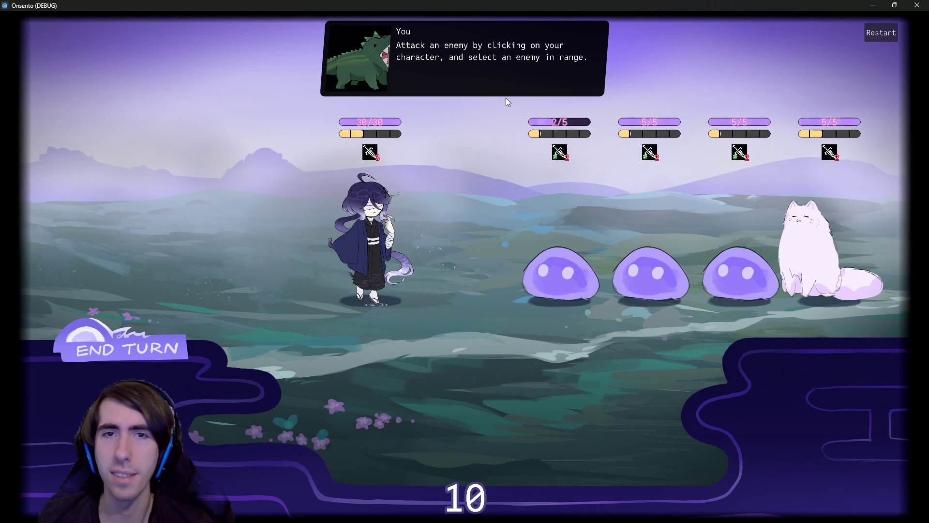
left_click(917, 6)
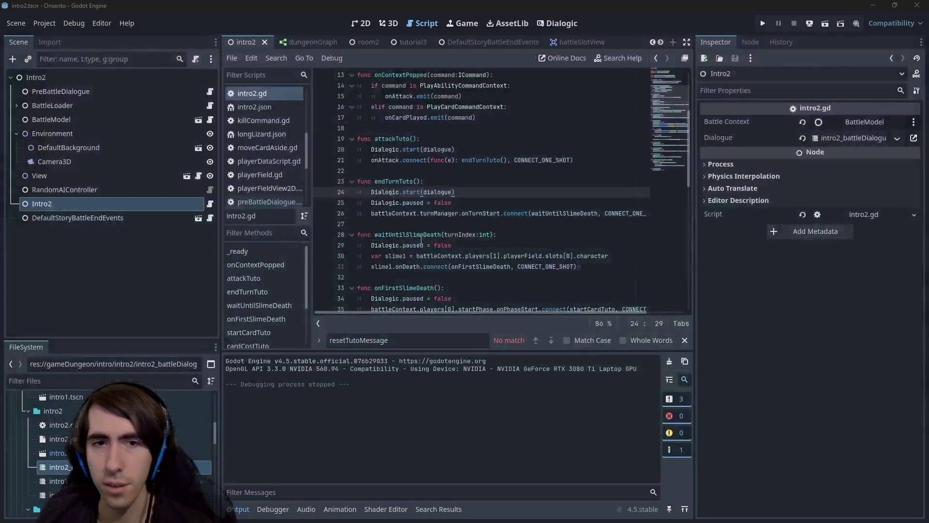
Step: Remove the added Dialogic.start line from endTurnTuto, keeping the onTurnStart connect line
left_click(434, 217)
key("ctrl+shift+k")
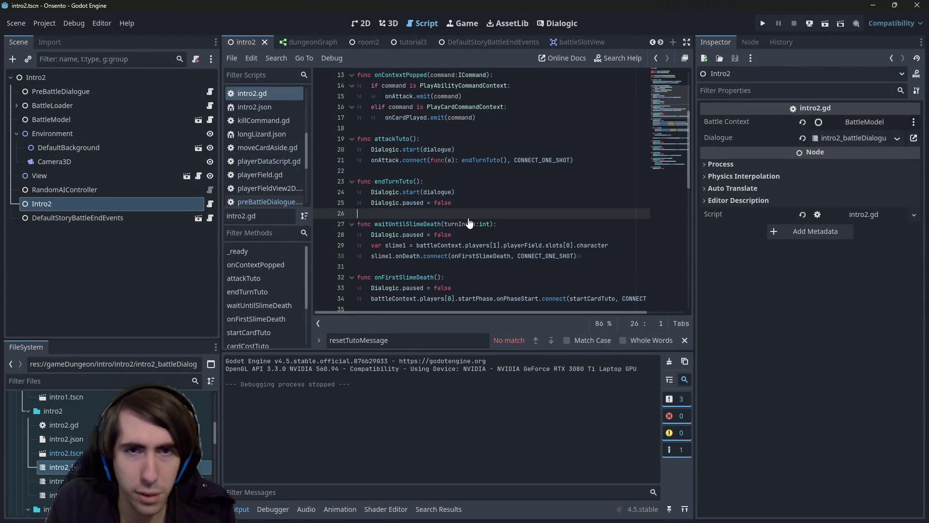
key("ctrl+z")
key("Up")
key("Up")
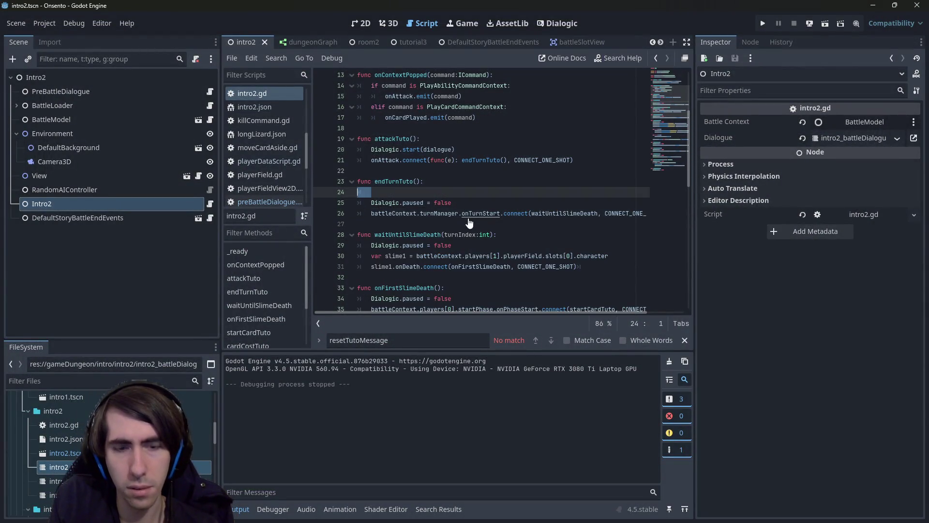
key("ctrl+shift+k")
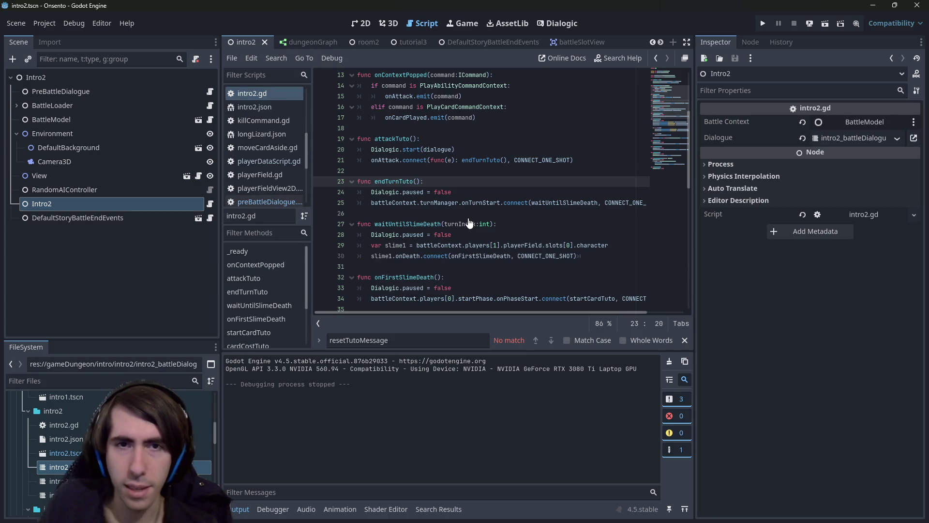
Step: Inspect attackTuto's Dialogic.start(dialogue) line and where attackTuto is connected
left_click_drag(466, 149, 359, 149)
double_click(383, 139)
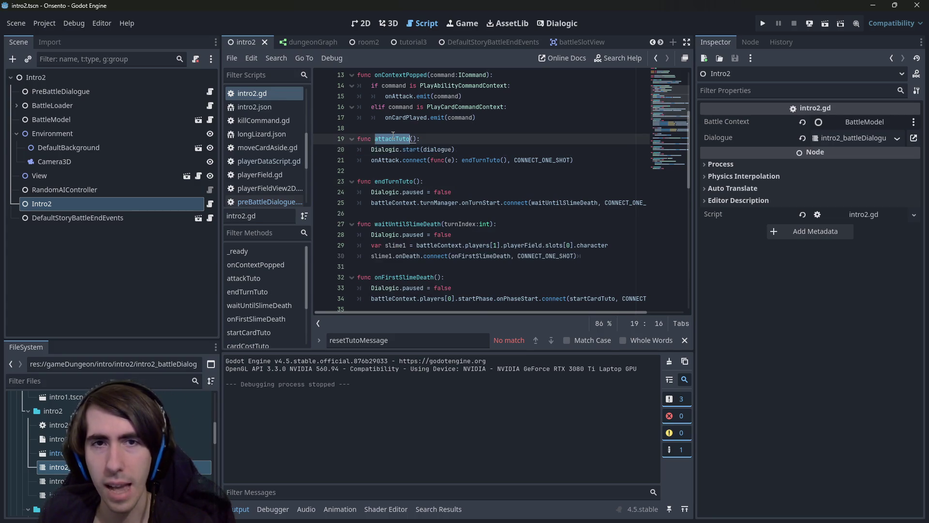
scroll(435, 135, "up", 4)
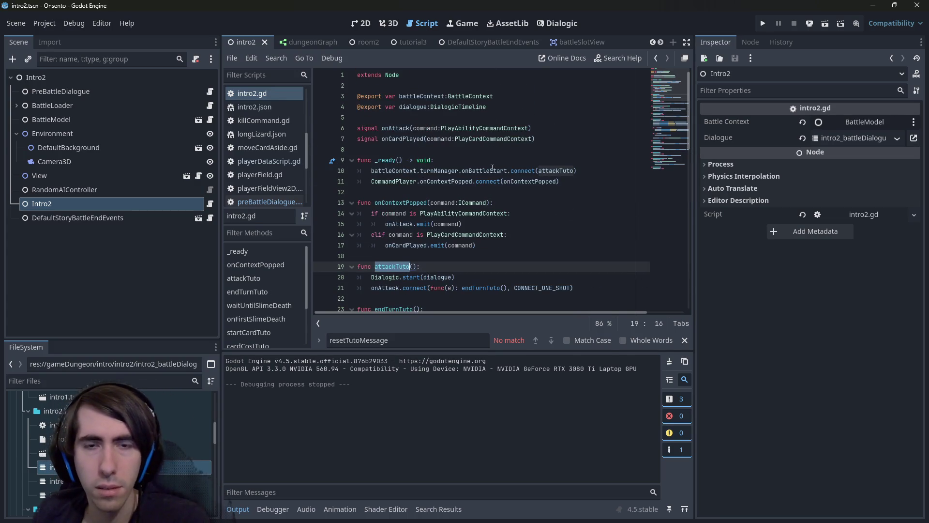
left_click(463, 277)
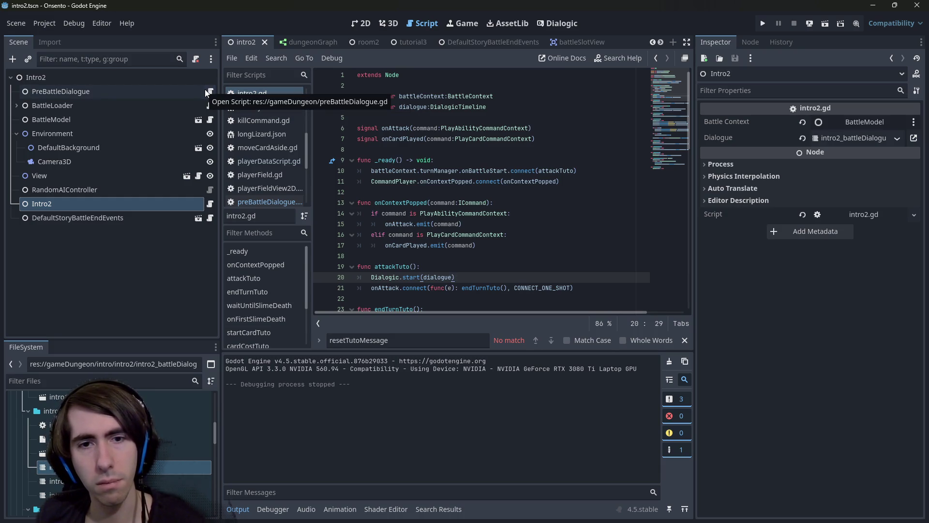
scroll(385, 185, "down", 3)
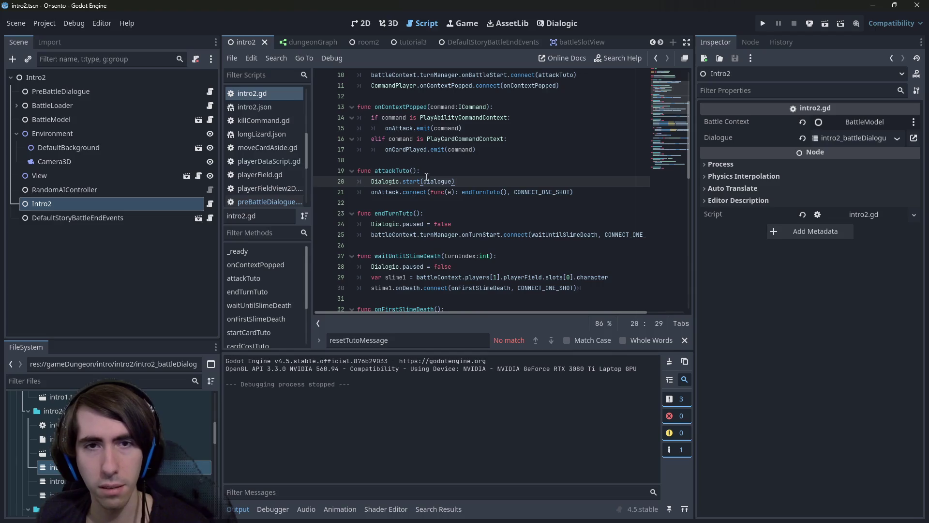
scroll(416, 193, "up", 2)
scroll(396, 223, "down", 2)
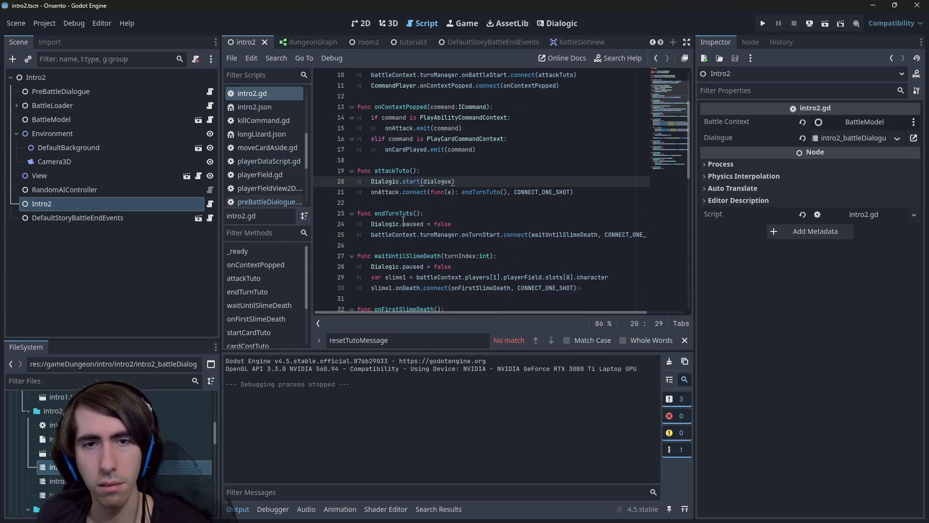
Step: Copy 'Dialogic.paused = false' from endTurnTuto into the start of attackTuto
left_click_drag(451, 223, 372, 223)
right_click(373, 226)
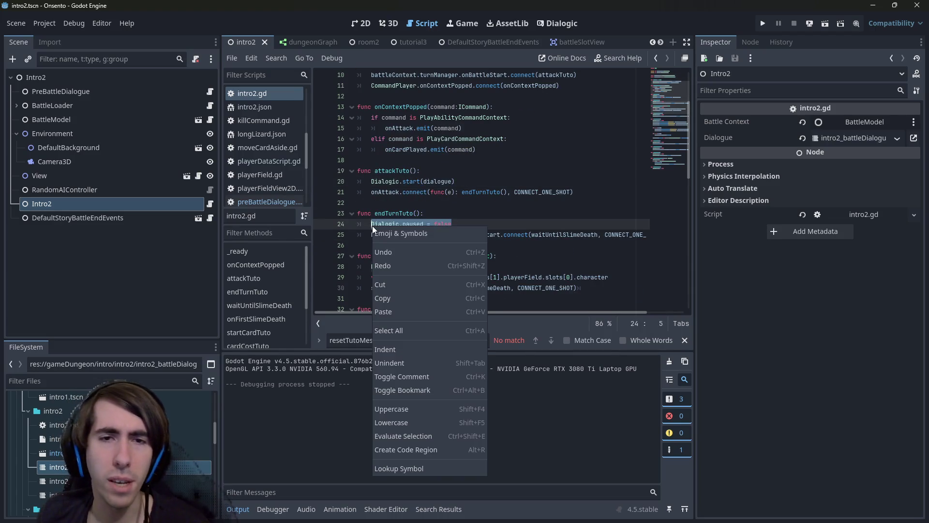
left_click(408, 296)
left_click(446, 168)
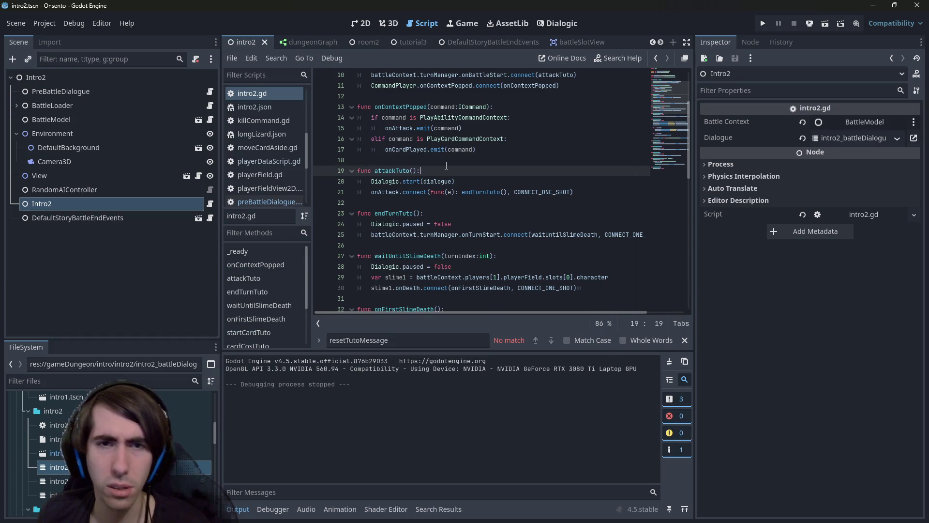
key("Return")
key("ctrl+v")
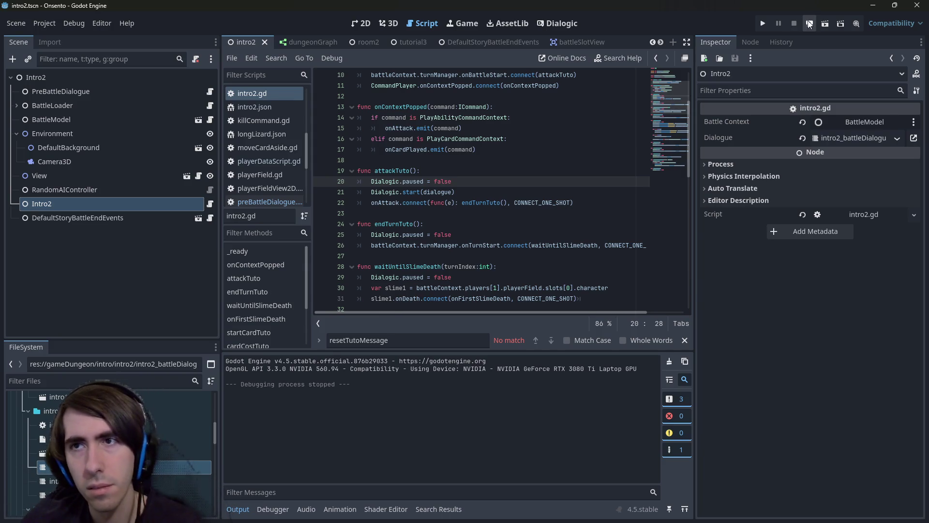
left_click(825, 23)
scroll(526, 234, "up", 2)
scroll(525, 235, "up", 1)
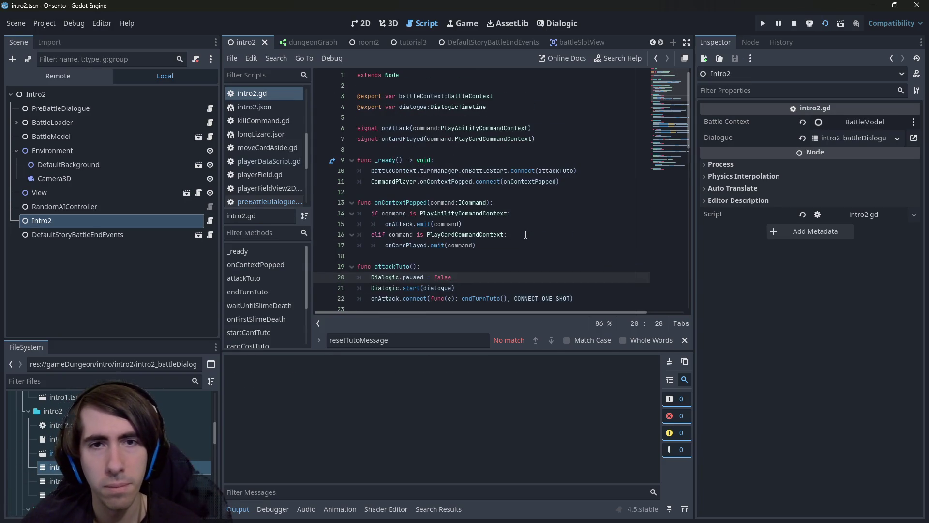
scroll(525, 234, "down", 2)
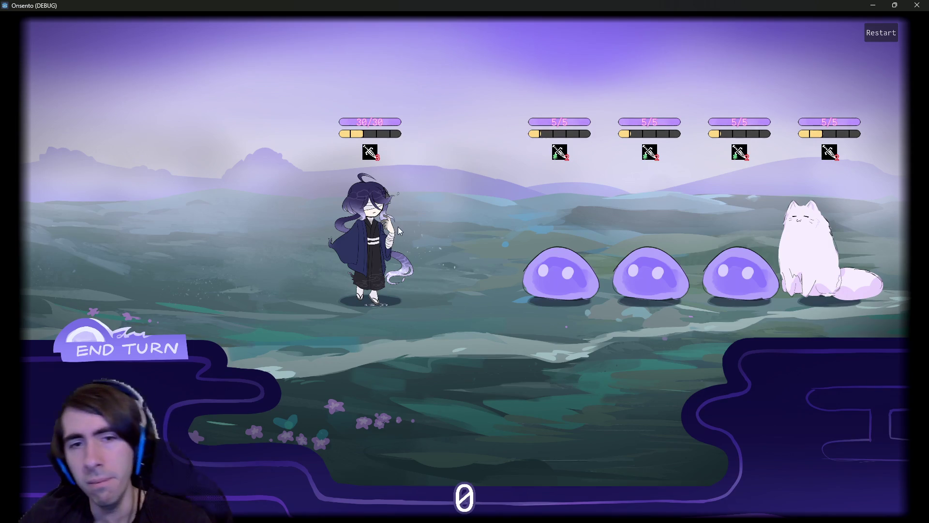
left_click(324, 265)
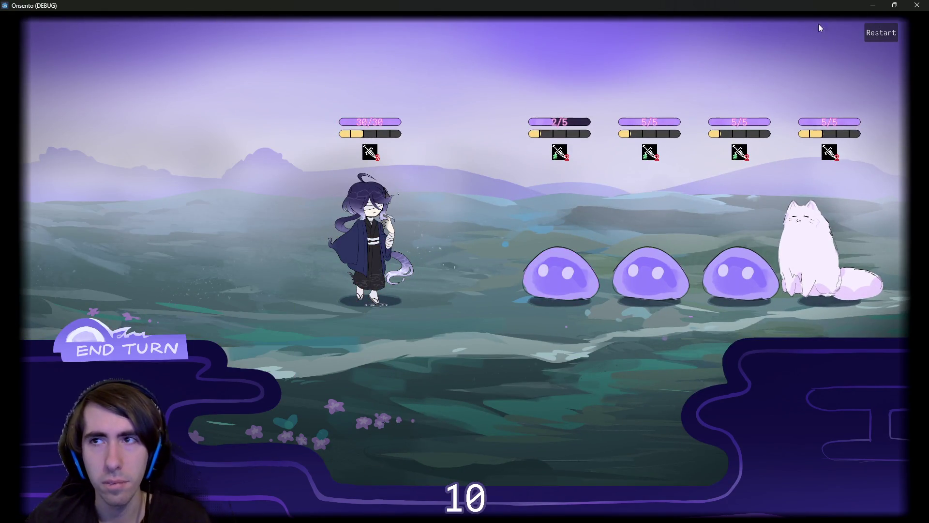
left_click(917, 6)
key("BackSpace")
key("BackSpace")
key("BackSpace")
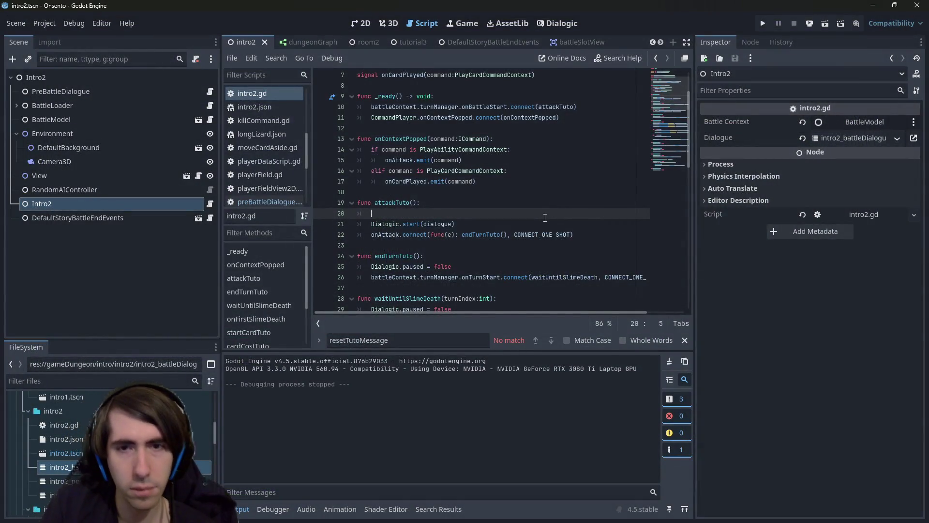
Step: Open the PreBattleDialogue script and examine onBattleInitialized and timeline_ended
scroll(545, 218, "up", 2)
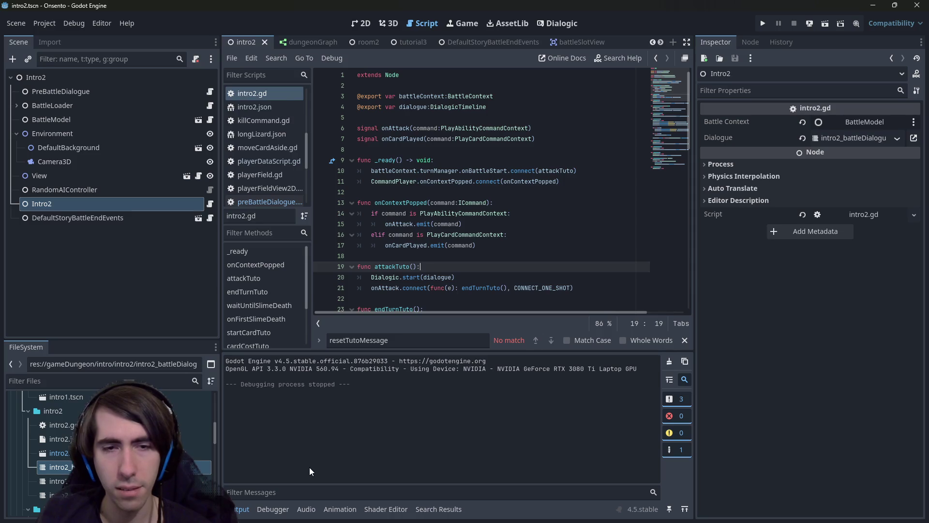
left_click(211, 91)
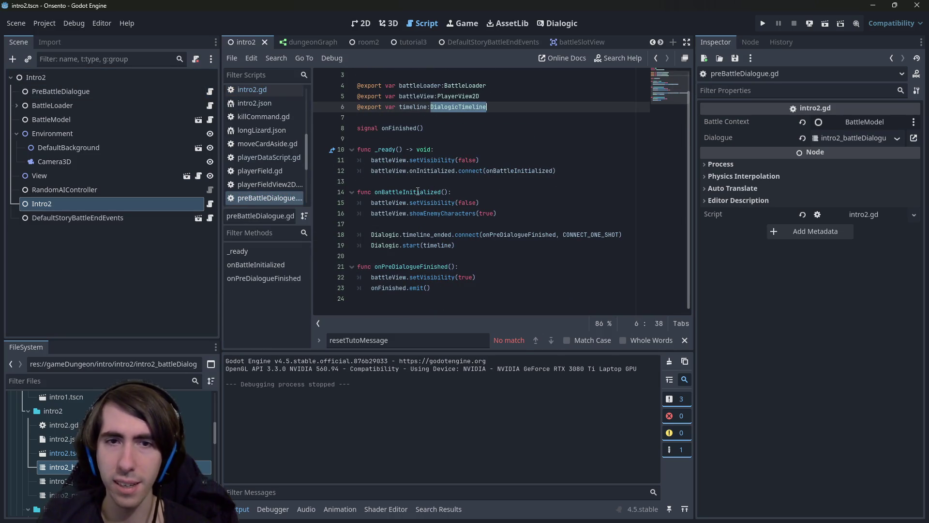
left_click(387, 149)
double_click(419, 192)
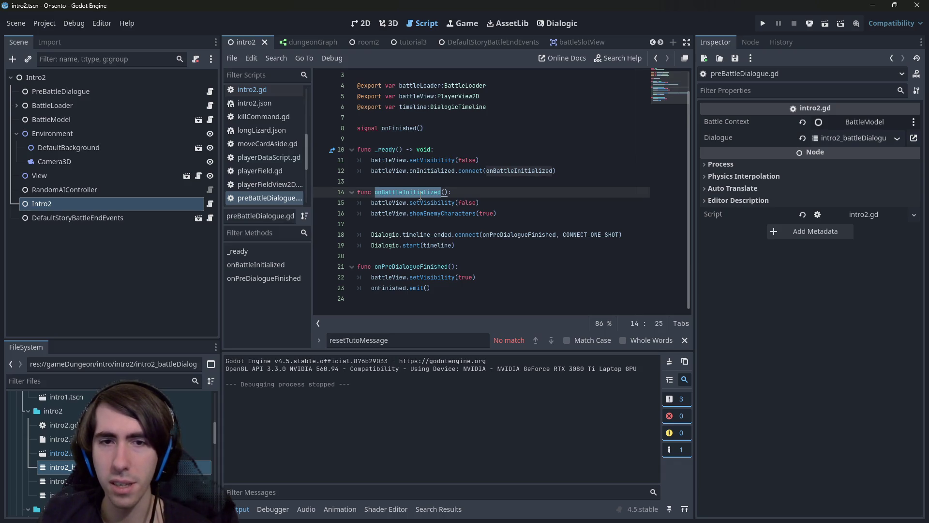
double_click(432, 235)
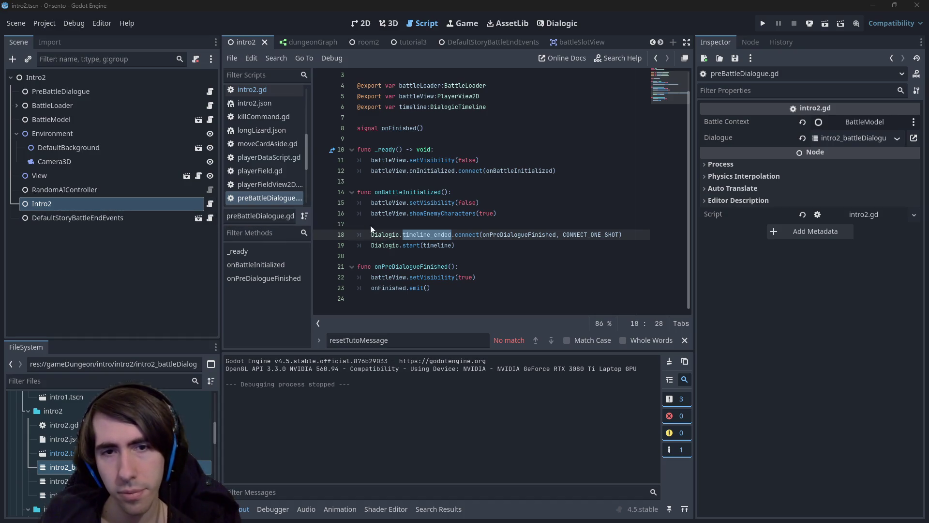
Step: Study onPreDialogueFinished, its battleView and onFinished lines, and the onFinished signal declaration
left_click_drag(455, 245, 287, 237)
mouse_move(472, 277)
left_mouse_down()
mouse_move(358, 267)
mouse_move(358, 256)
left_mouse_up()
double_click(389, 277)
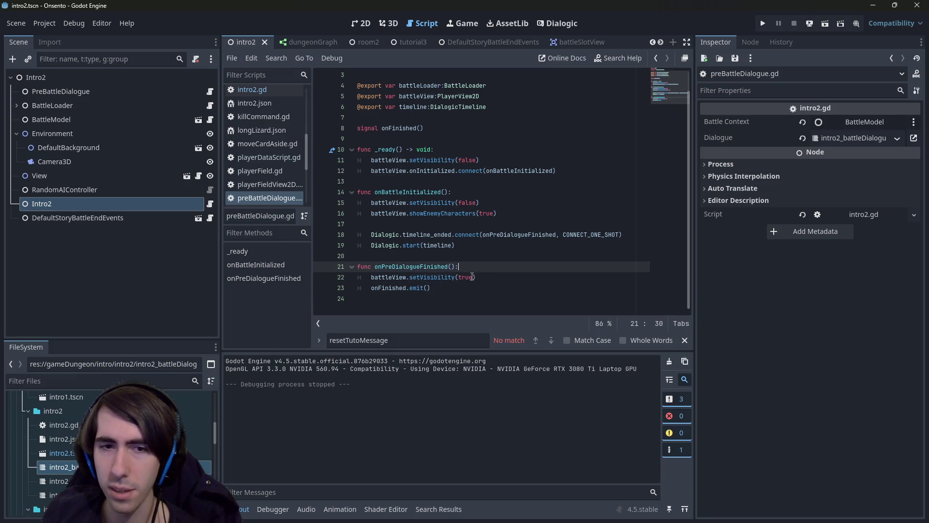
double_click(391, 288)
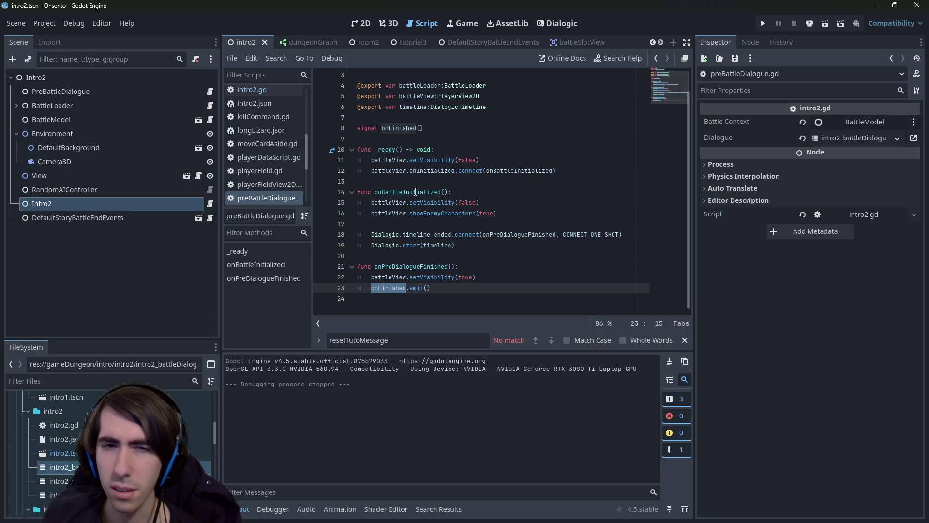
scroll(415, 192, "up", 1)
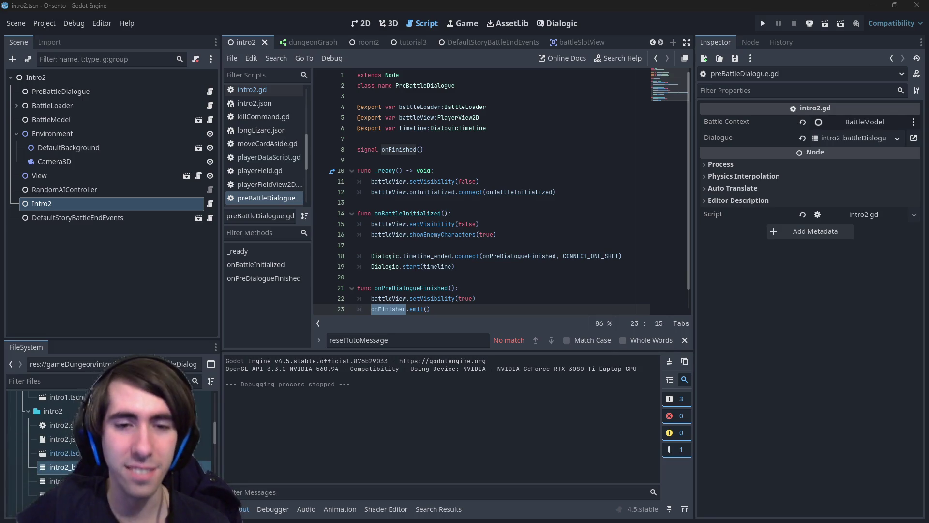
scroll(396, 290, "down", 1)
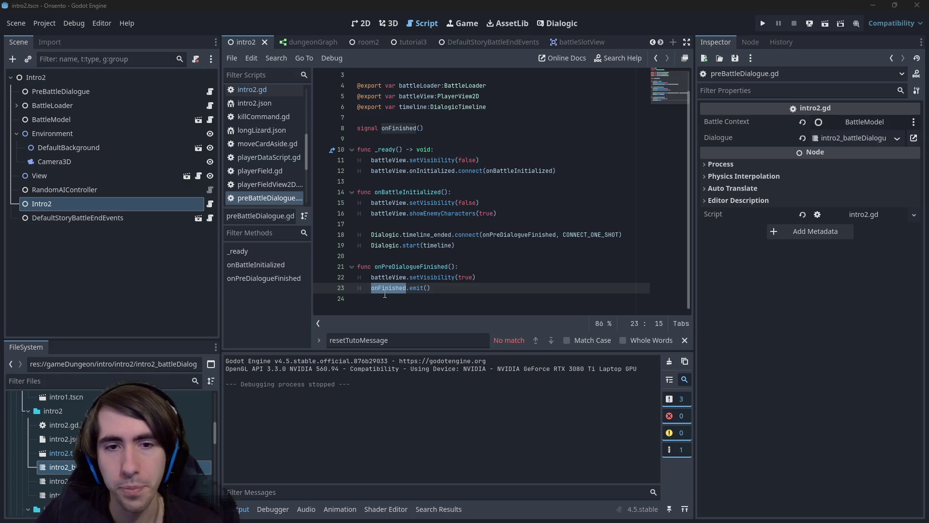
mouse_move(385, 292)
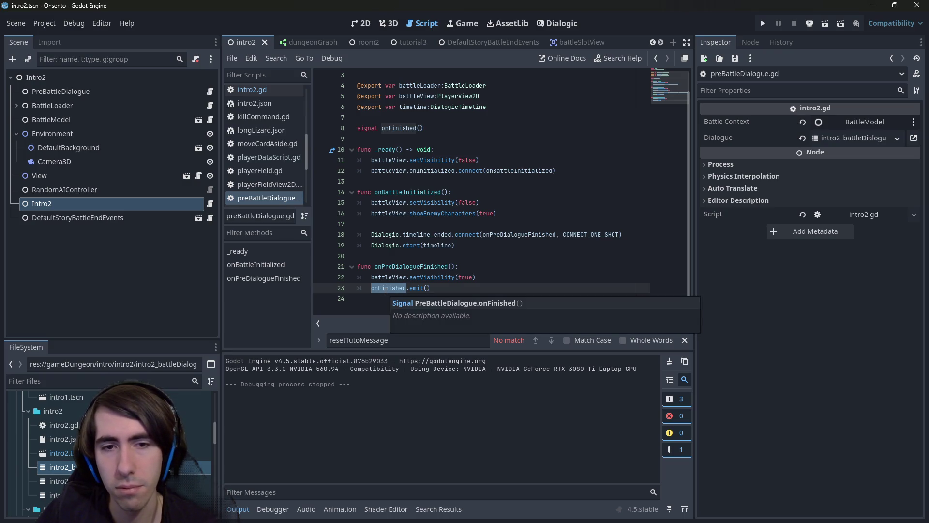
double_click(410, 128)
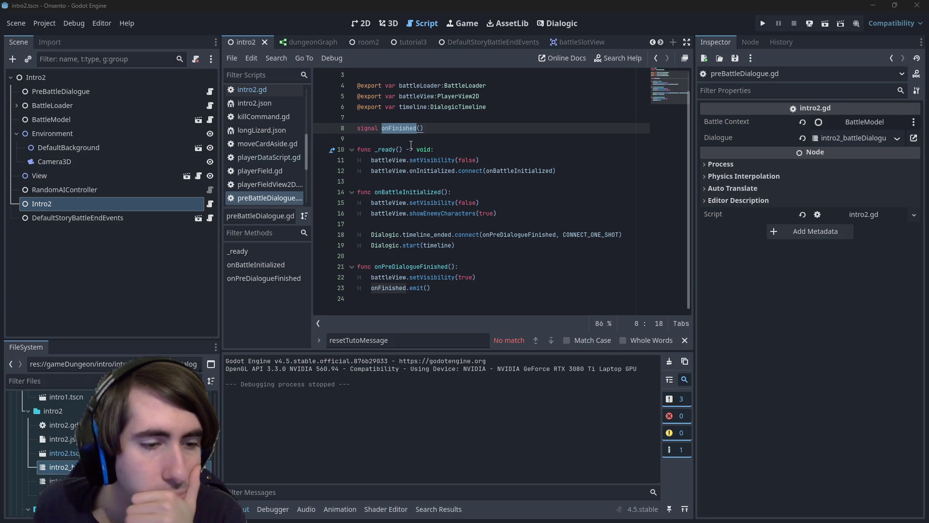
left_click(430, 288)
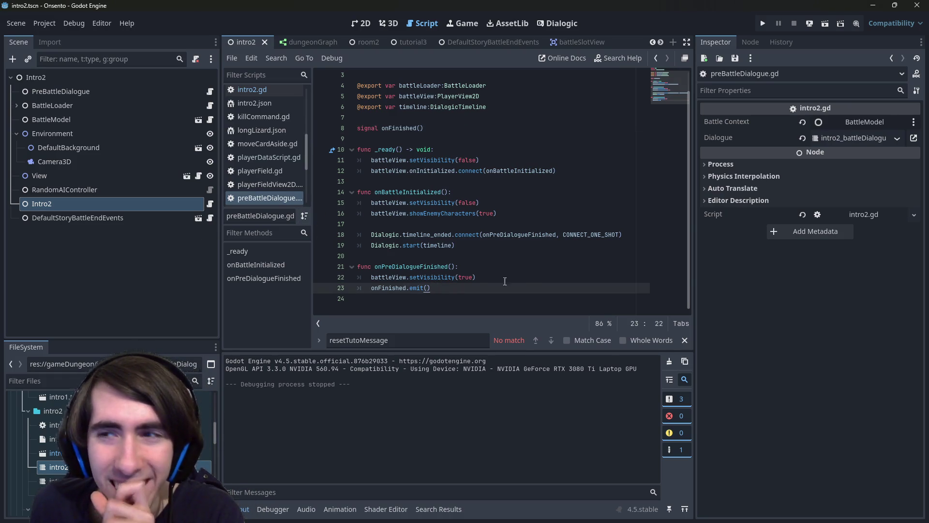
left_click(456, 296)
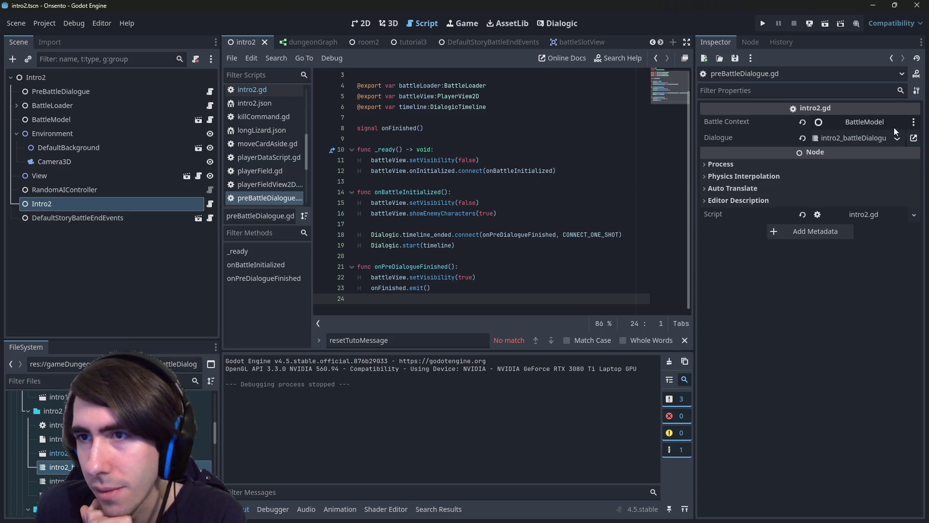
scroll(404, 261, "up", 1)
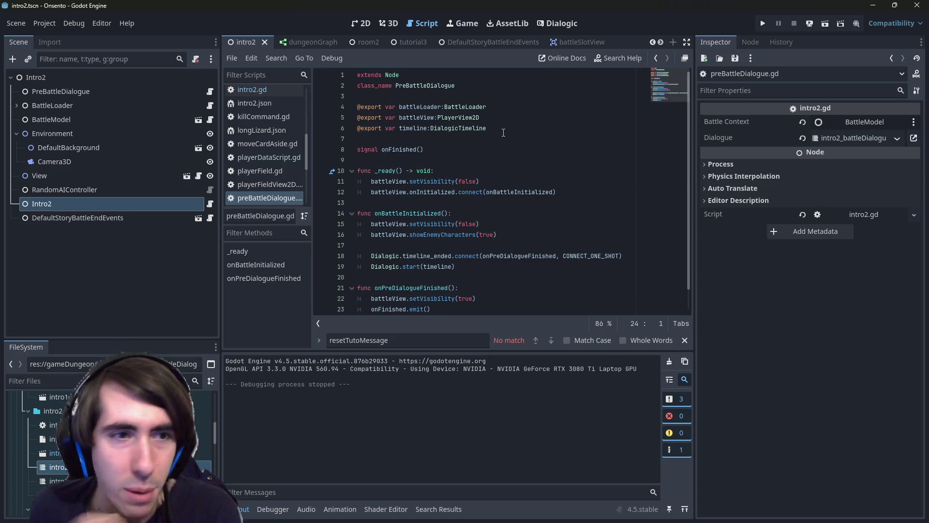
left_click(210, 204)
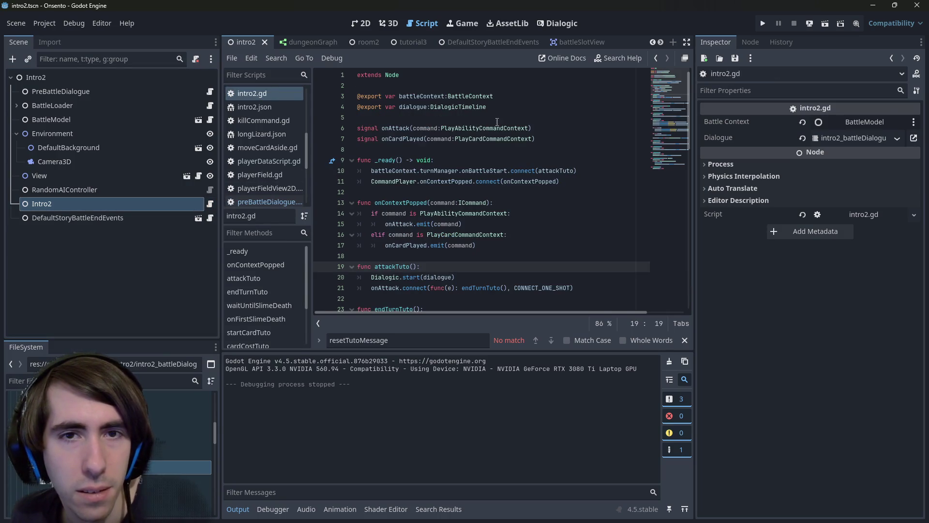
left_click(514, 110)
type("@export ")
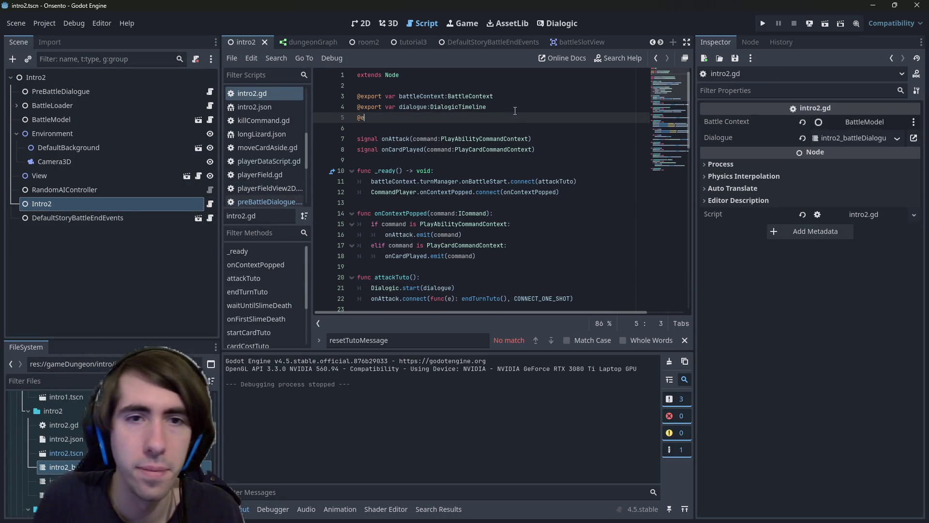
type("var preBattle")
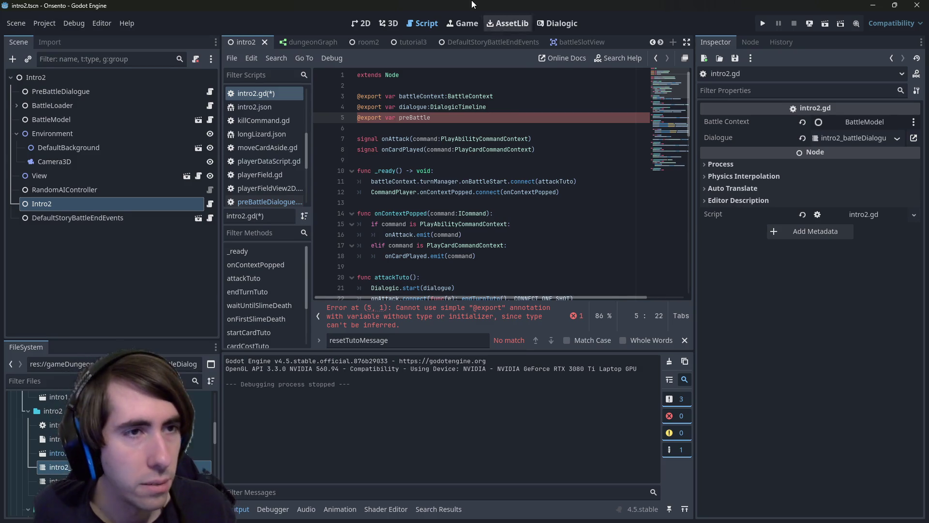
left_click(209, 91)
scroll(393, 149, "down", 2)
left_click_drag(434, 288, 353, 289)
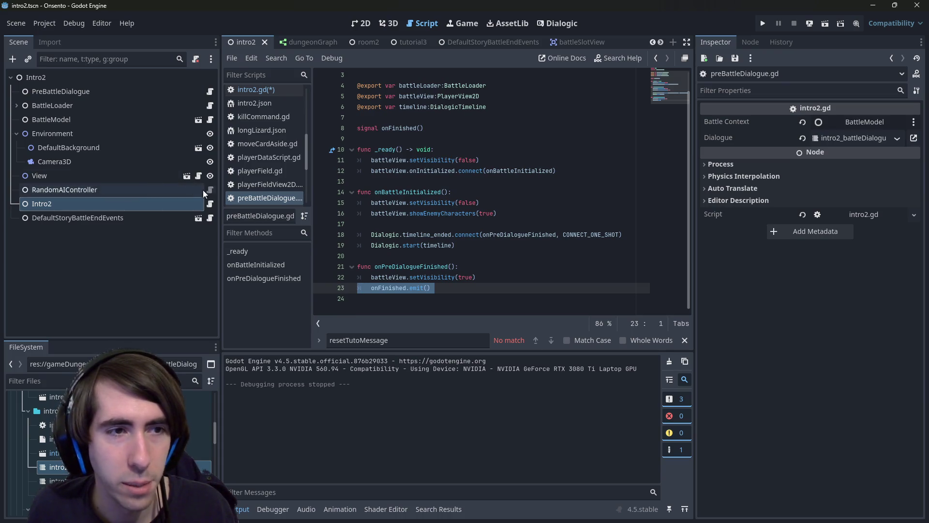
left_click(210, 203)
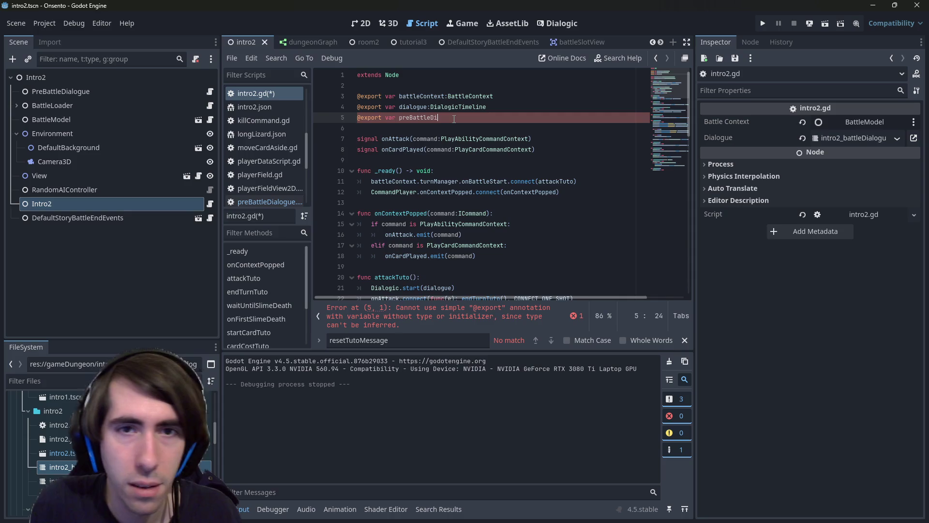
type("alogue:Pre")
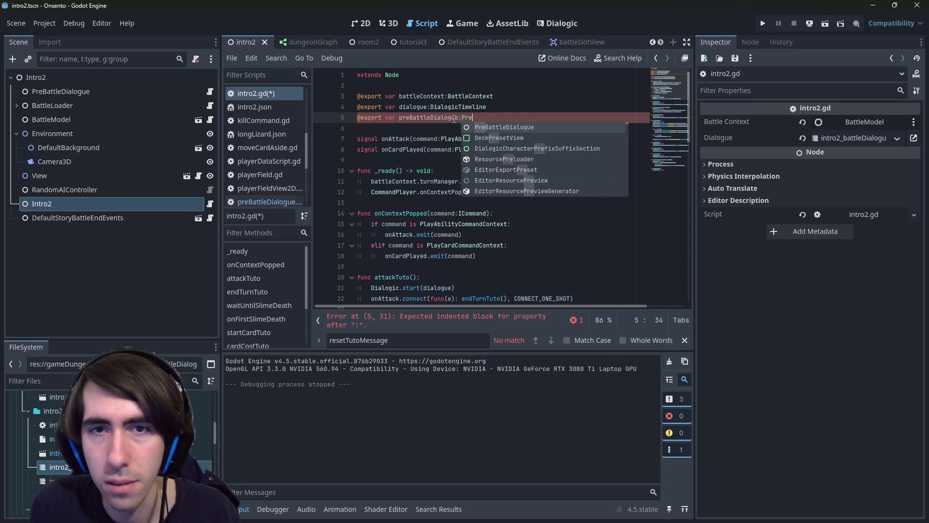
key("Return")
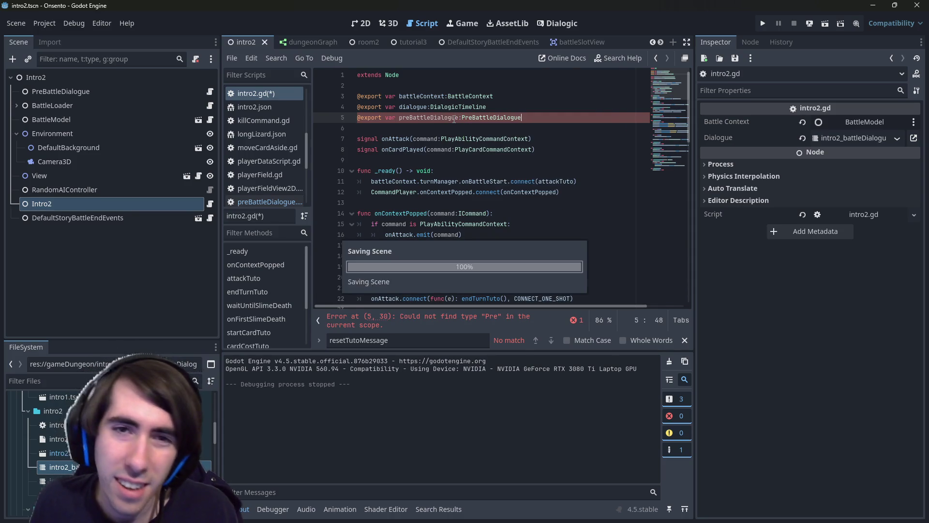
double_click(452, 119)
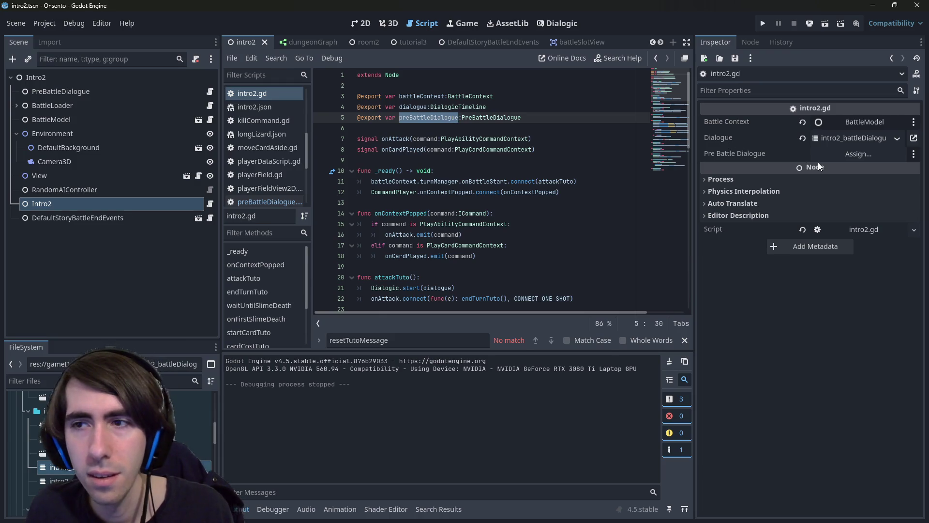
Step: Assign the PreBattleDialogue node to Intro2's Pre Battle Dialogue property
left_click(854, 153)
double_click(465, 153)
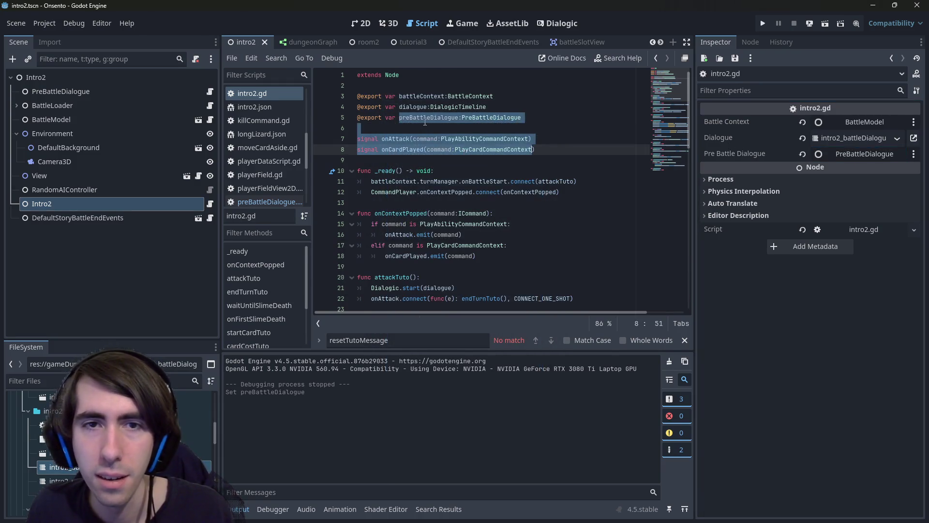
double_click(425, 121)
scroll(443, 204, "down", 1)
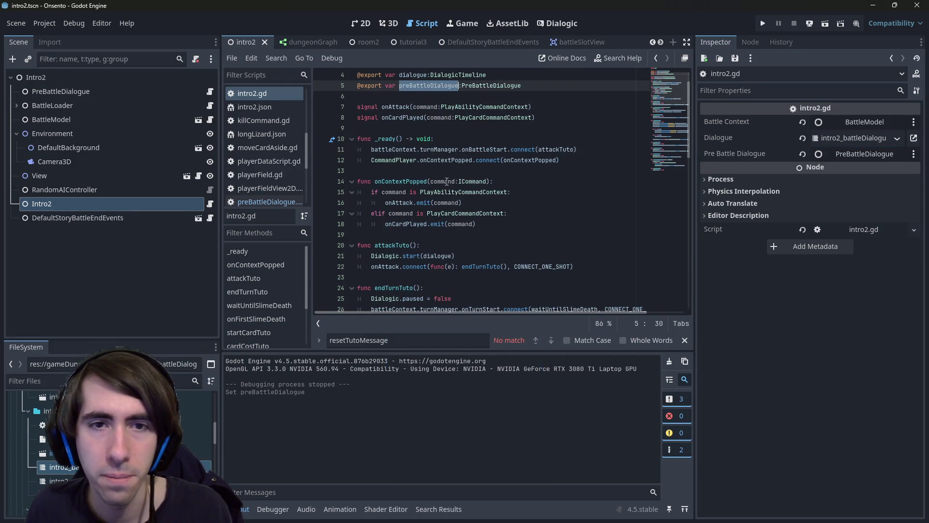
left_click(599, 163)
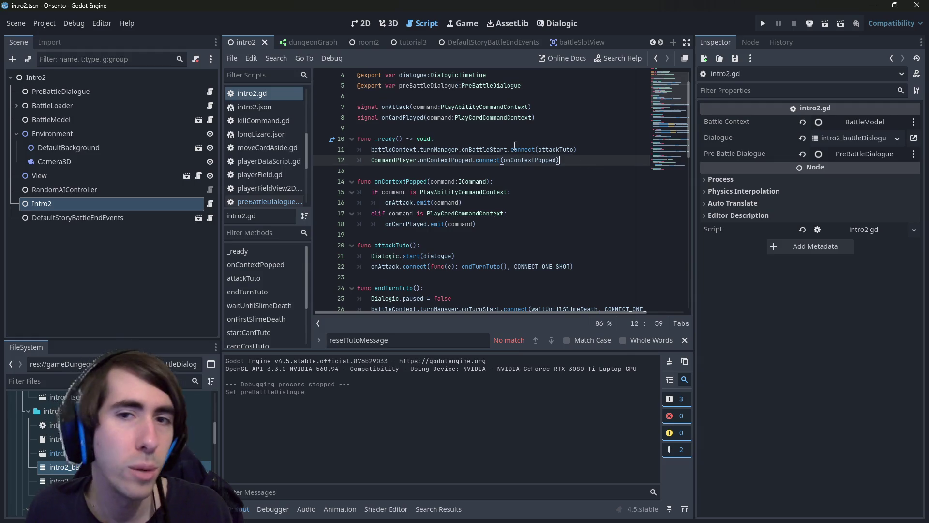
double_click(483, 150)
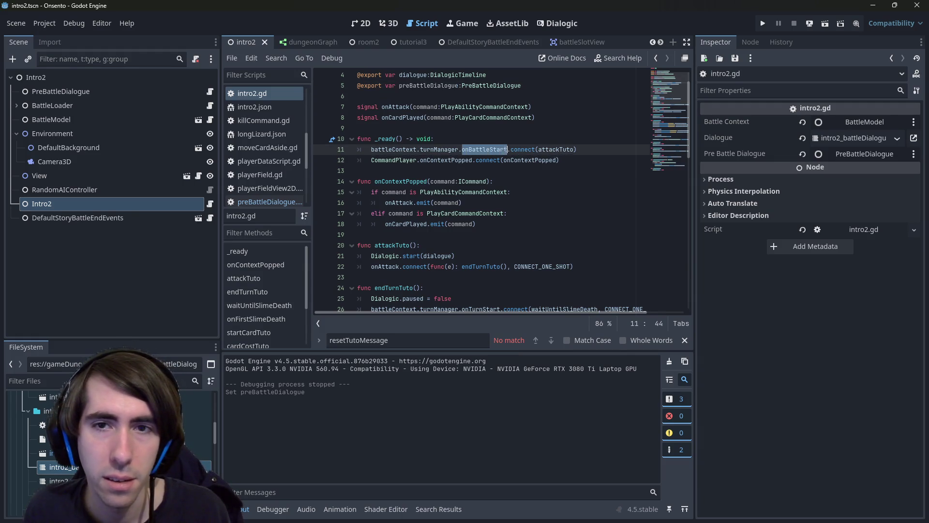
left_click(577, 162)
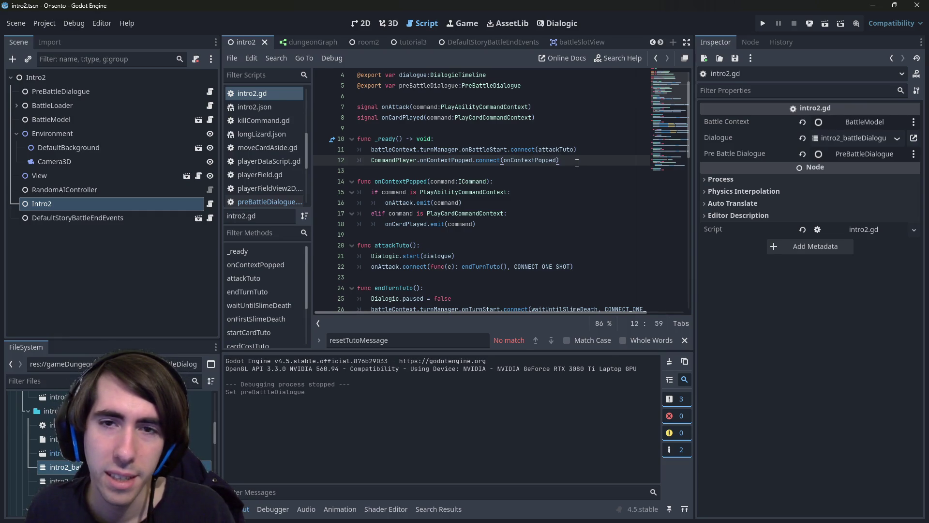
Step: In _ready, add preBattleDialogue.onFinished.connect(attackTuto, CONNECT_ONE_SHOT) and save
key("Return")
type("preBattleDialogue.")
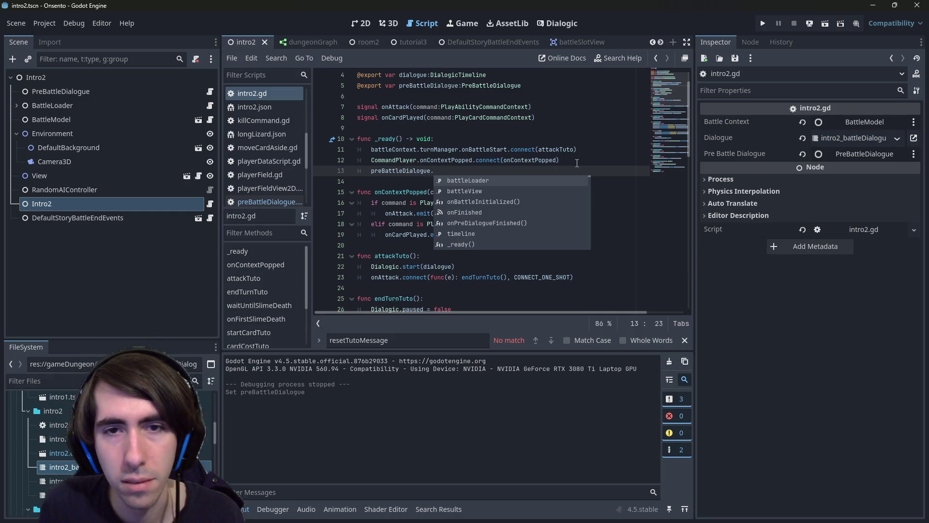
type("onFinished.co")
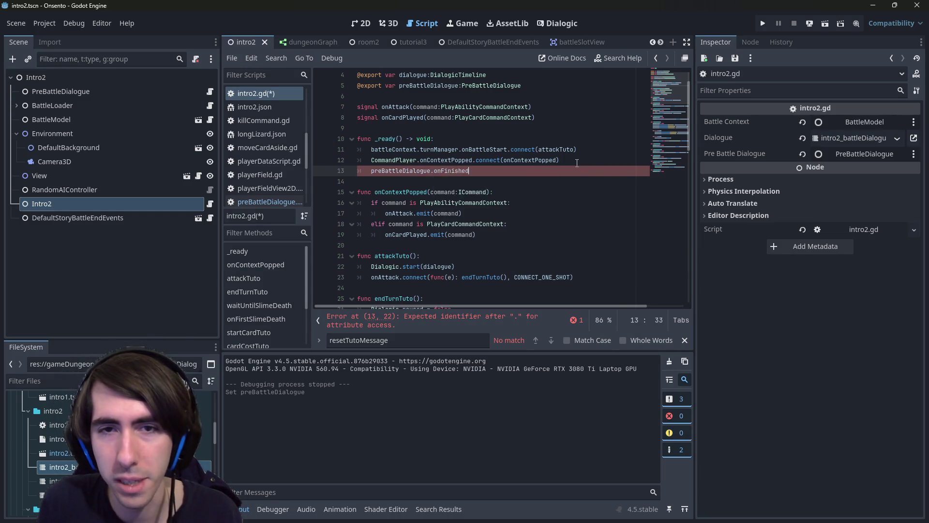
key("Return")
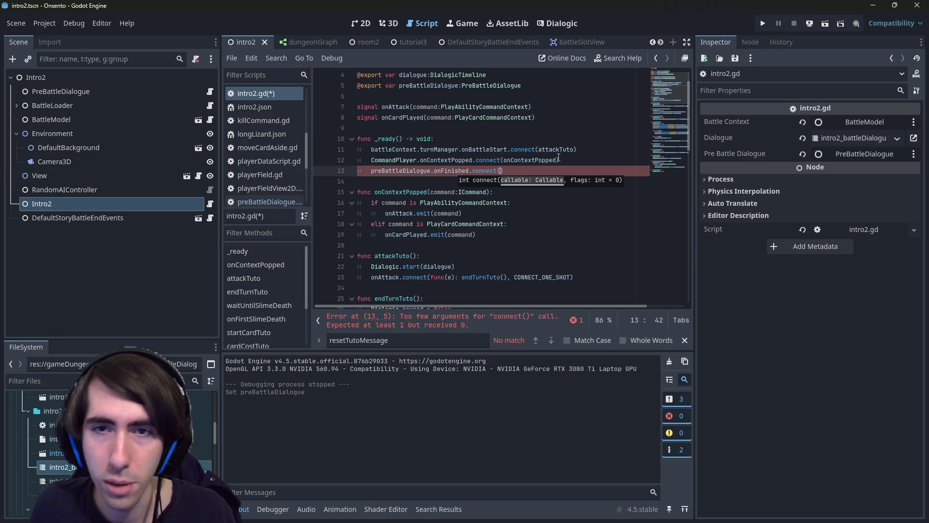
left_click(558, 149)
double_click(558, 149)
key("ctrl+c")
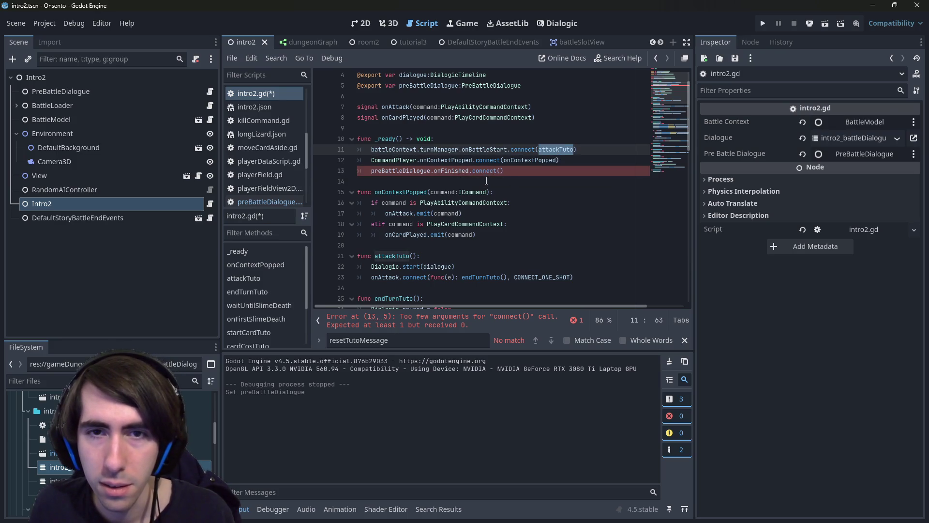
left_click(500, 171)
key("ctrl+v")
type(", O")
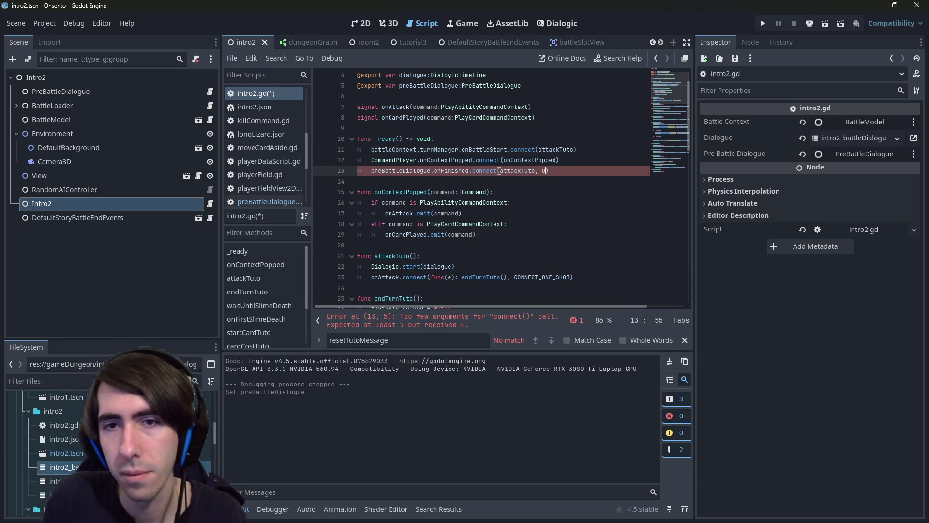
type("NCE_")
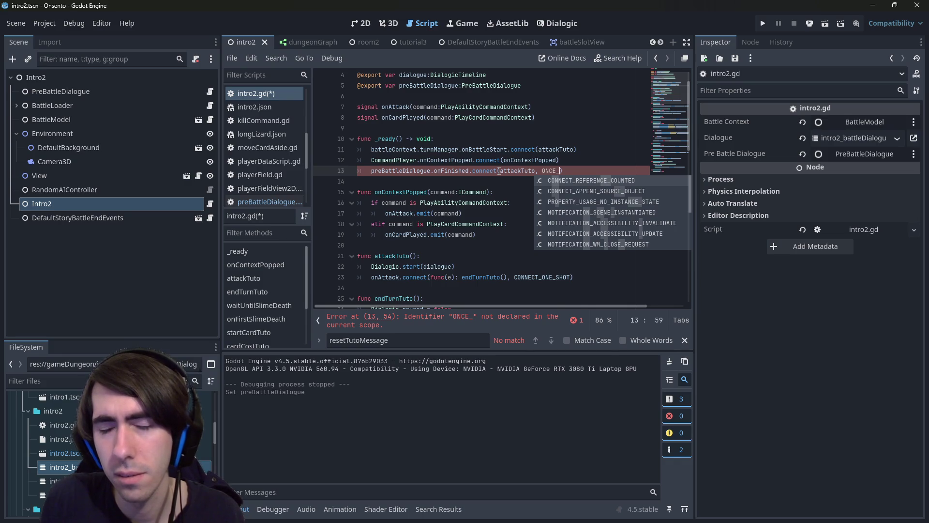
key("BackSpace")
key("BackSpace")
key("BackSpace")
type("CON")
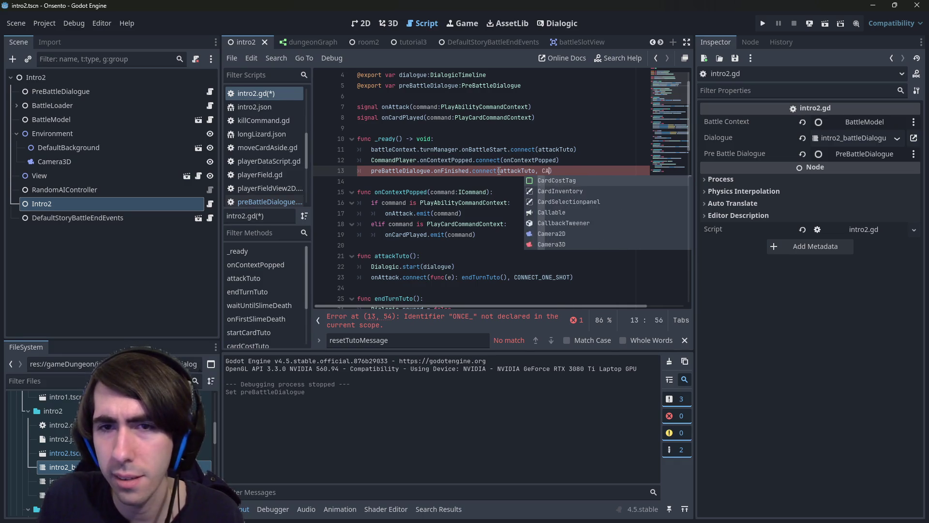
type("NECT_ONC")
key("BackSpace")
key("BackSpace")
key("Return")
key("ctrl+s")
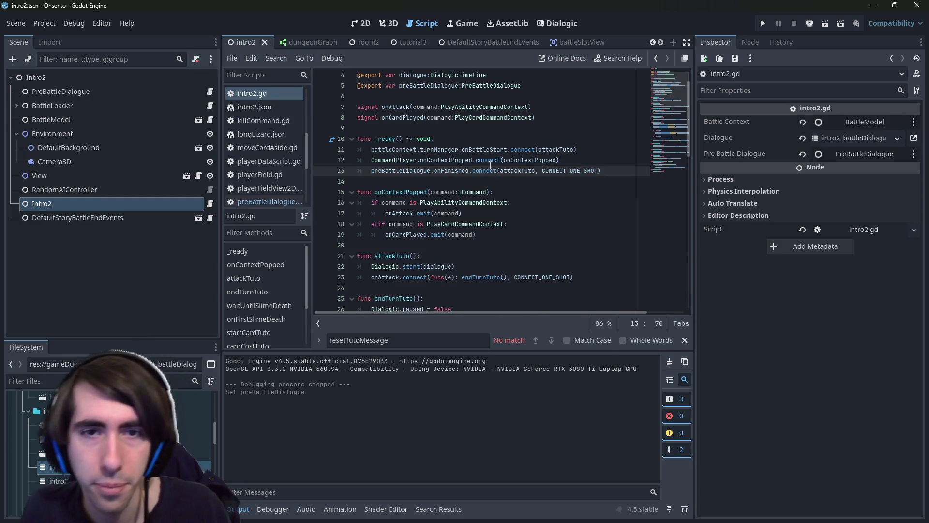
Step: Delete the old onBattleStart connection line and run the scene to test the tutorial
left_click_drag(577, 150, 360, 149)
key("BackSpace")
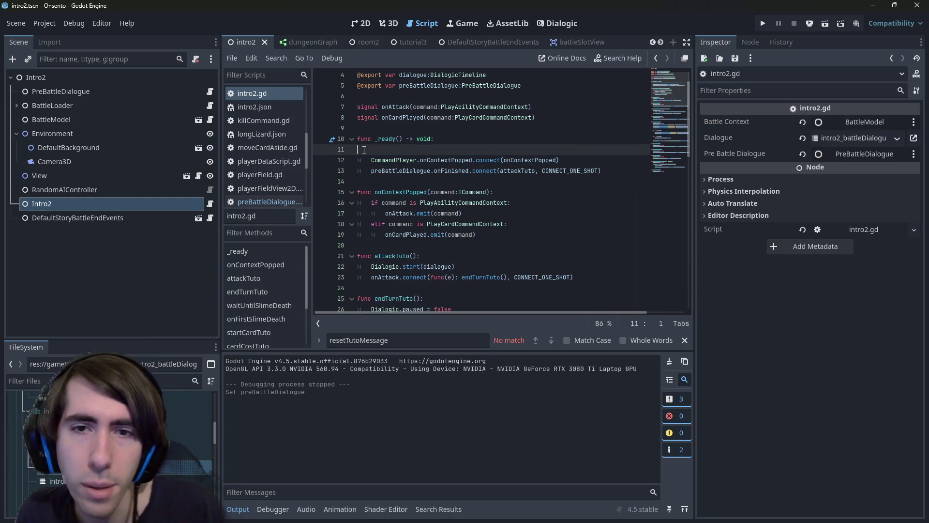
key("BackSpace")
left_click(573, 155)
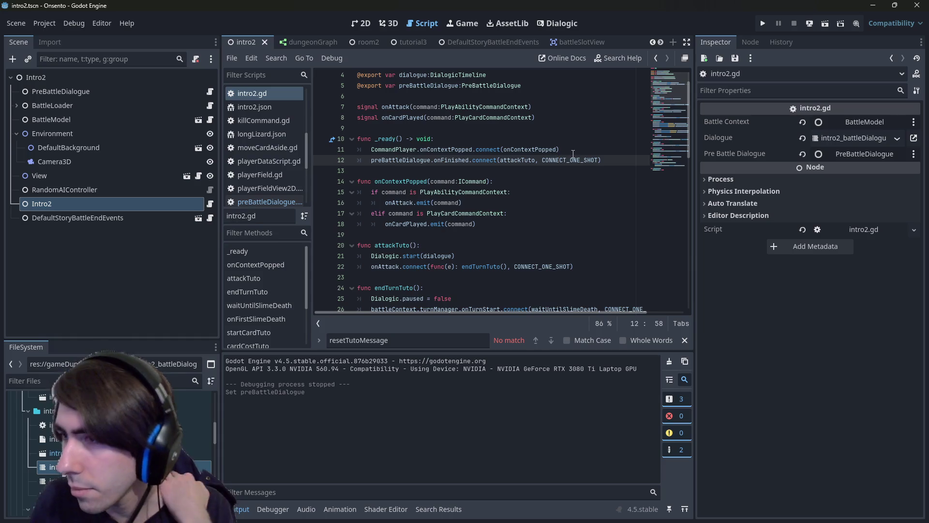
left_click(827, 23)
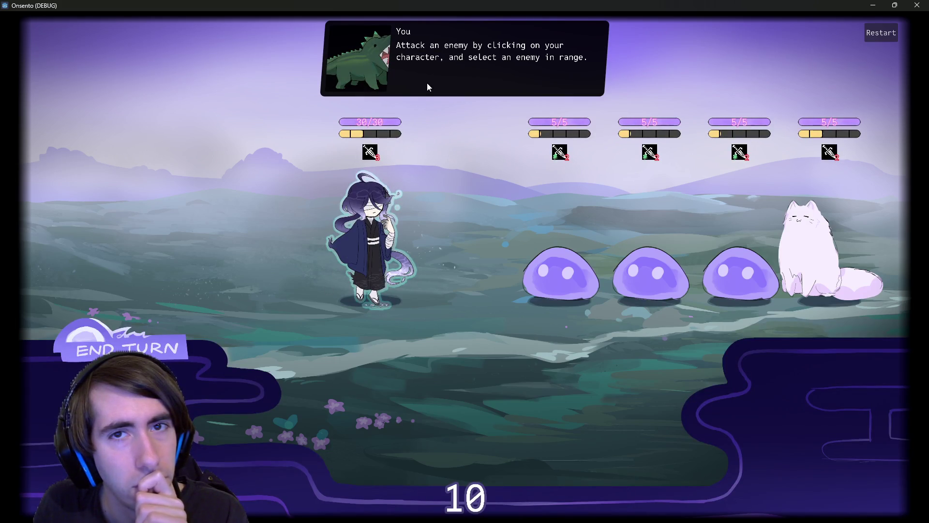
Step: In the test run, have the player character attack the first slime, then end the turn
left_click(370, 233)
left_click(532, 261)
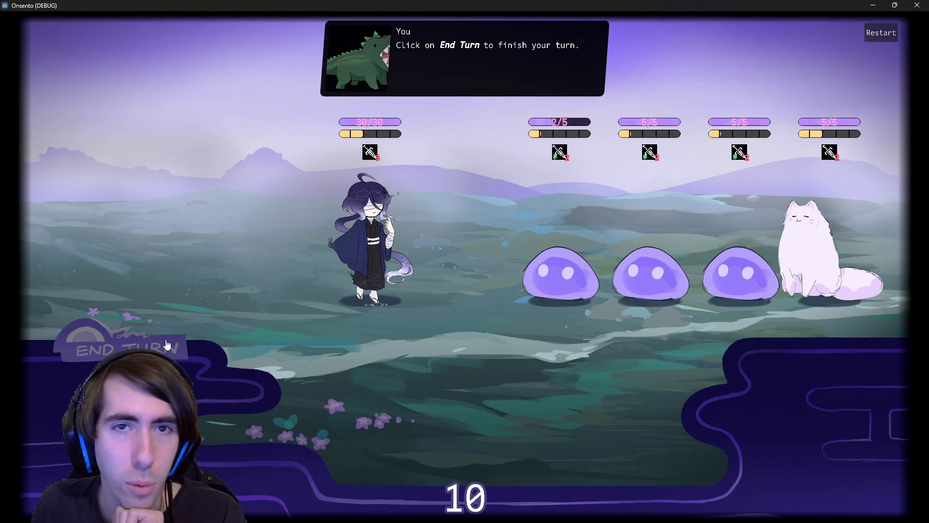
left_click(159, 344)
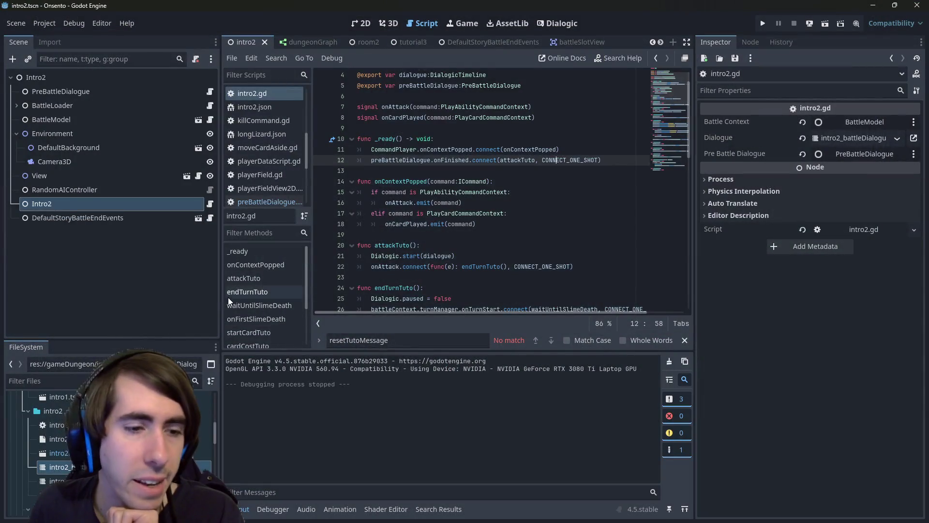
Step: Open the intro2_battleDialogue timeline in Dialogic and select its front-character-faints explanation line
double_click(58, 467)
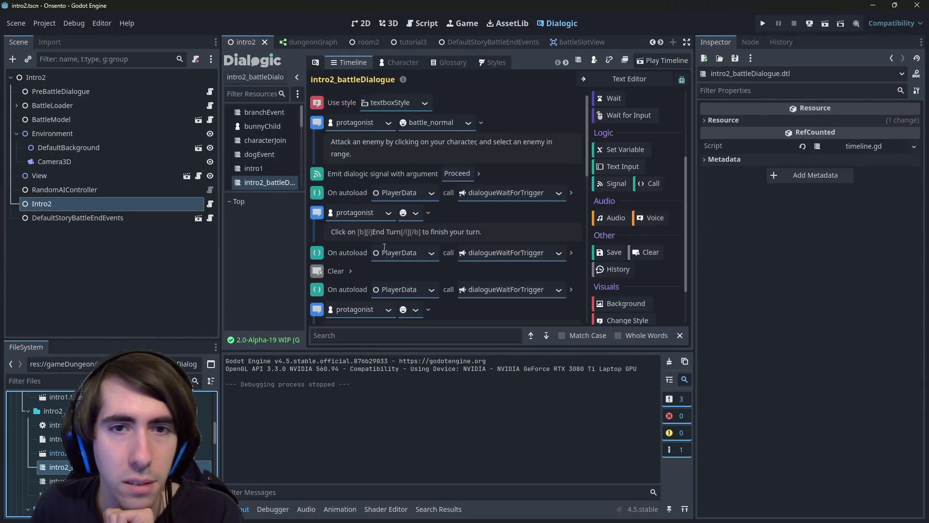
scroll(370, 238, "down", 3)
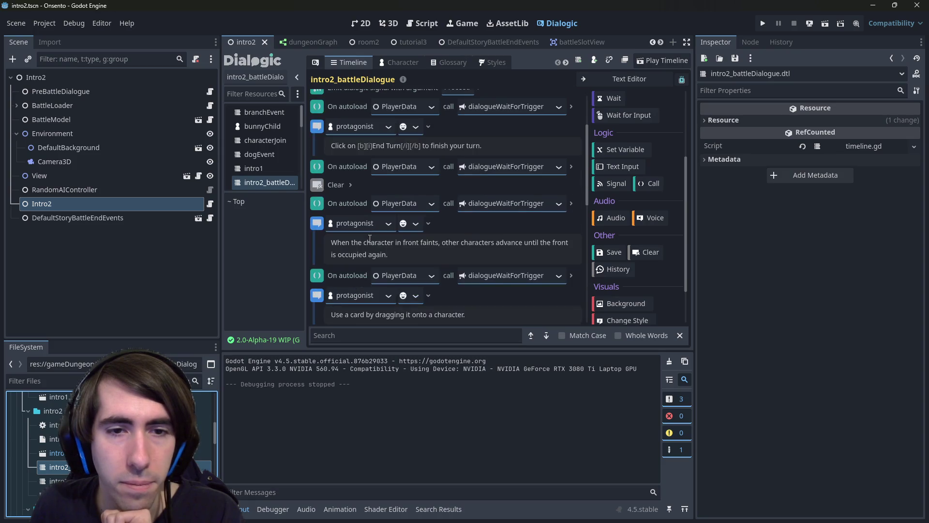
triple_click(402, 254)
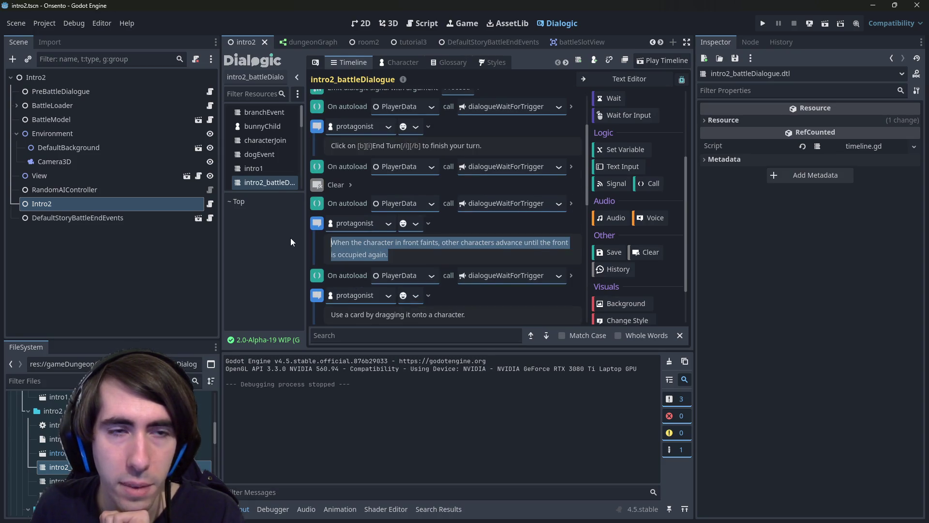